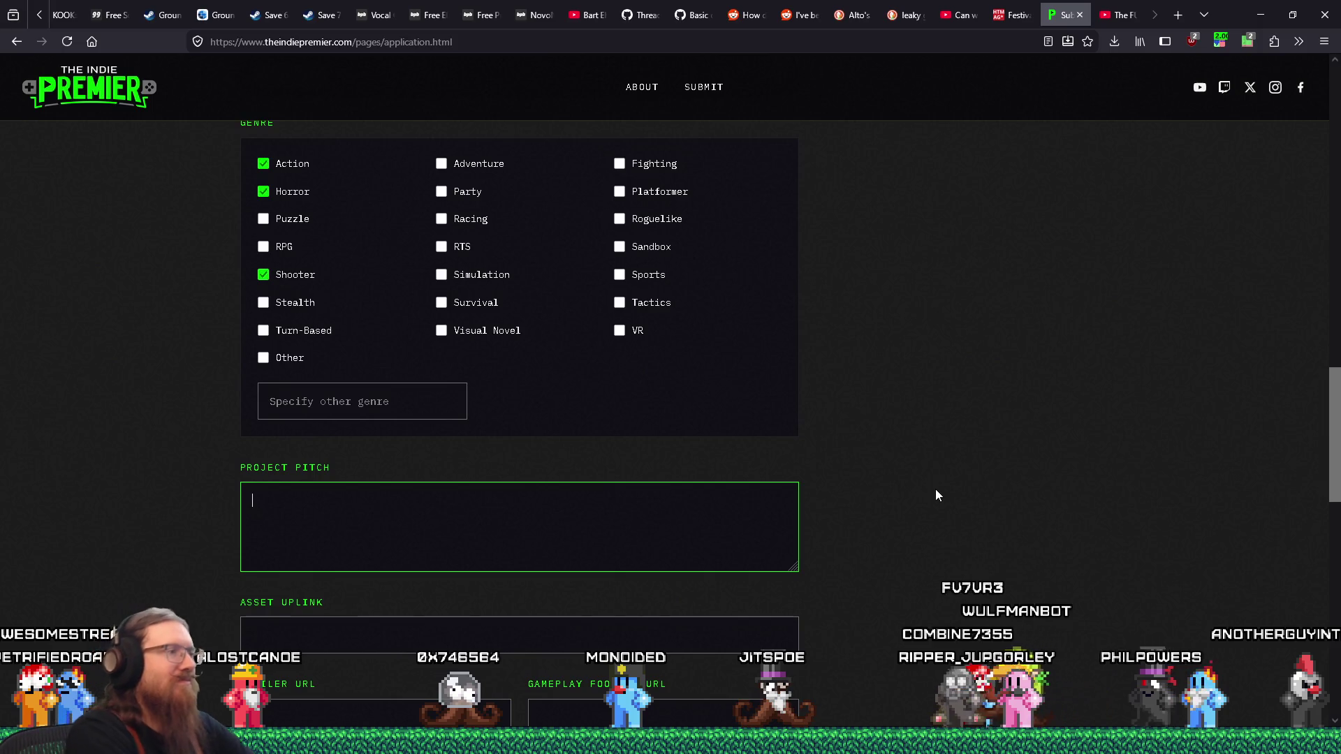
# Type the Project Pitch: a Quake-like retro FPS with lovecraftian monsters, steampunk and mind-bending gravity.
pyautogui.write('A Quak')
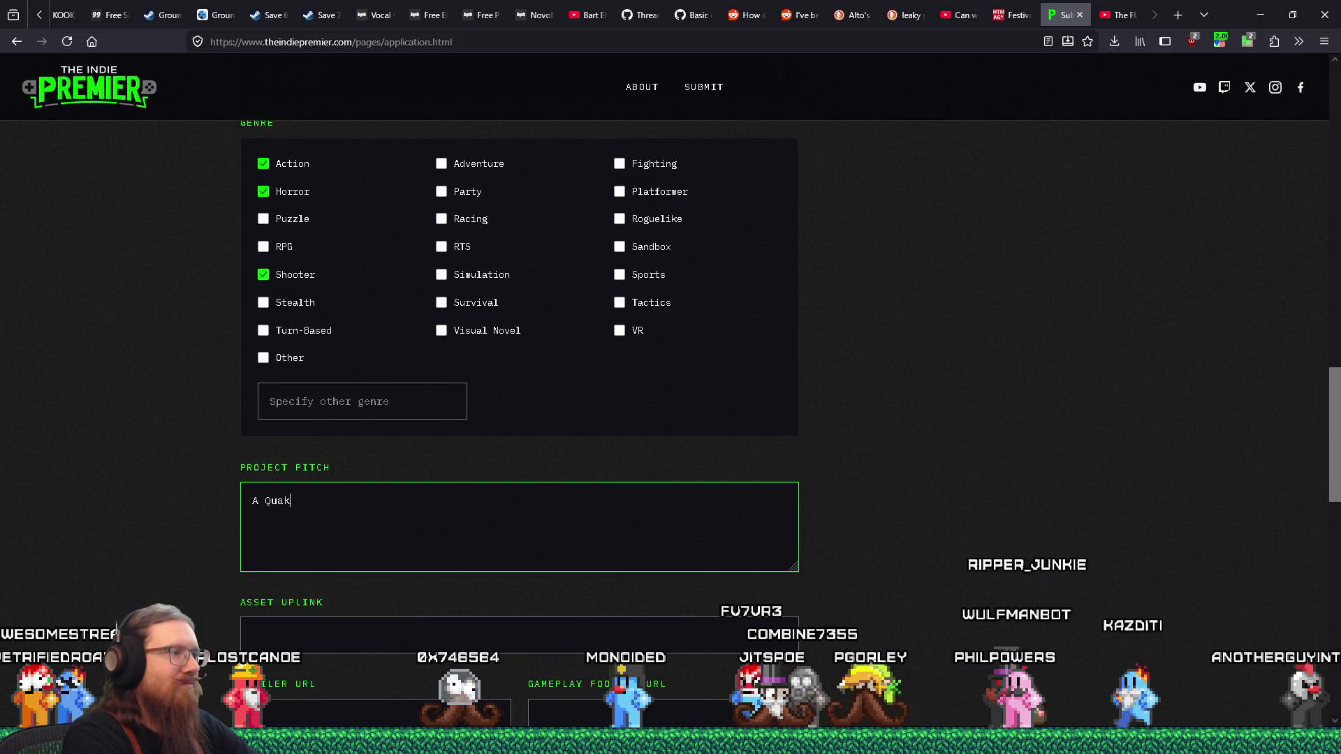
pyautogui.write('e-like retro FPS with lov')
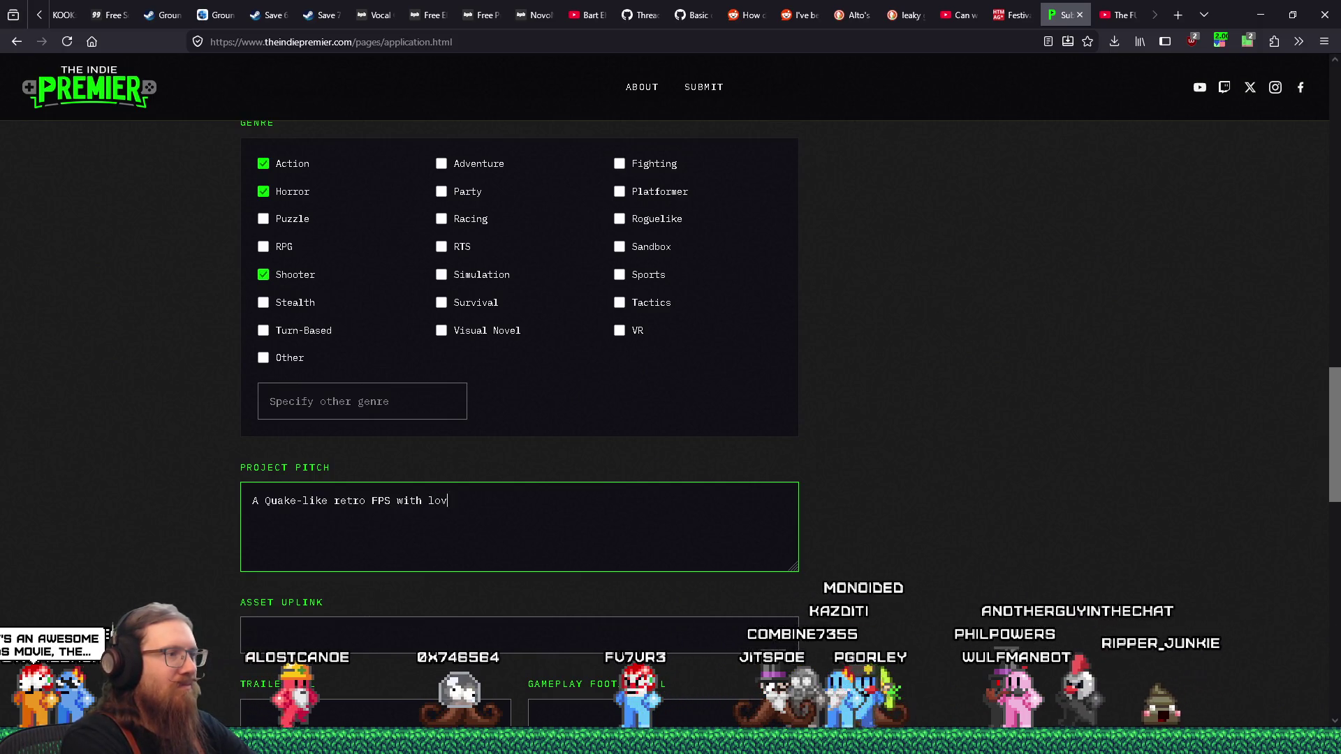
pyautogui.write('ecraftia')
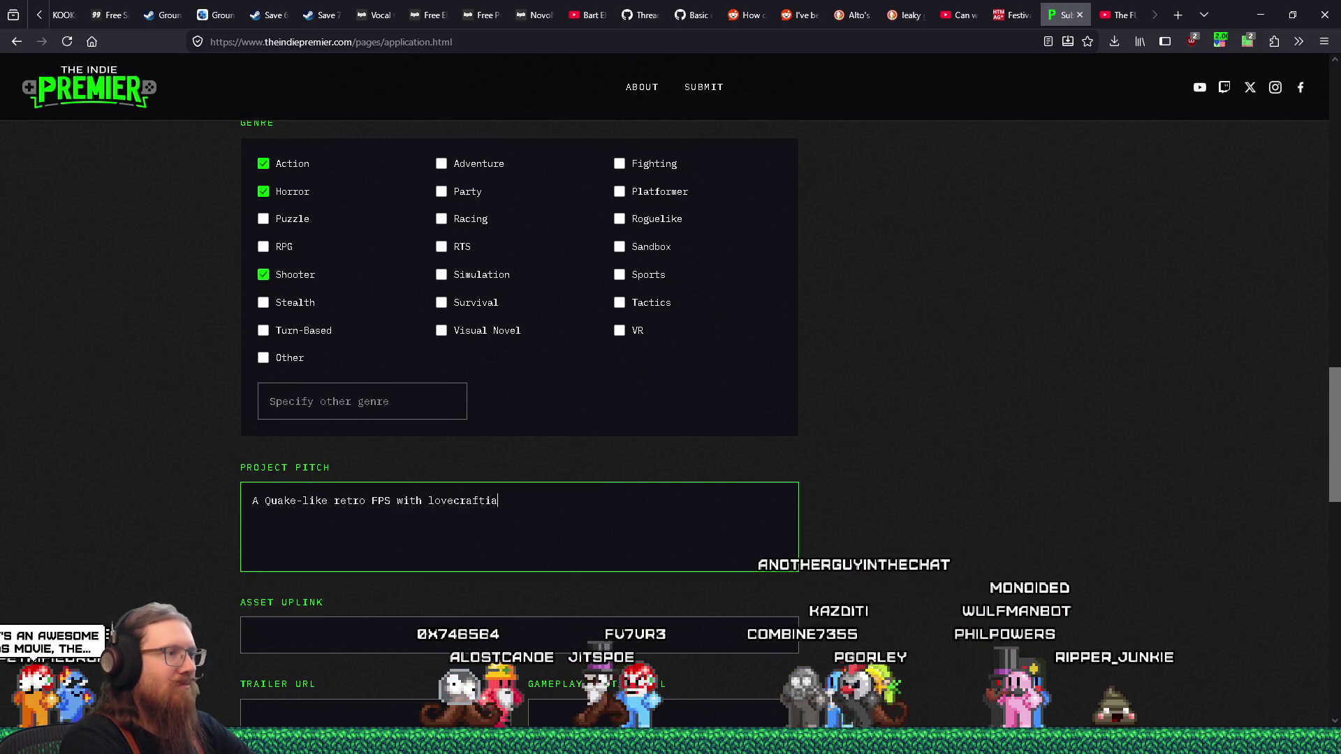
pyautogui.write('n monster,')
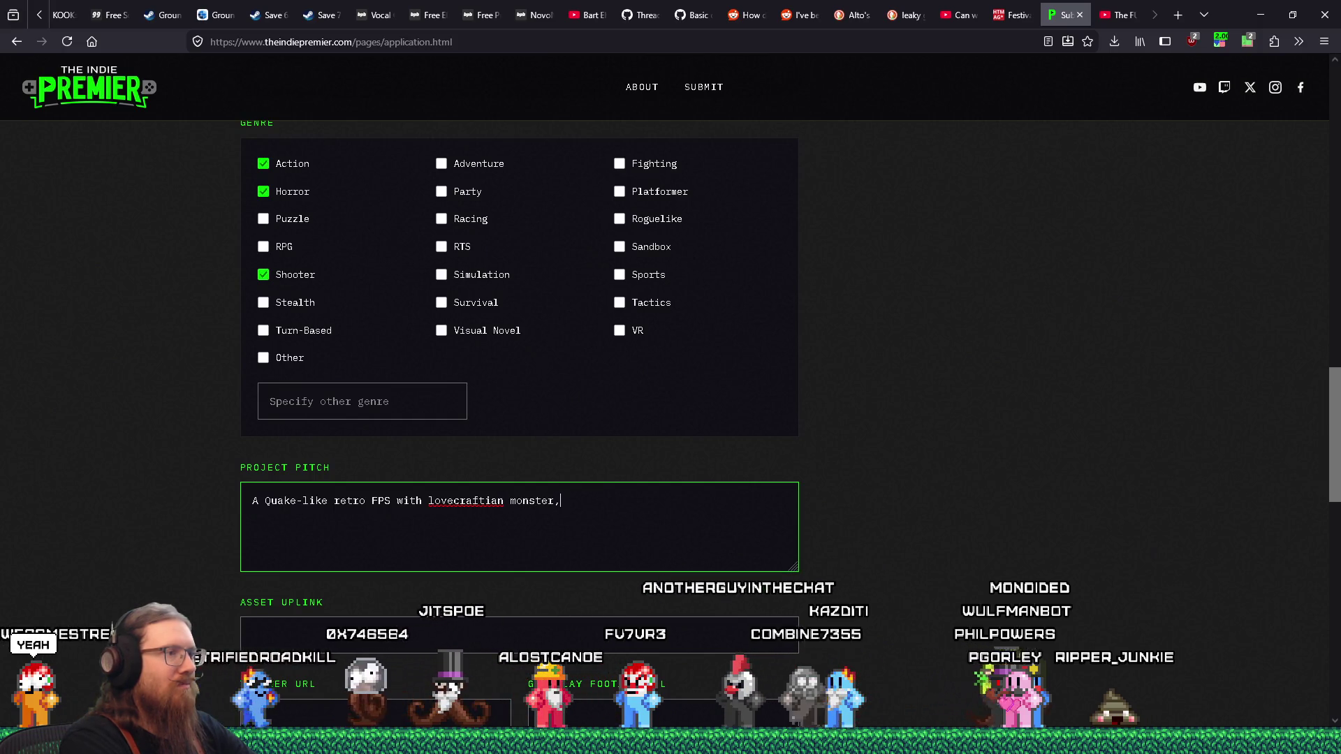
pyautogui.press('BackSpace')
pyautogui.write('s, steampunk w')
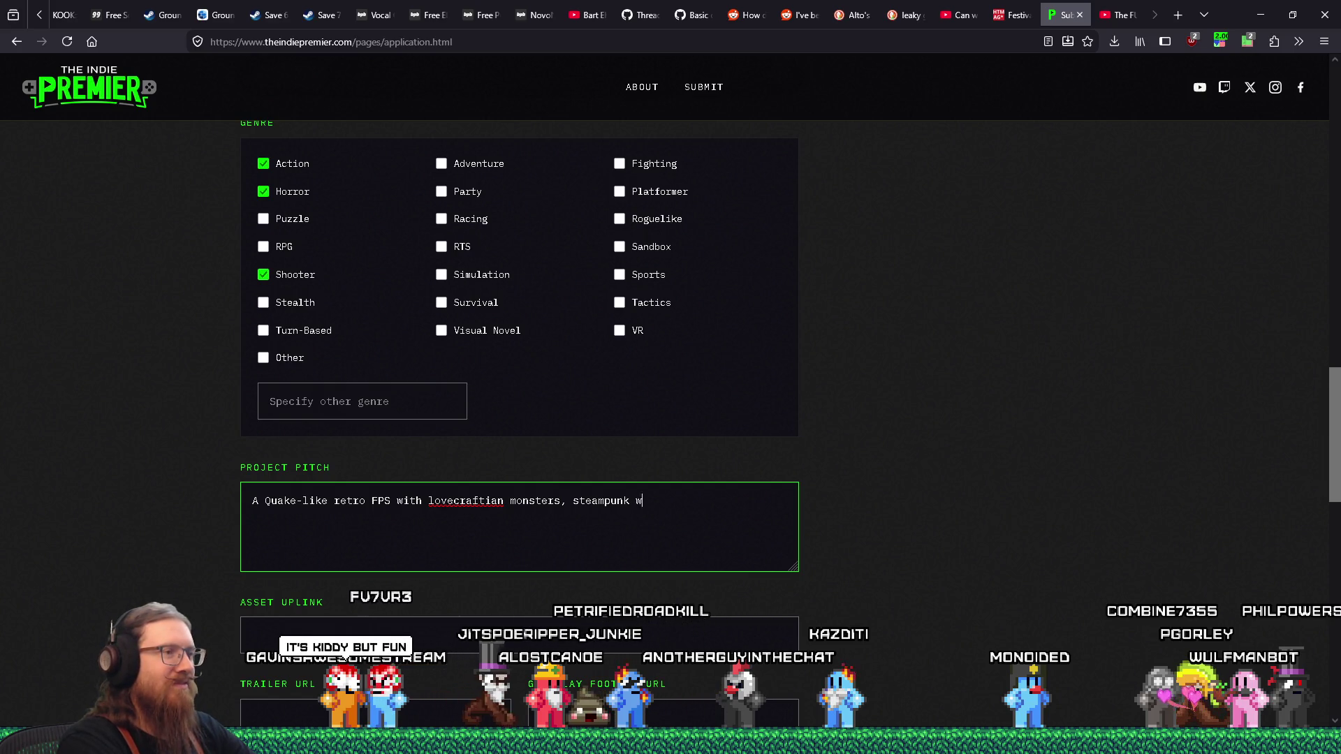
pyautogui.write('a')
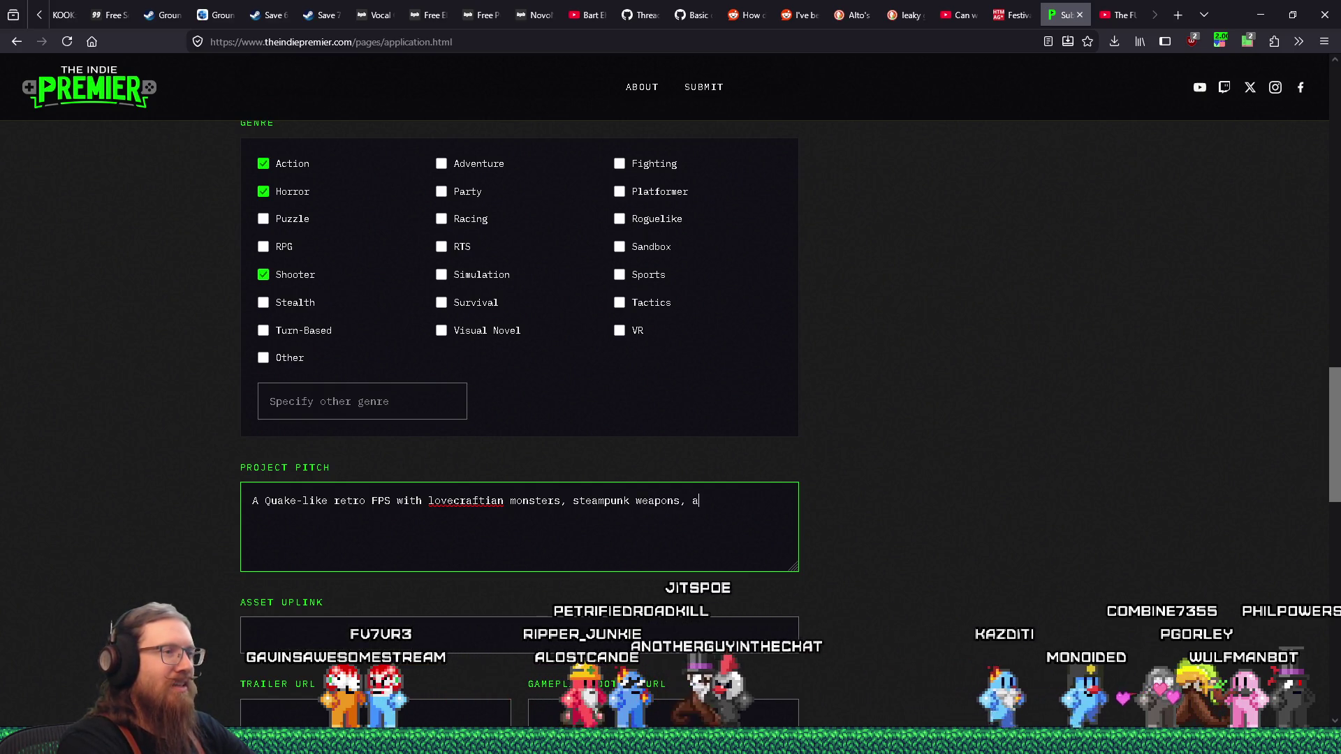
pyautogui.write('nd mind-bending ')
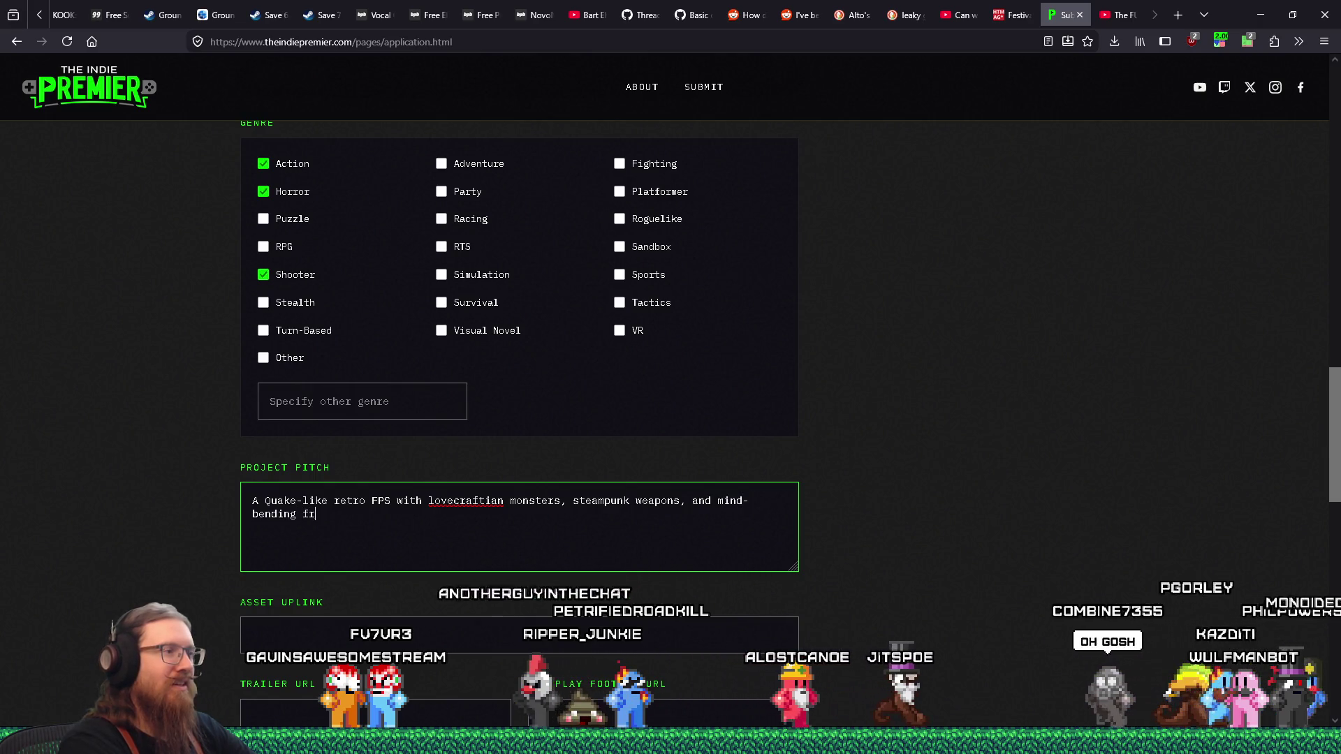
pyautogui.write('gravity.')
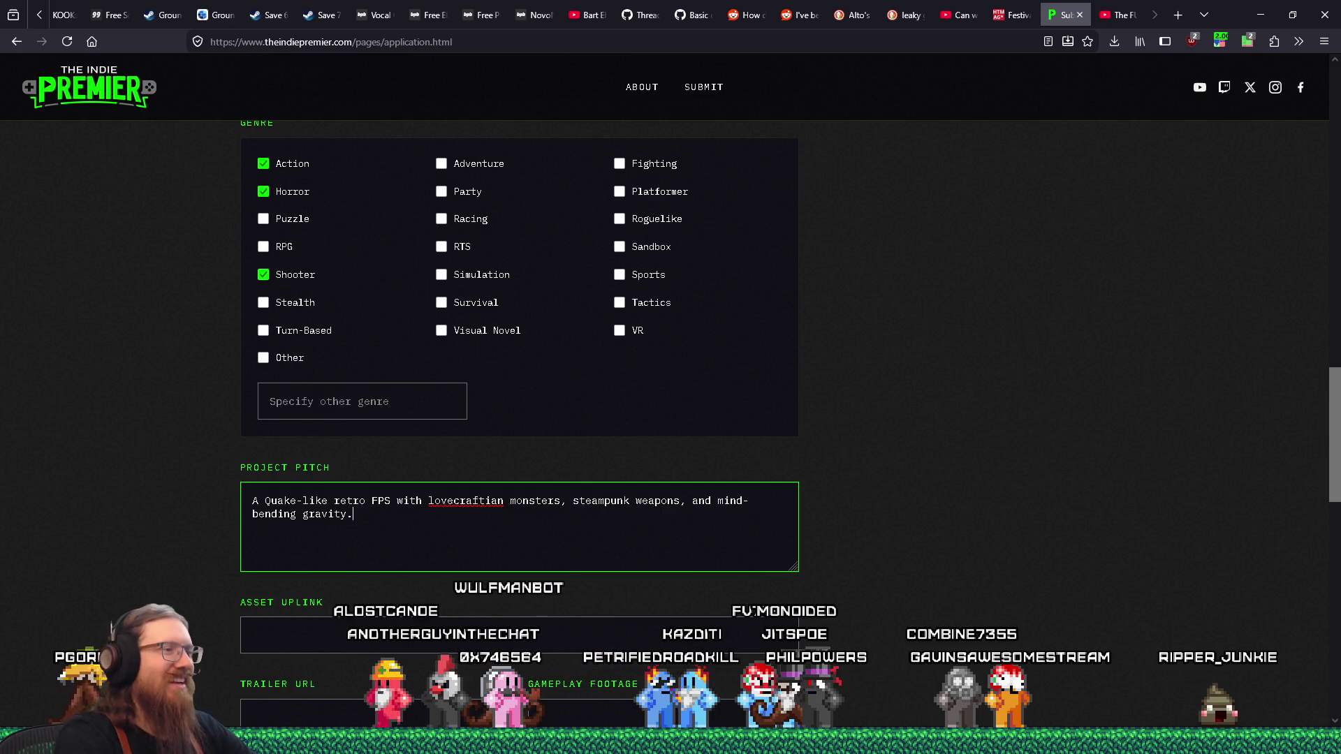
pyautogui.scroll(-3, 904, 526)
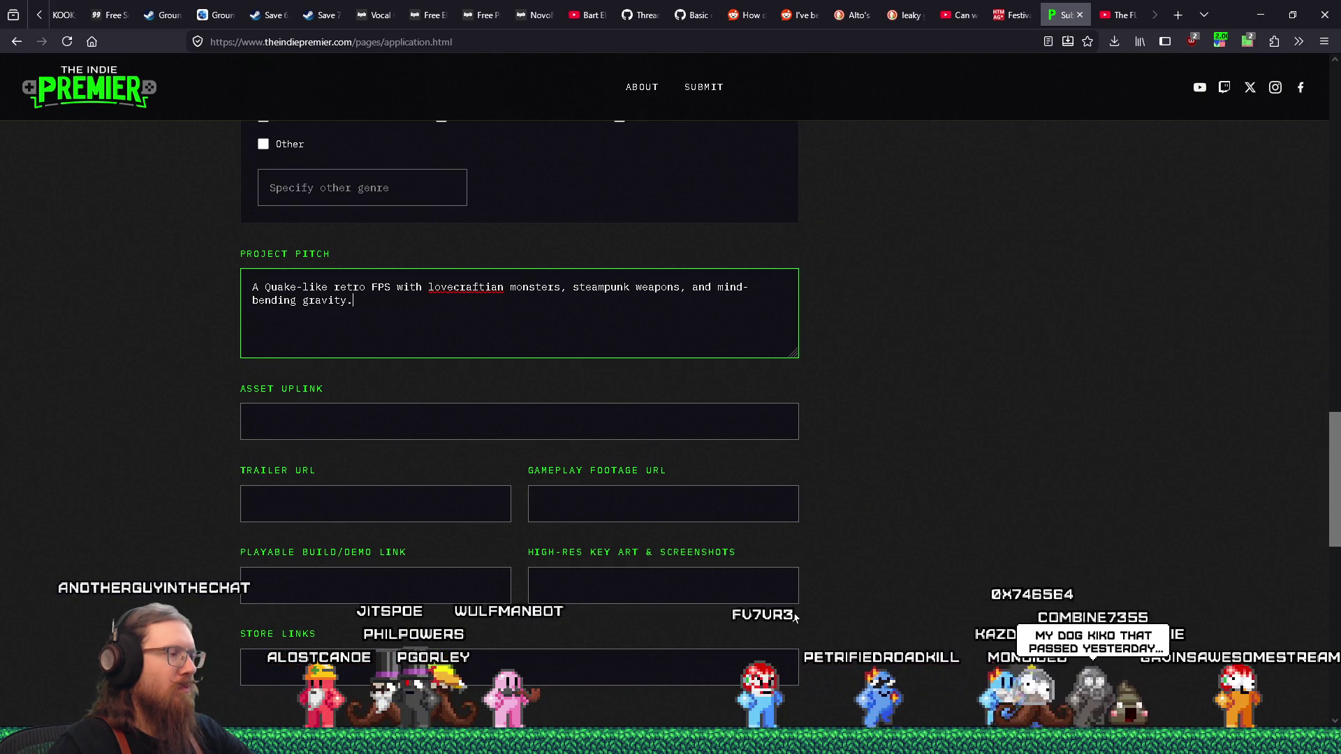
pyautogui.click(468, 599)
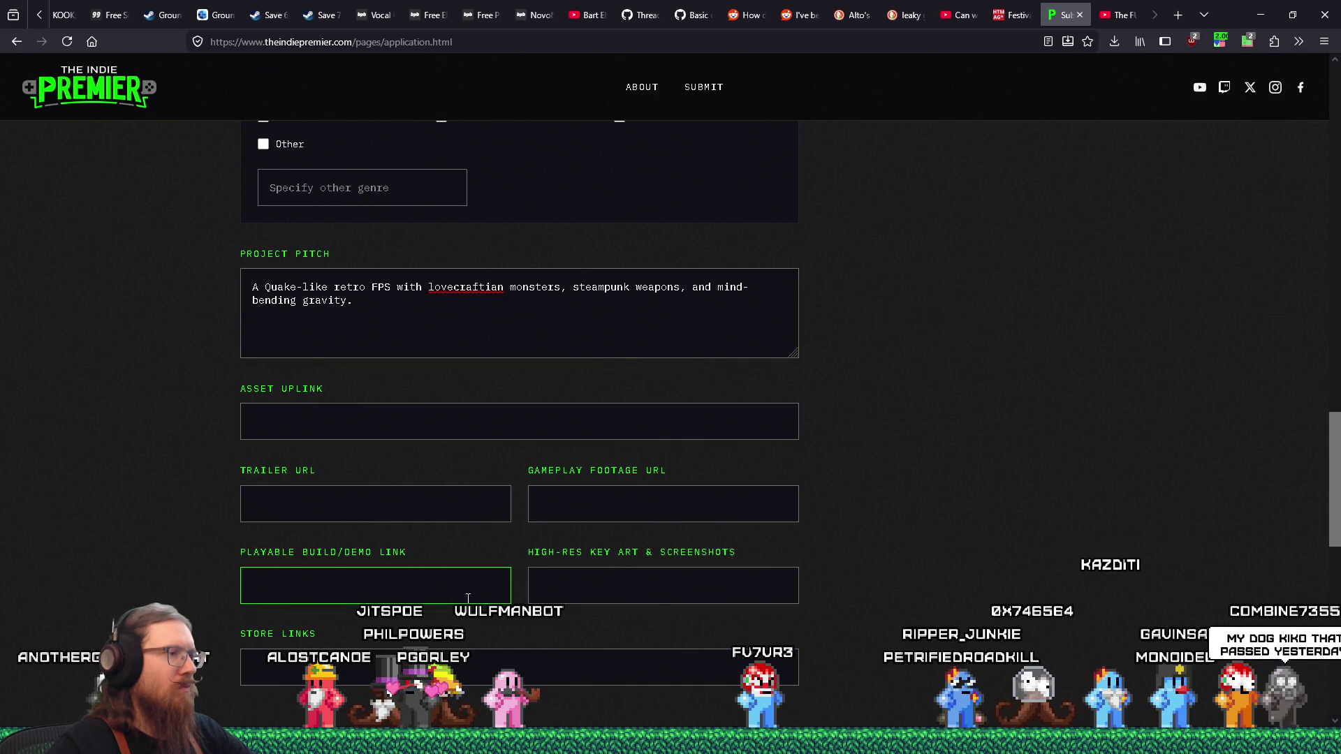
pyautogui.scroll(-4, 468, 598)
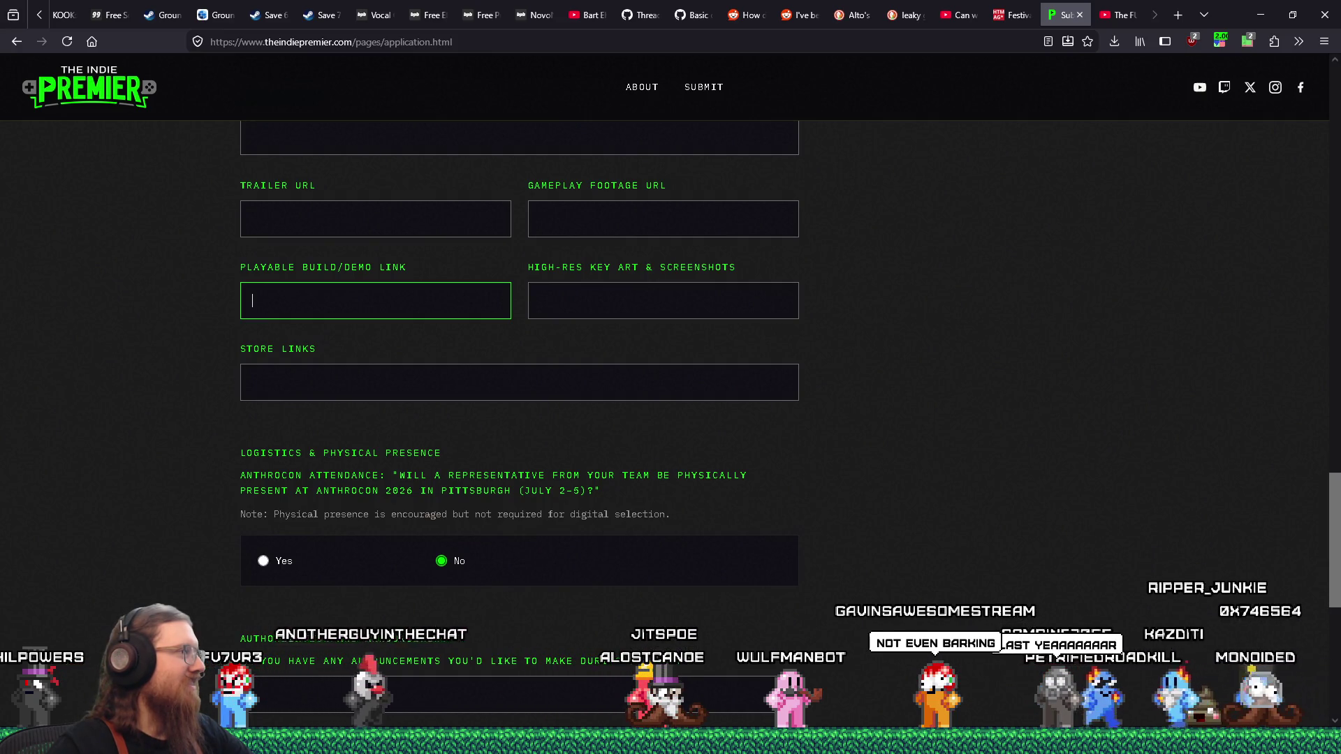
pyautogui.hotkey('alt', 'Tab')
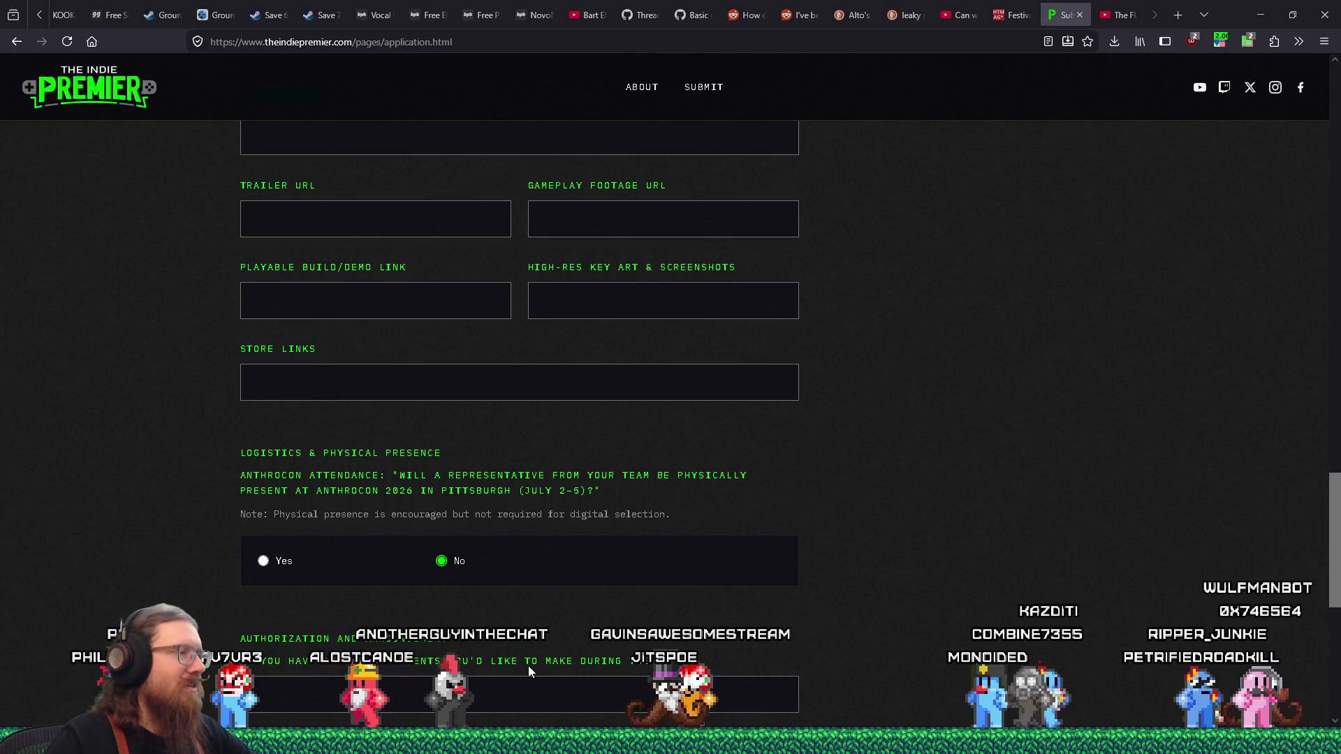
pyautogui.rightClick(478, 679)
# Paste the Steam store link into Store Links and remove the '?utm_source=twitch' tag.
pyautogui.rightClick(360, 395)
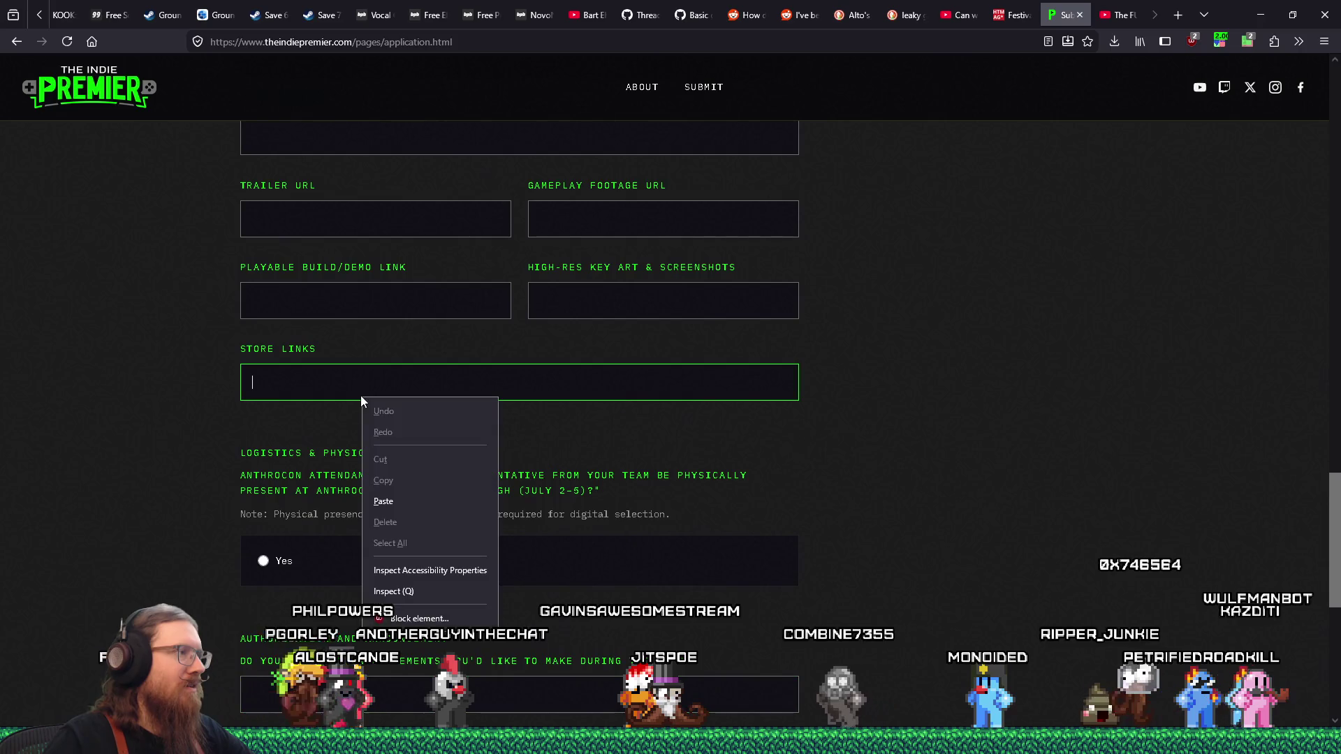
pyautogui.click(412, 497)
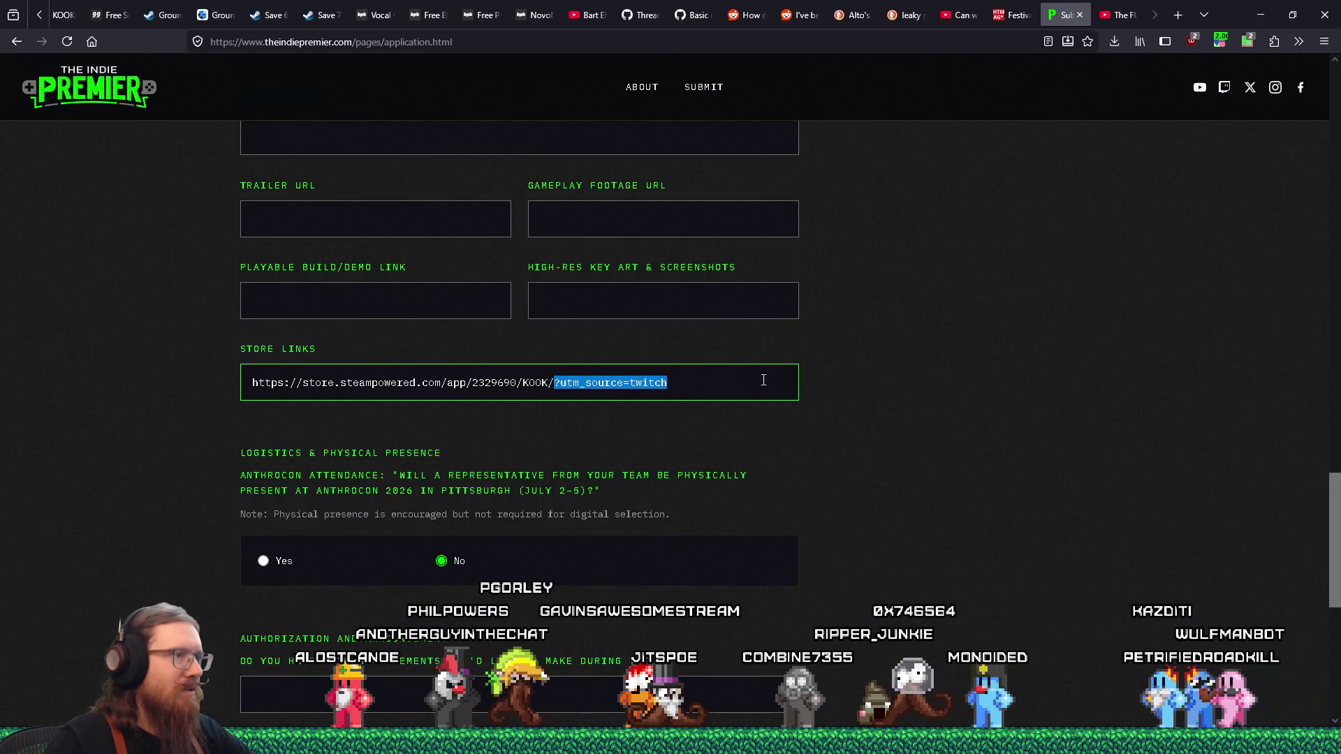
pyautogui.press('BackSpace')
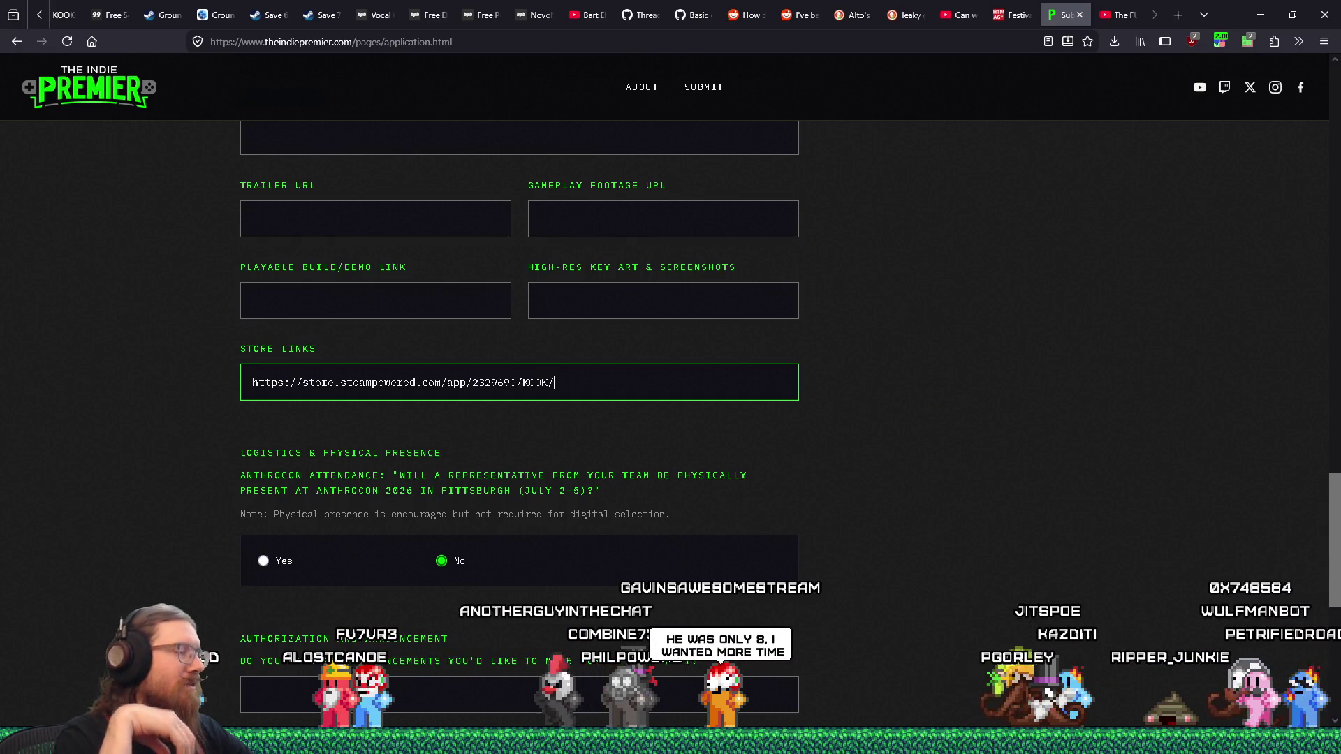
# Answer Yes to Asset Permission for promotional use of trailers, screenshots and descriptions.
pyautogui.scroll(-5, 574, 509)
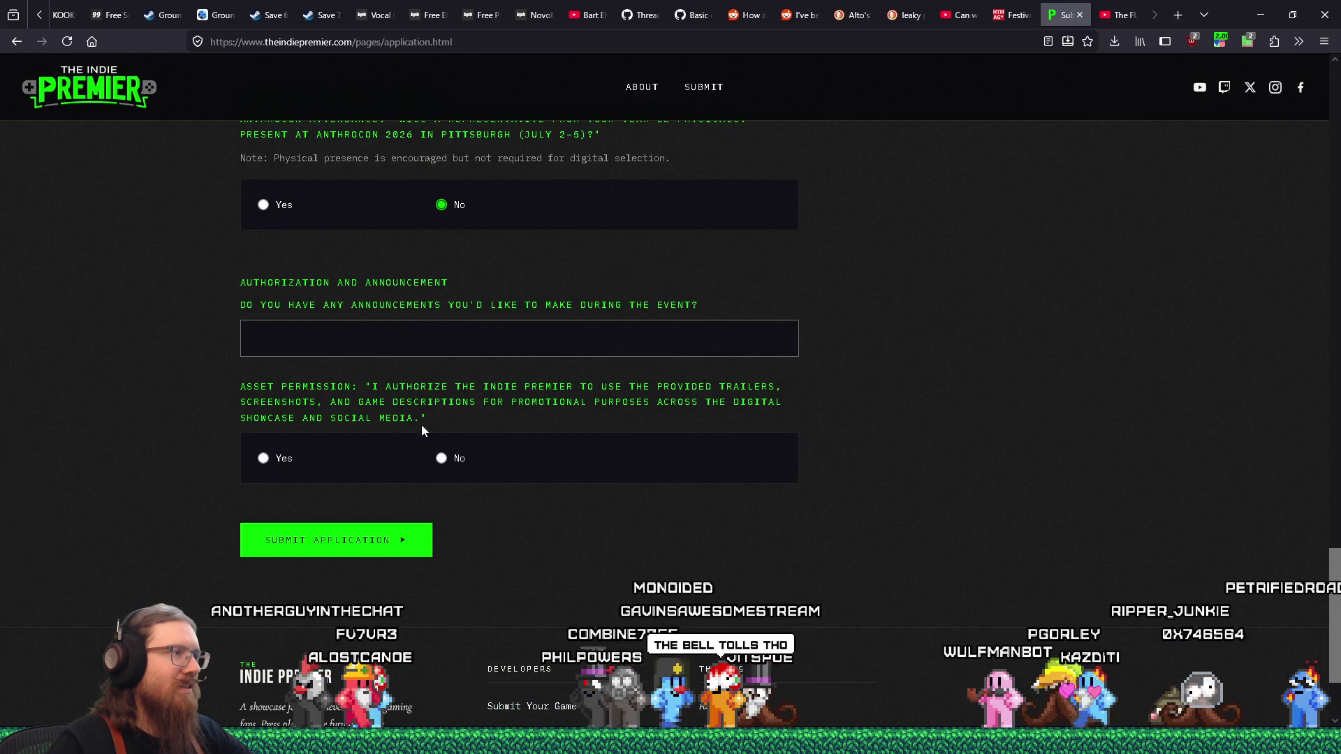
pyautogui.click(271, 468)
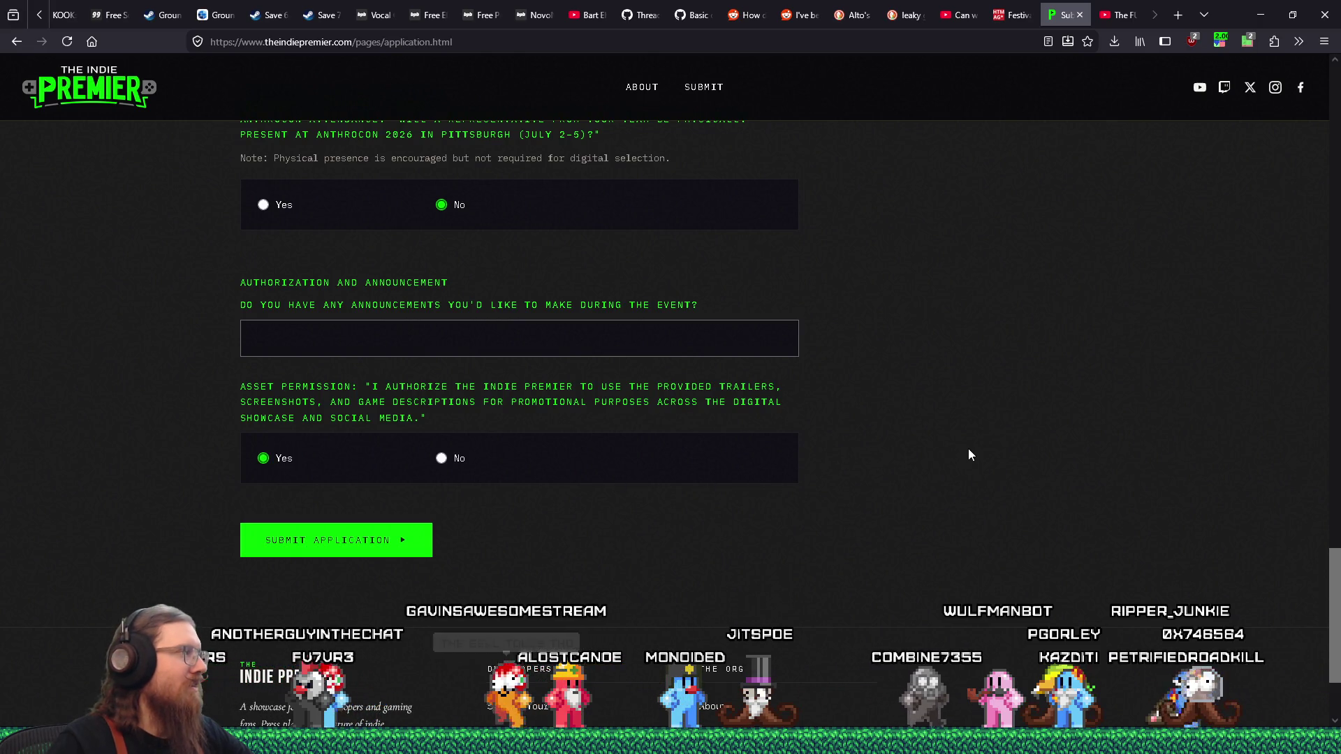
pyautogui.scroll(10, 962, 443)
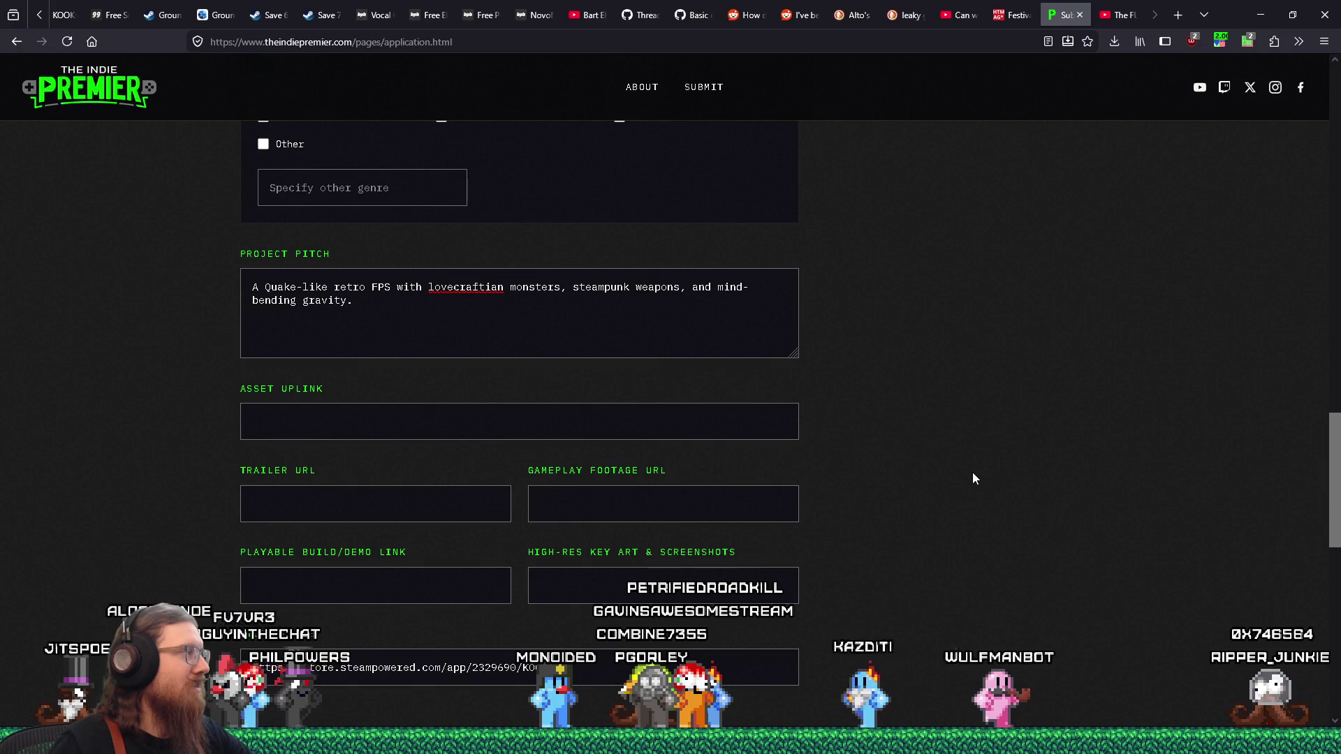
pyautogui.scroll(-1, 908, 482)
pyautogui.scroll(-1, 865, 488)
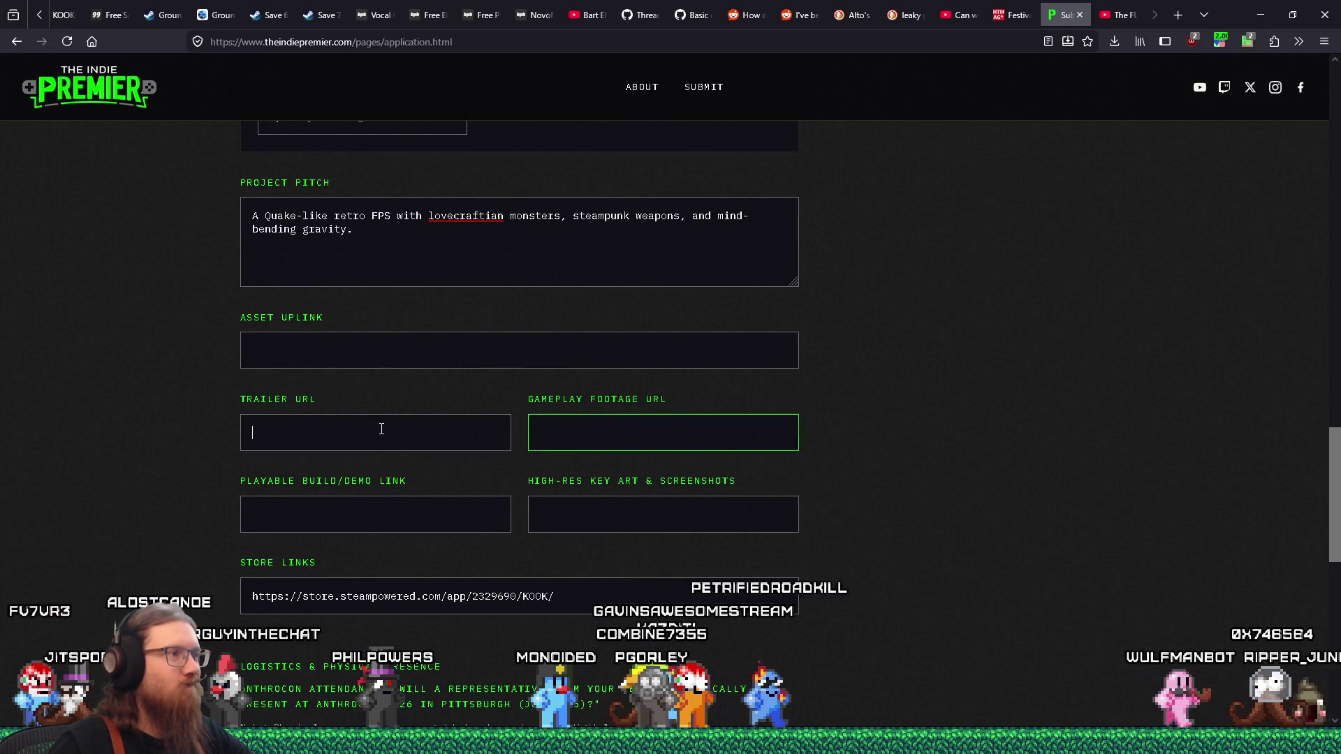
pyautogui.click(624, 531)
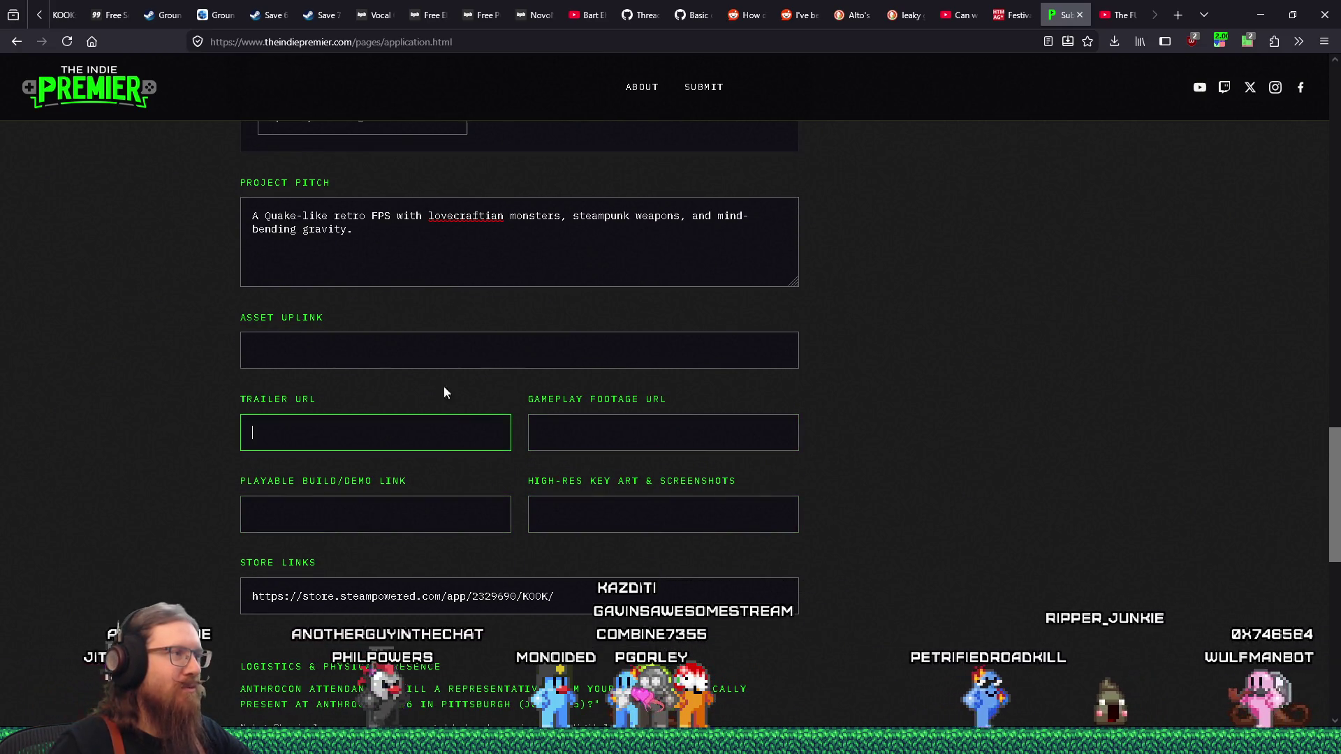
pyautogui.click(443, 355)
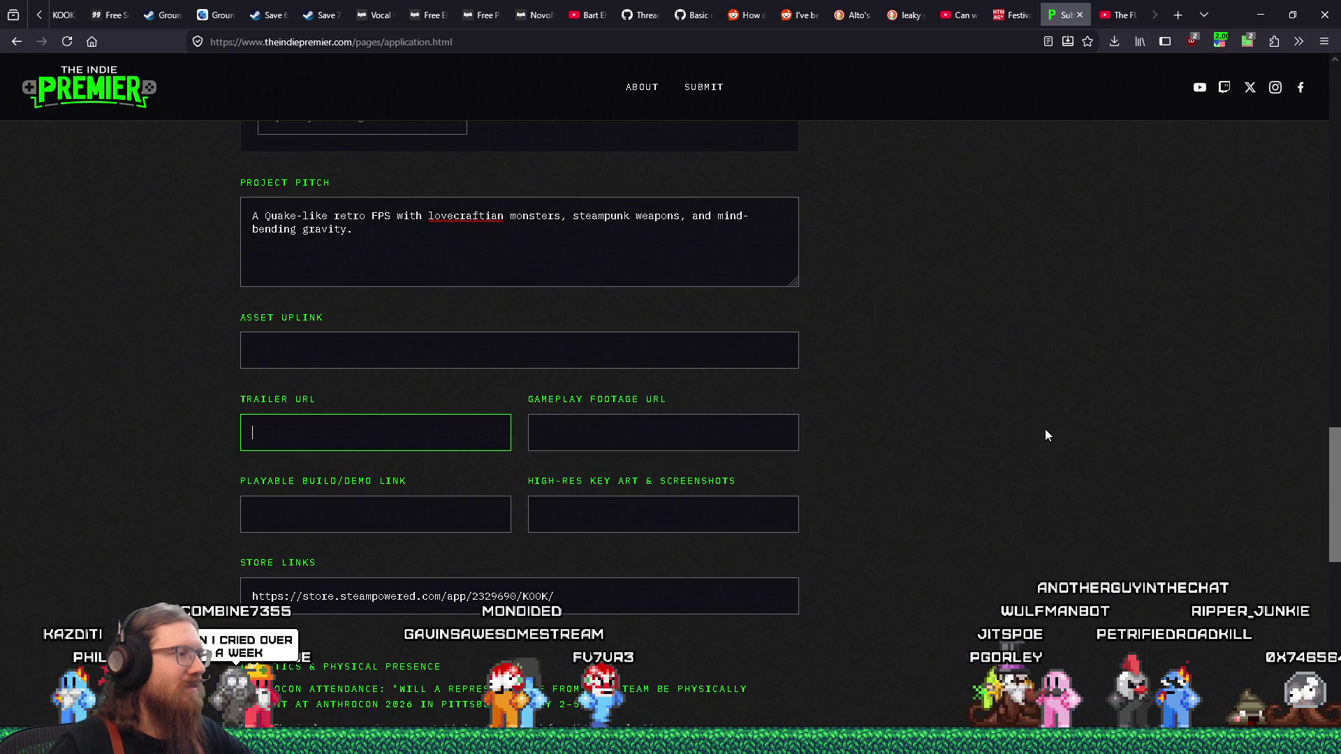
pyautogui.scroll(-1, 1046, 430)
pyautogui.scroll(3, 1045, 429)
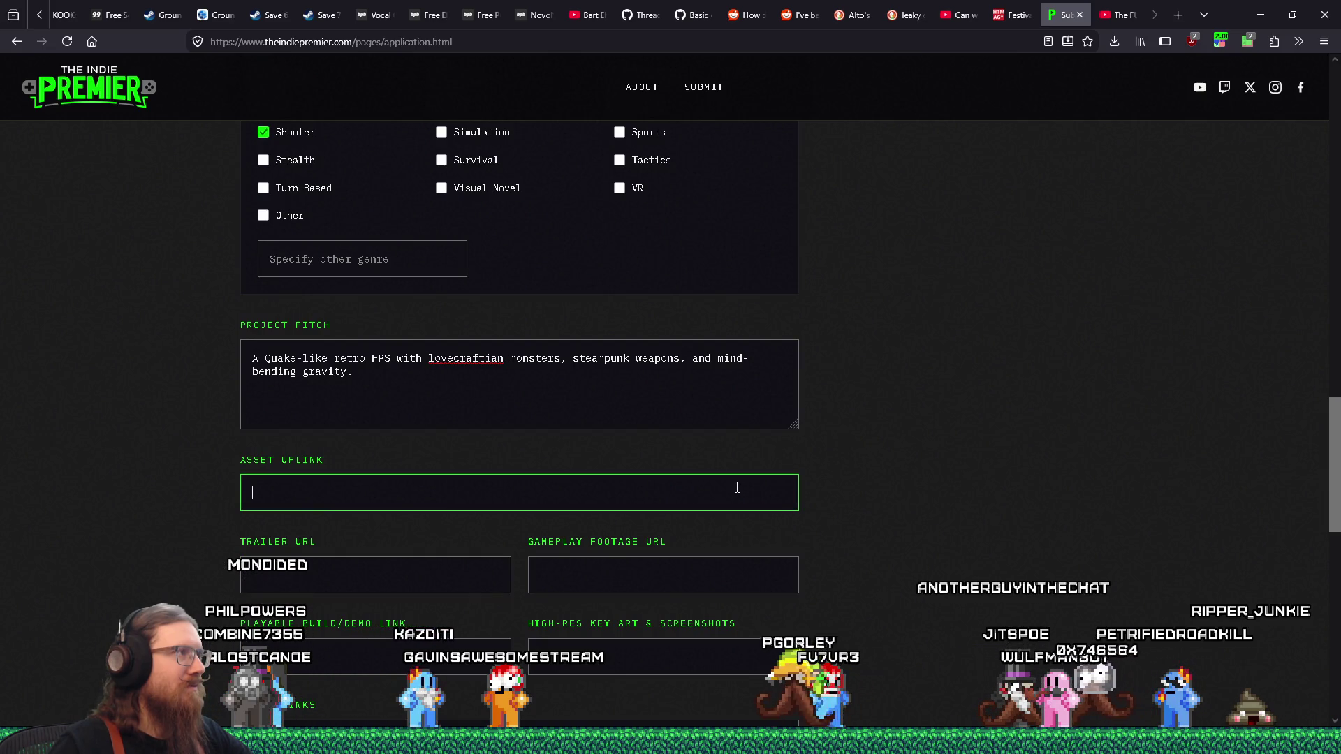
pyautogui.scroll(12, 741, 482)
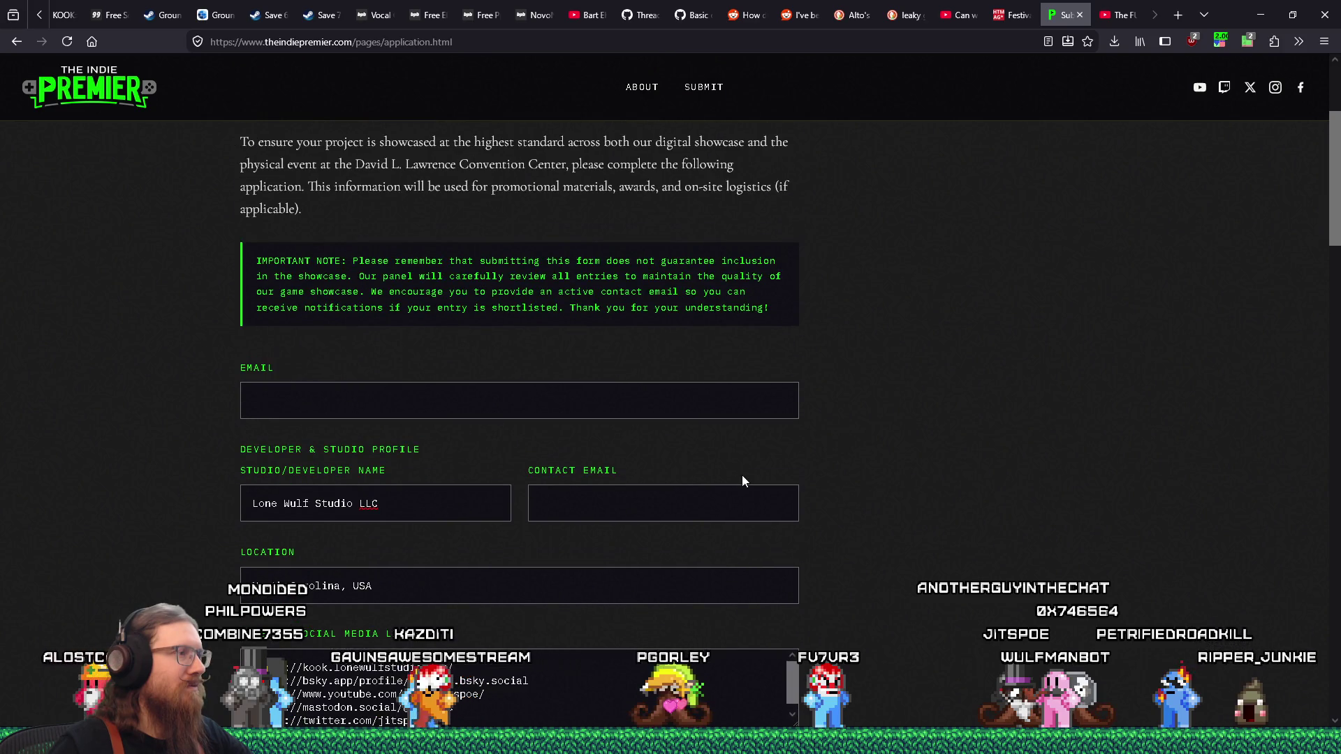
pyautogui.scroll(-6, 743, 476)
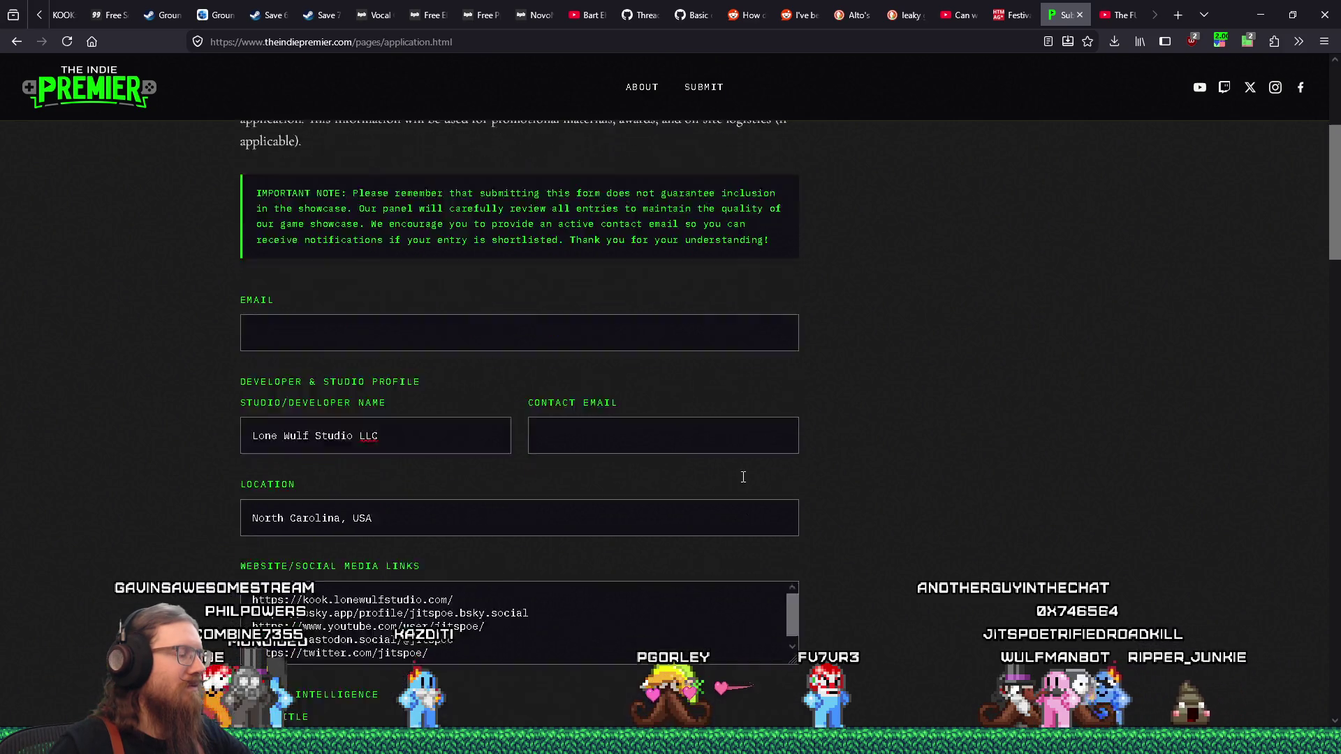
pyautogui.scroll(-7, 741, 489)
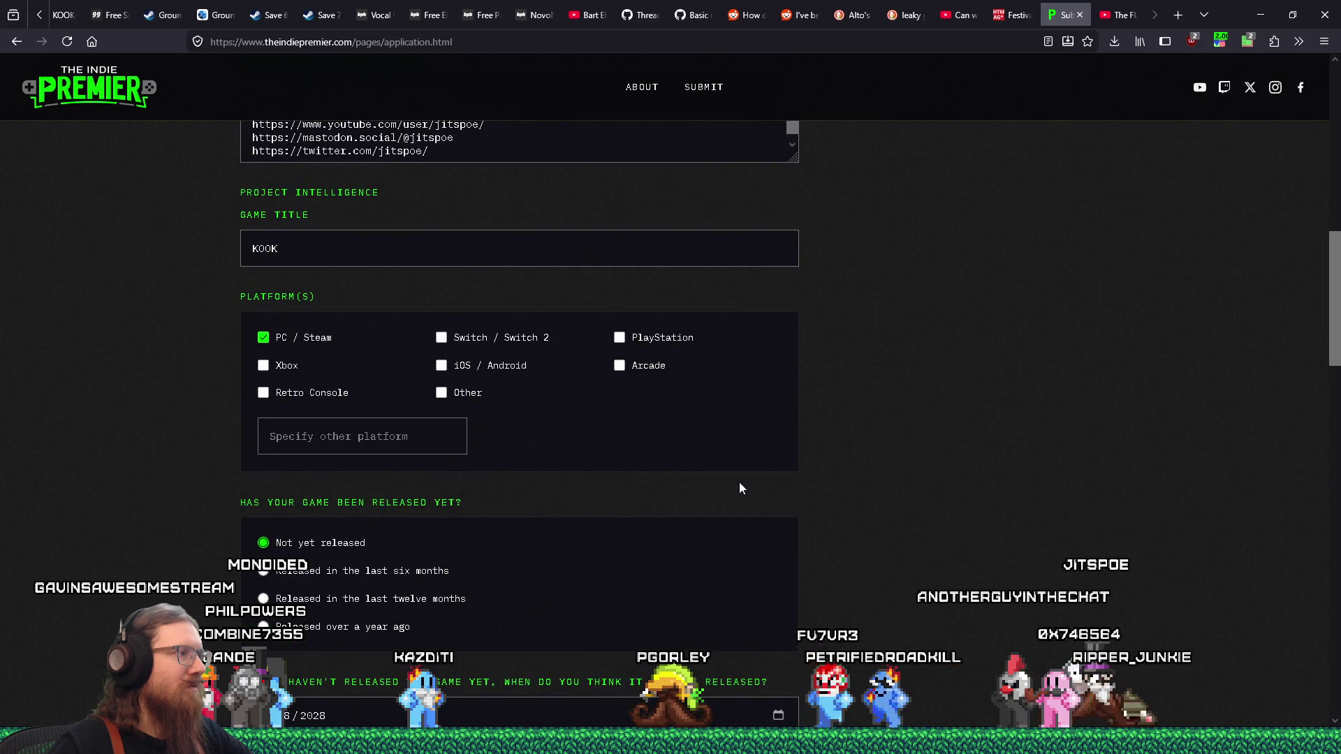
pyautogui.scroll(-2, 740, 490)
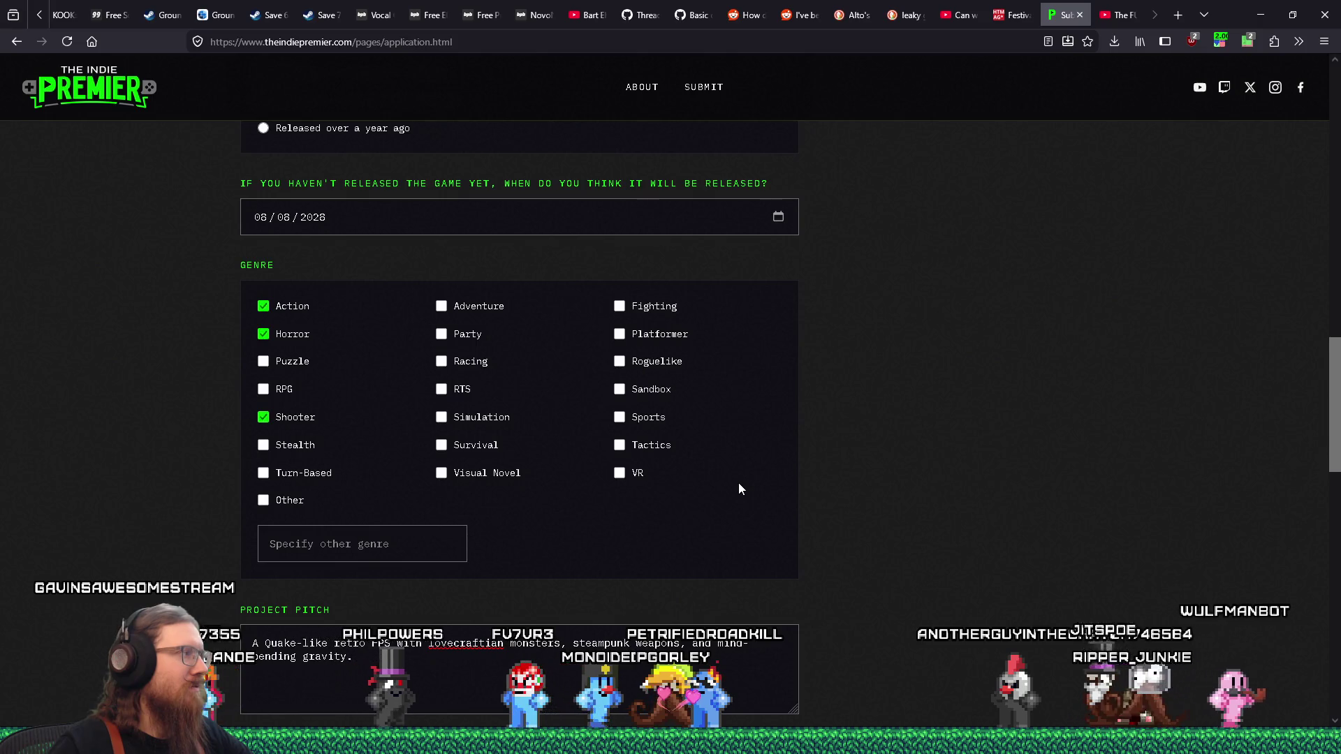
pyautogui.scroll(-2, 739, 489)
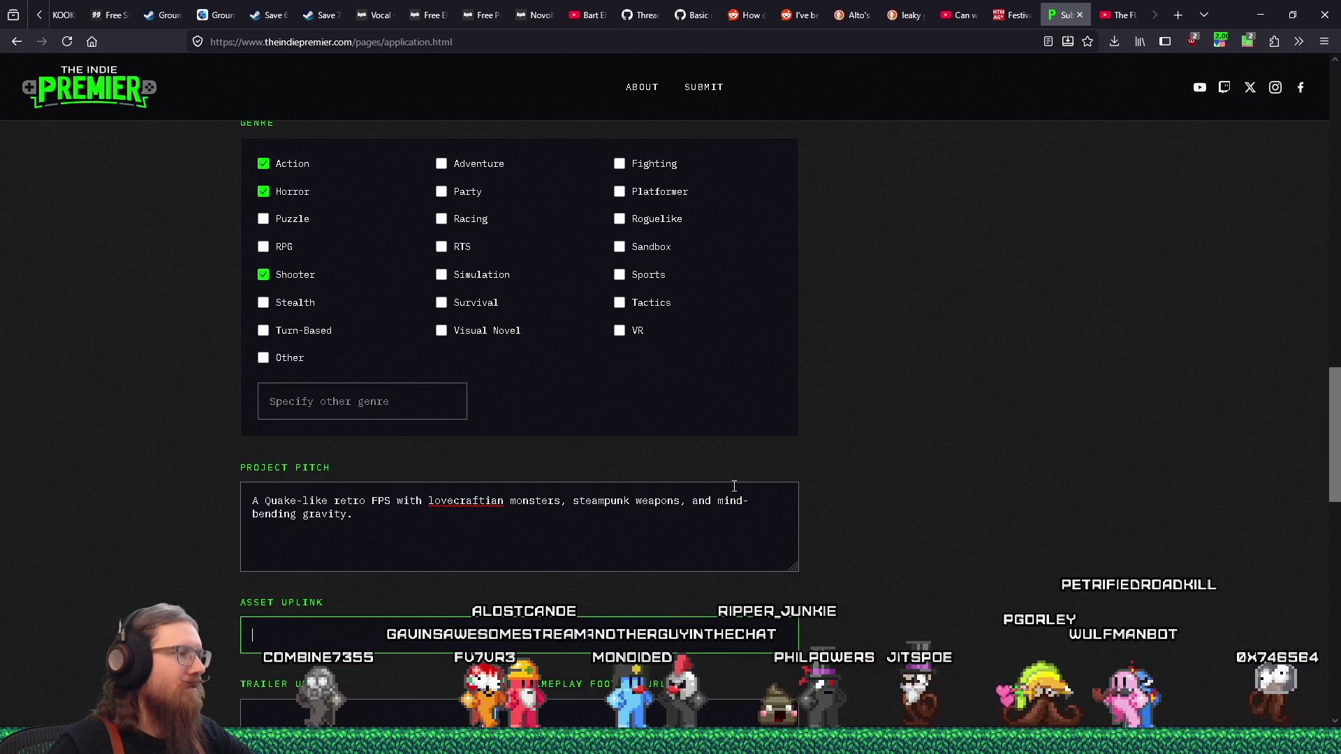
pyautogui.scroll(-3, 734, 486)
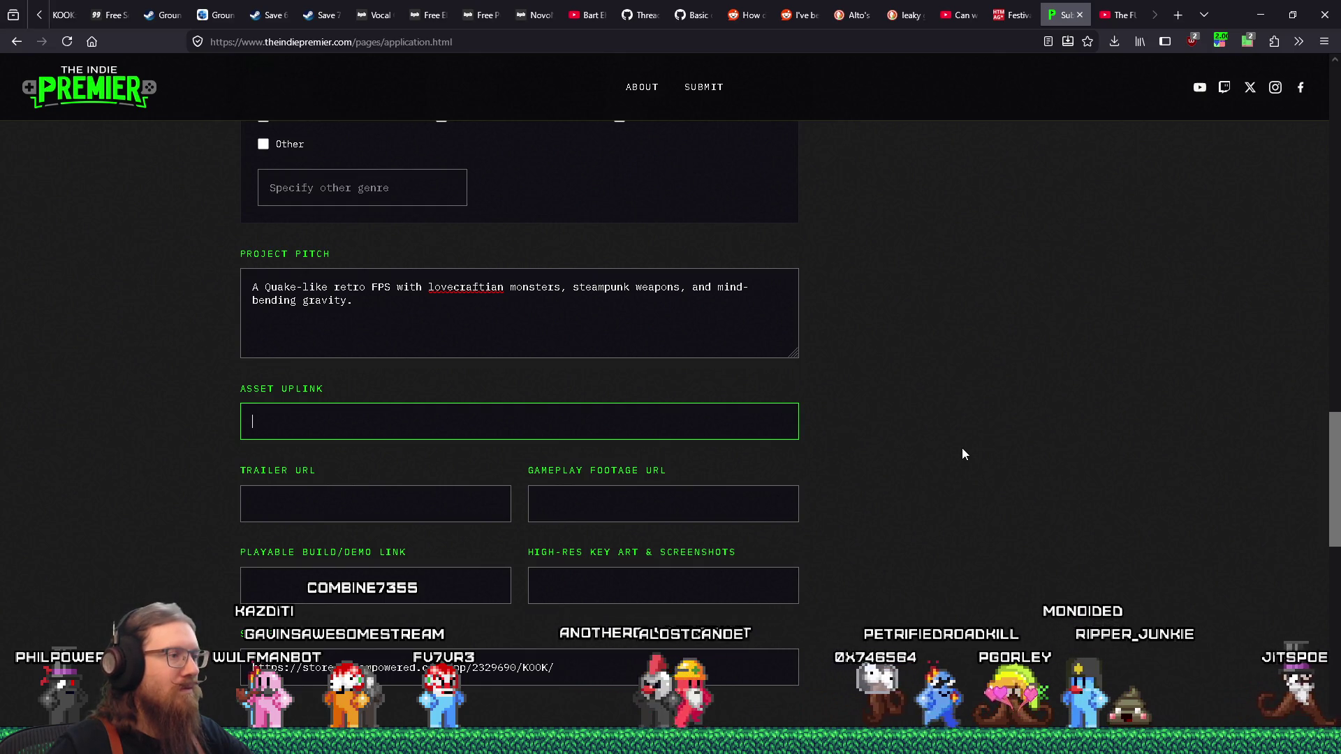
# Open the Windows Run dialog with Win+R on top of the form.
pyautogui.scroll(-3, 968, 447)
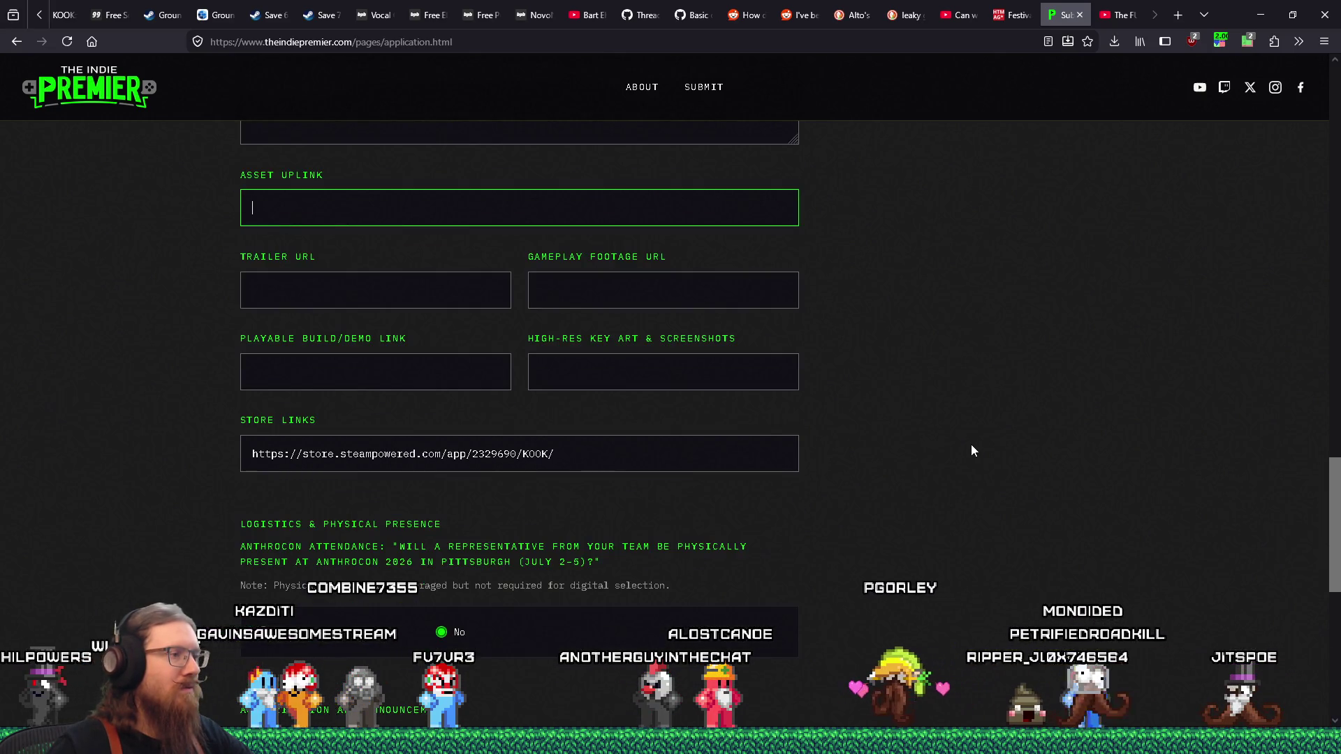
pyautogui.scroll(2, 971, 444)
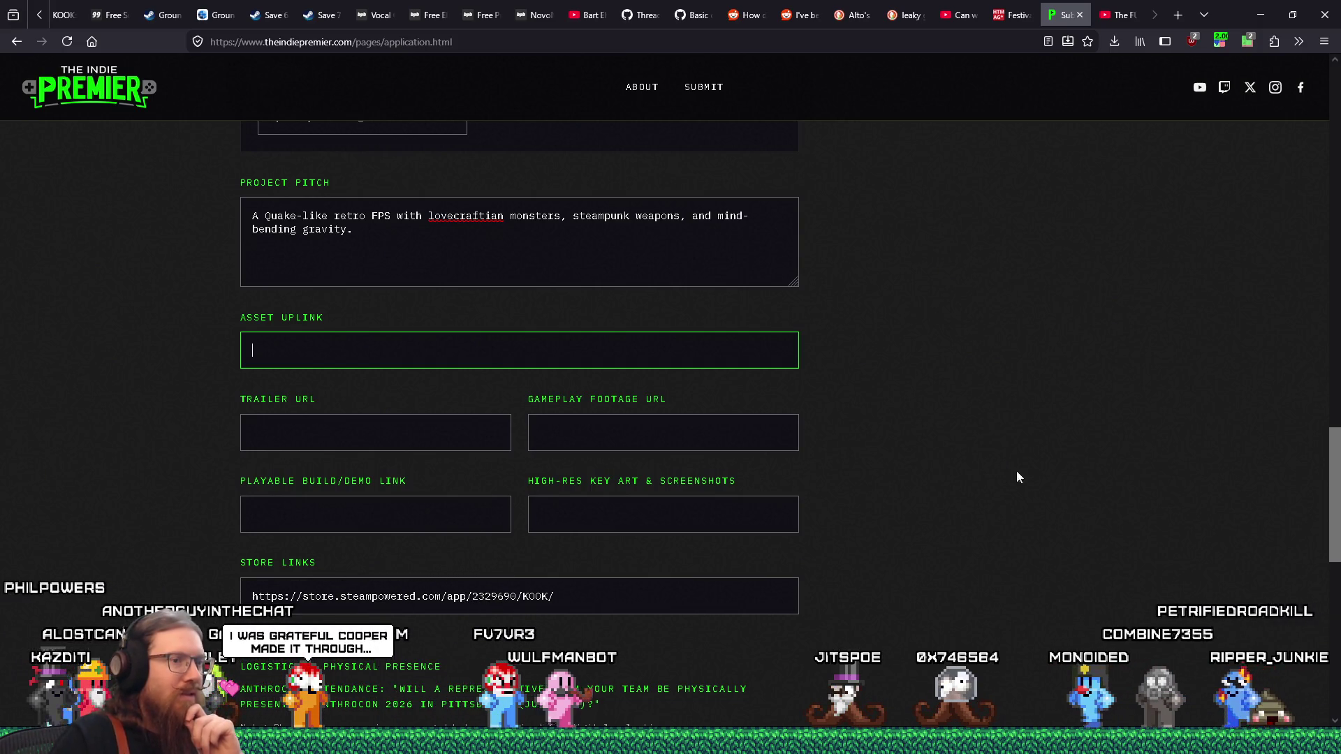
pyautogui.press('super+r')
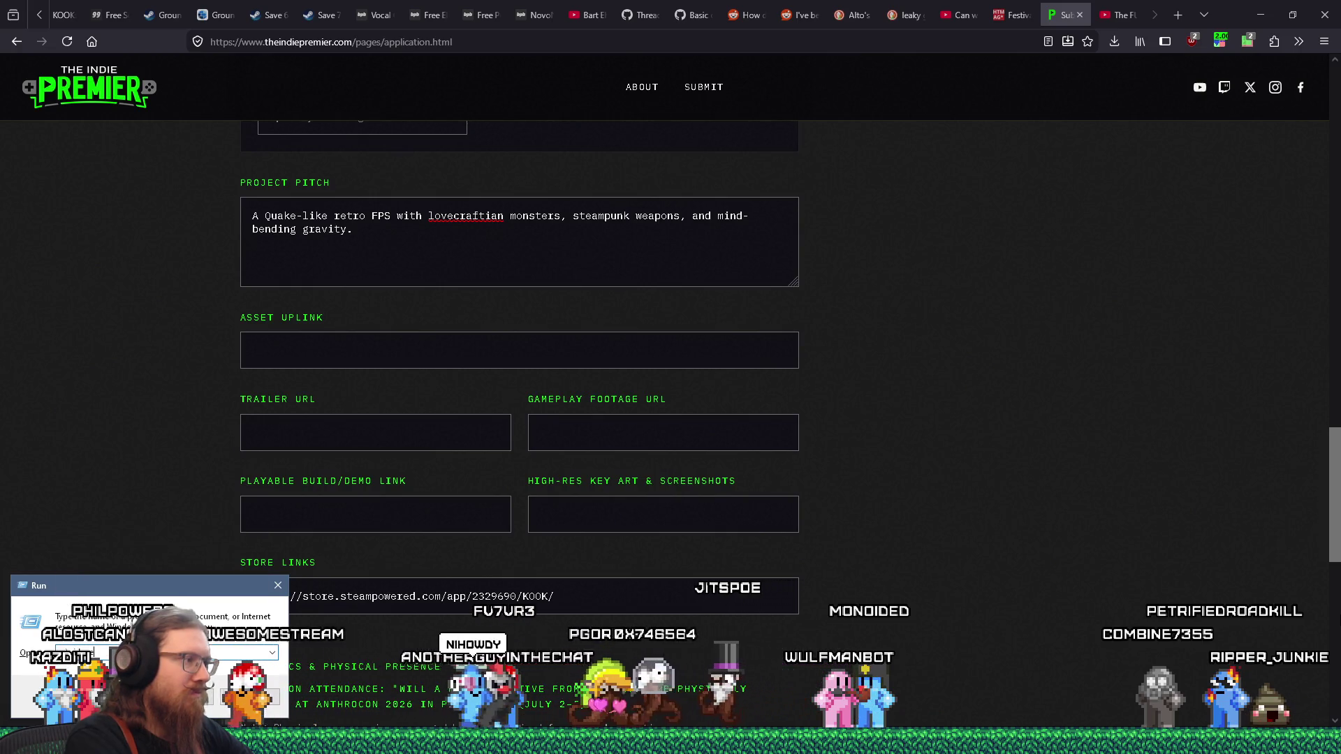
# Open E:\video-renders\kook in File Explorer from the Run dialog.
pyautogui.write('o-renders\\')
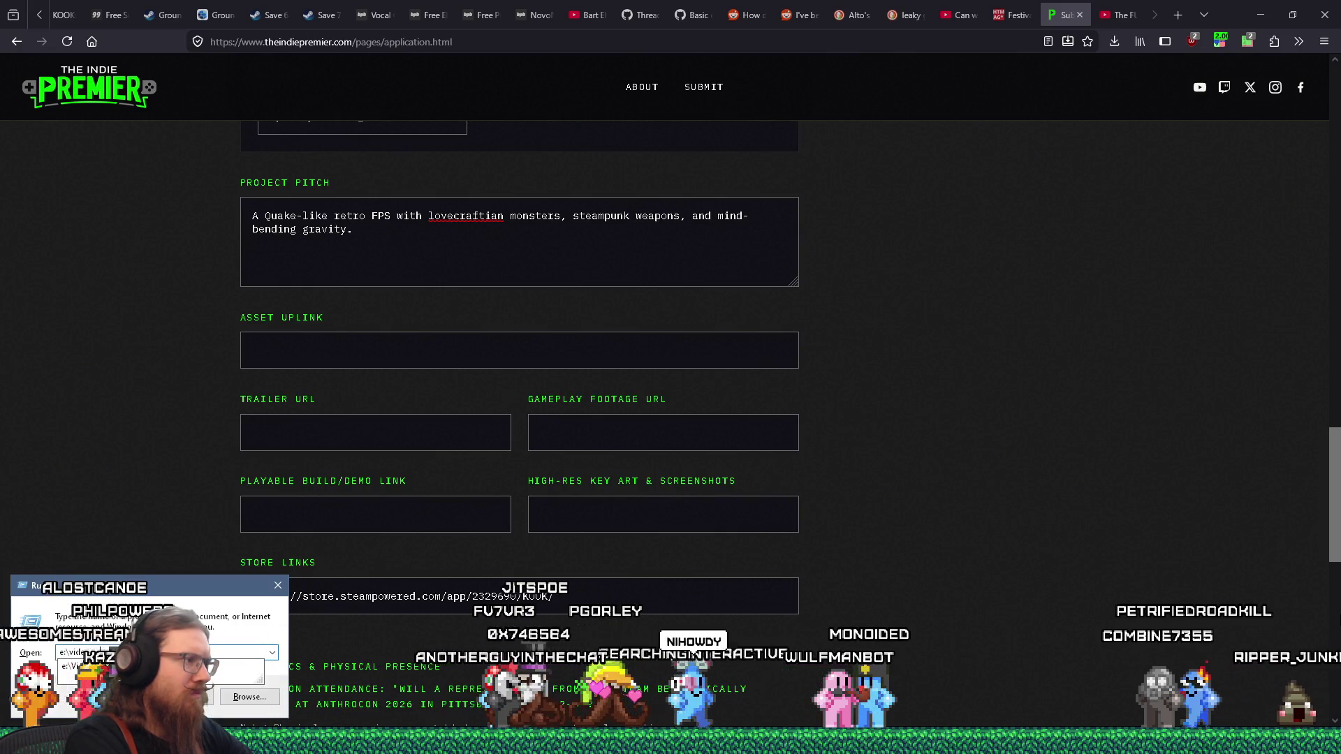
pyautogui.write('kook')
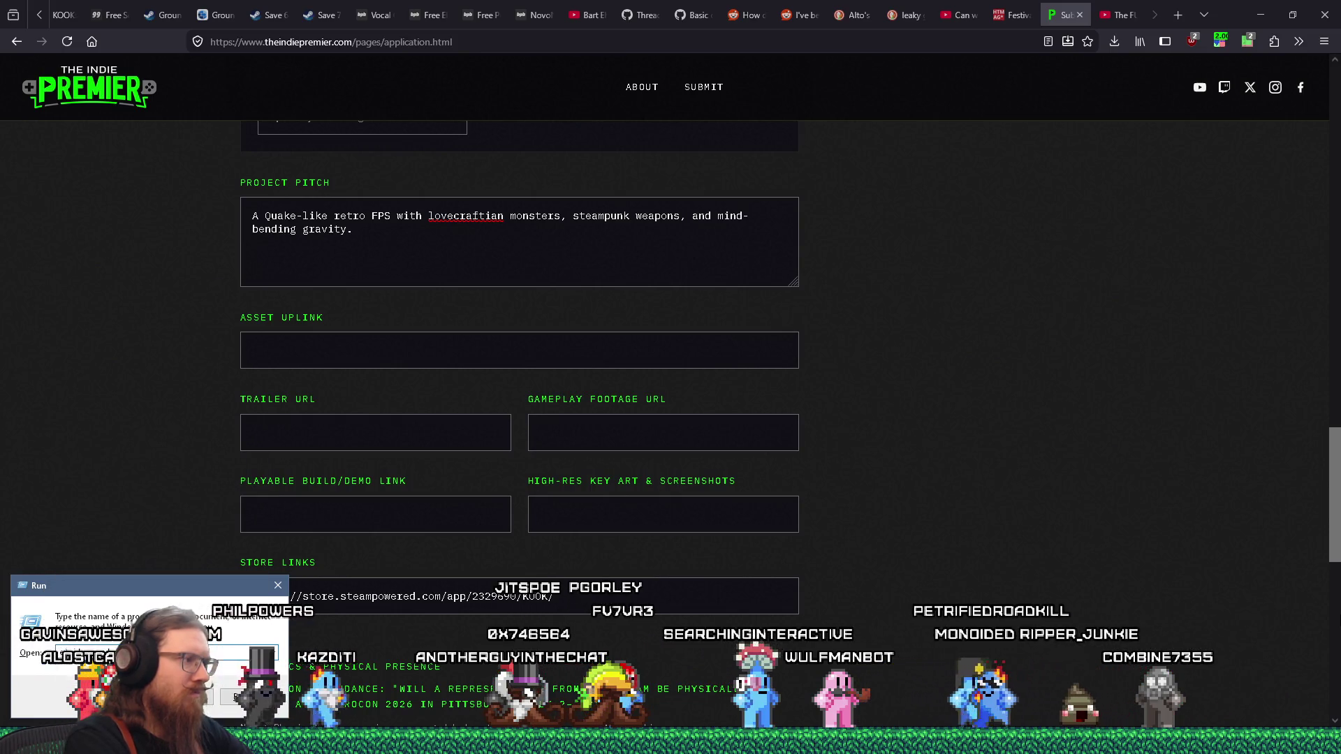
pyautogui.press('Return')
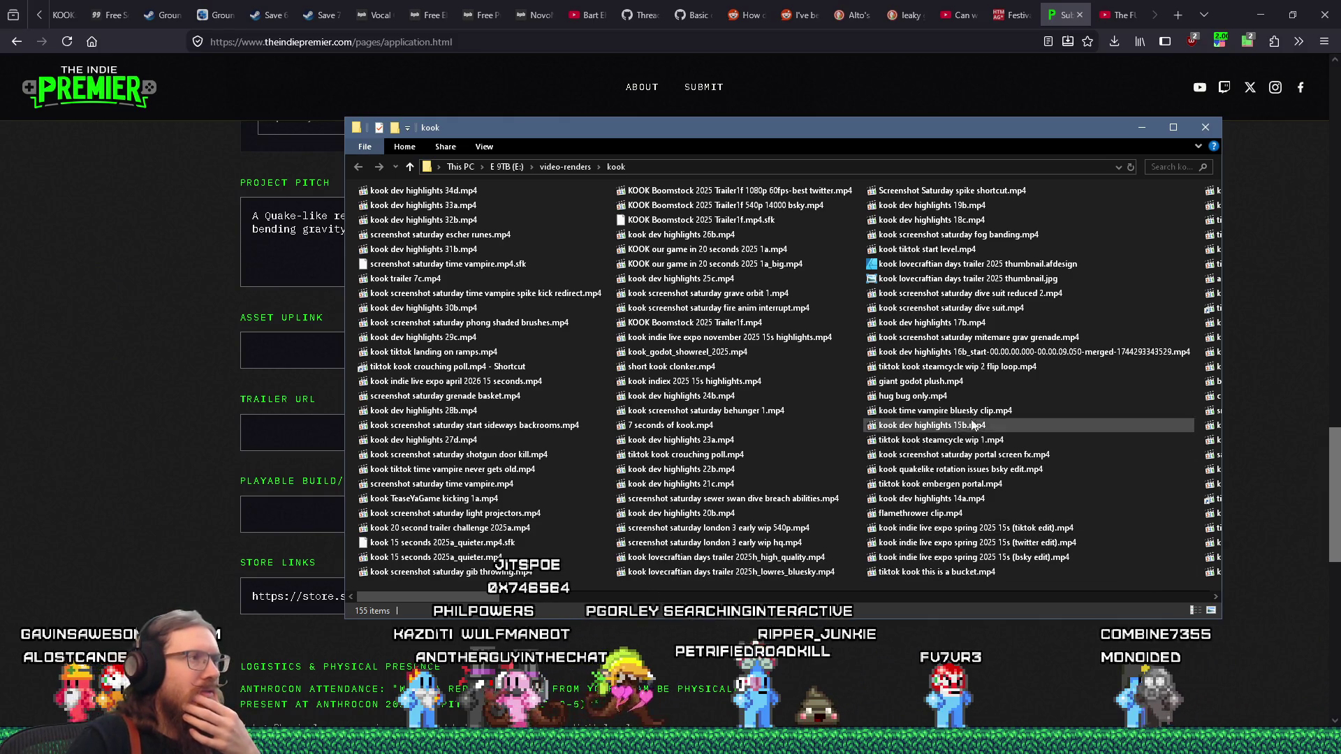
# Delete screenshot saturday time vampire.mp4.sfk using its context menu.
pyautogui.rightClick(506, 268)
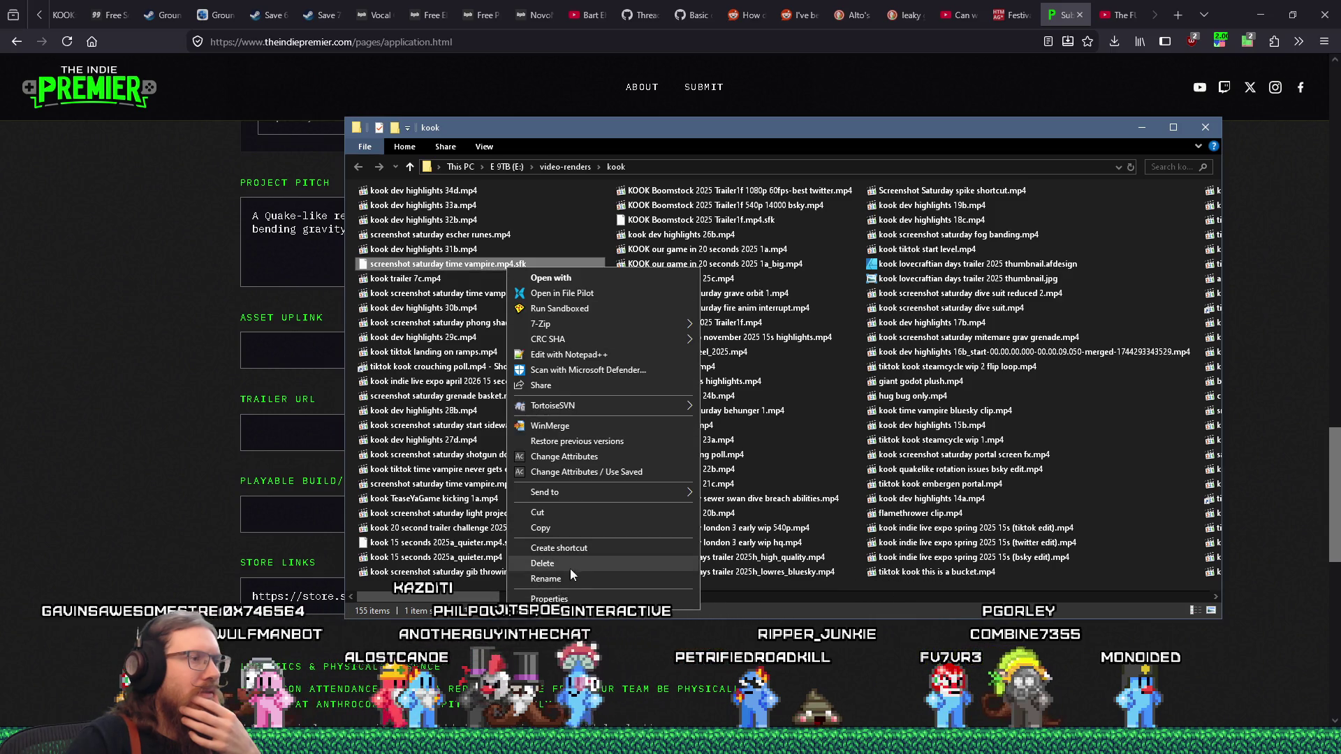
pyautogui.click(567, 564)
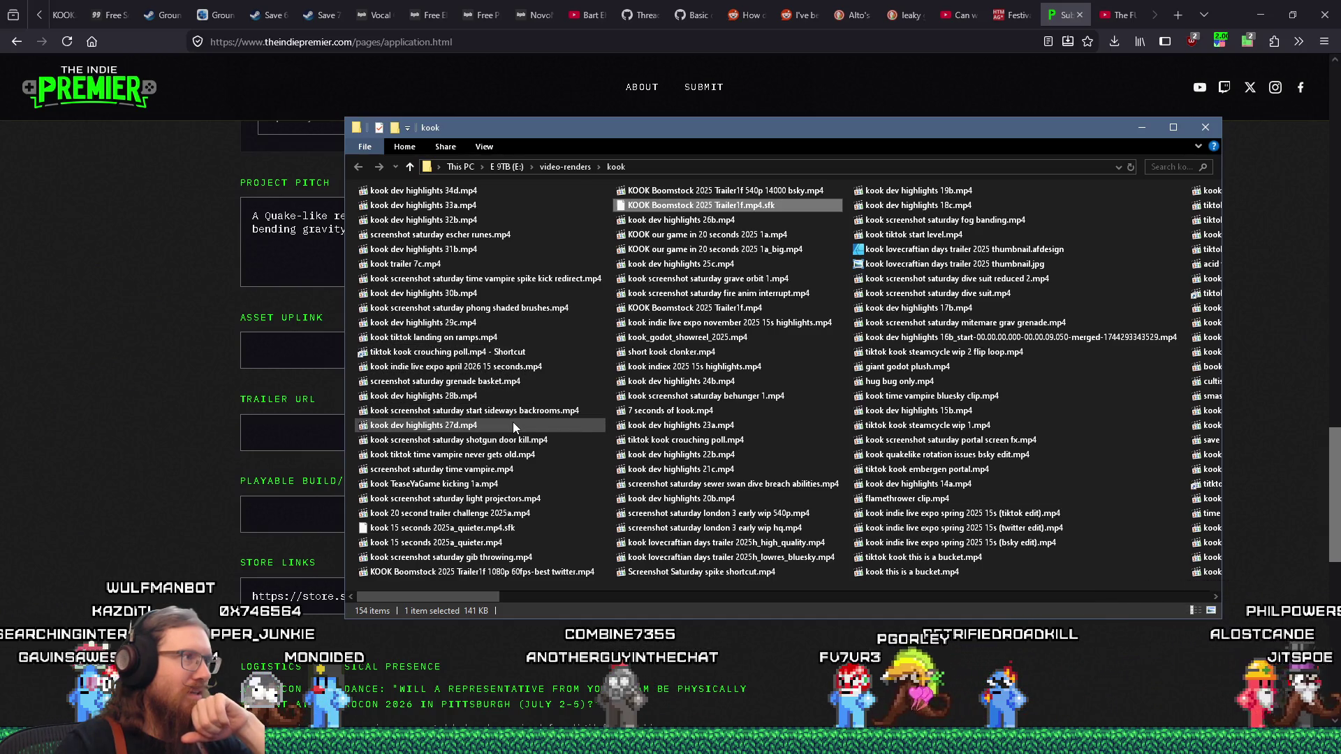
pyautogui.moveTo(513, 423)
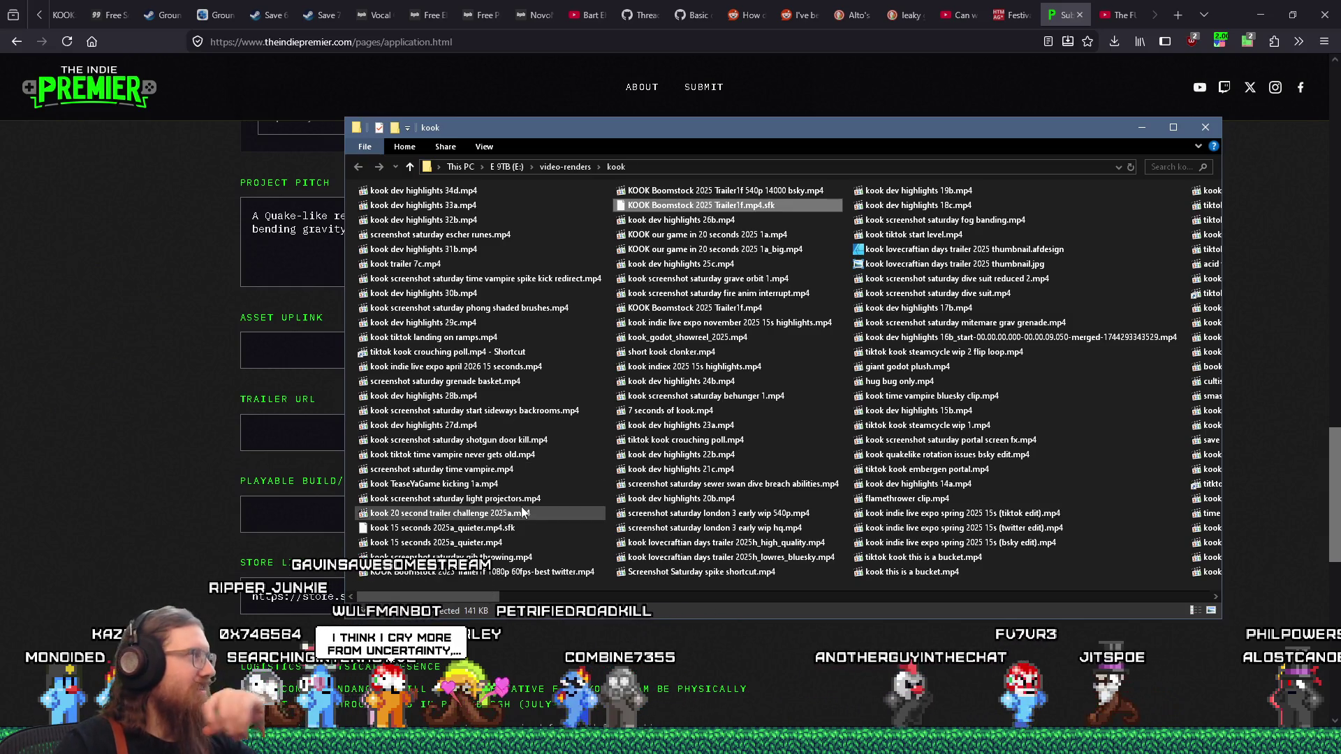
pyautogui.moveTo(522, 513)
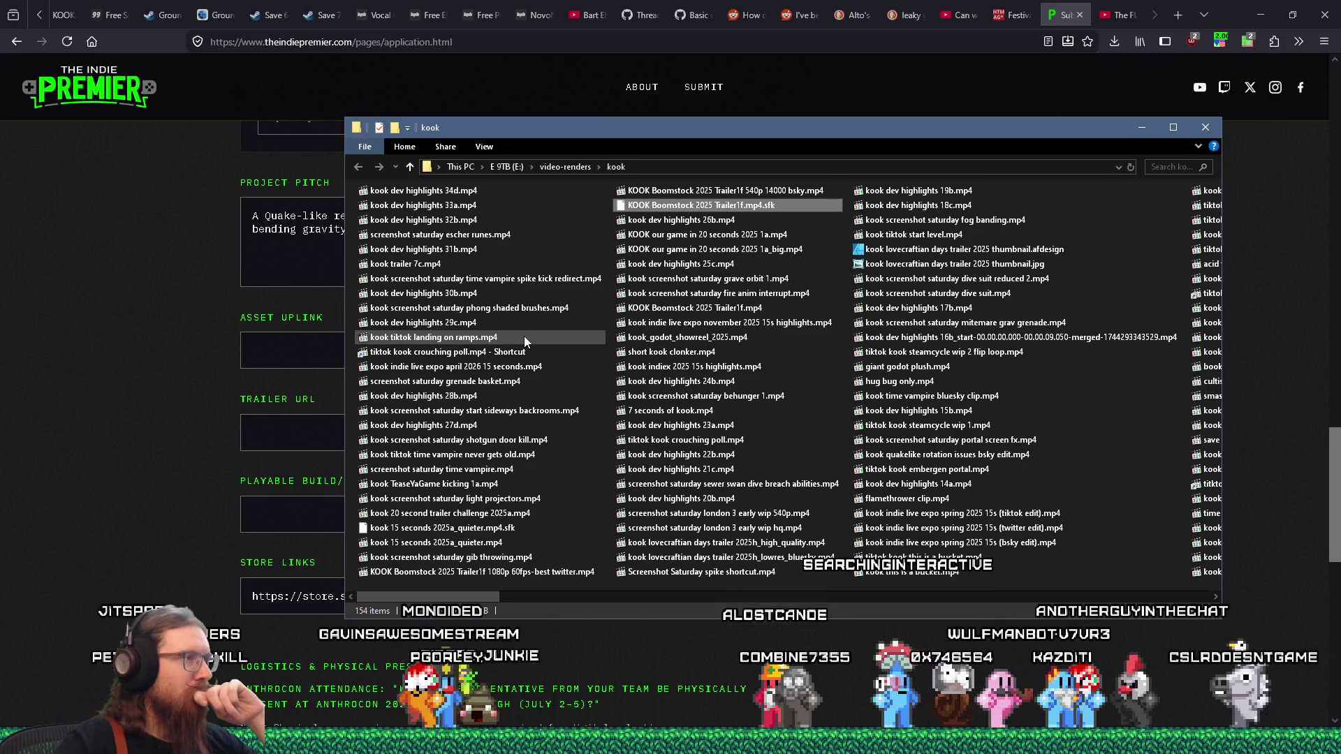
pyautogui.moveTo(524, 336)
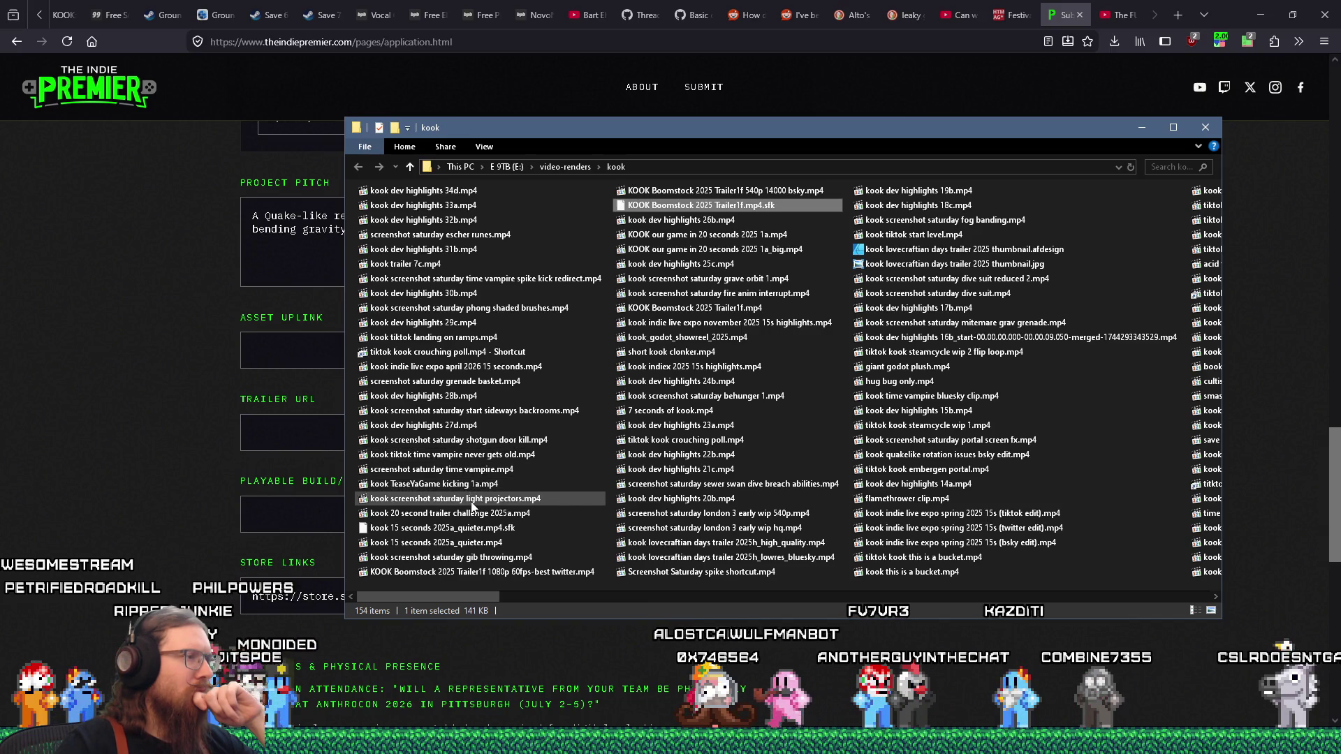
pyautogui.moveTo(475, 519)
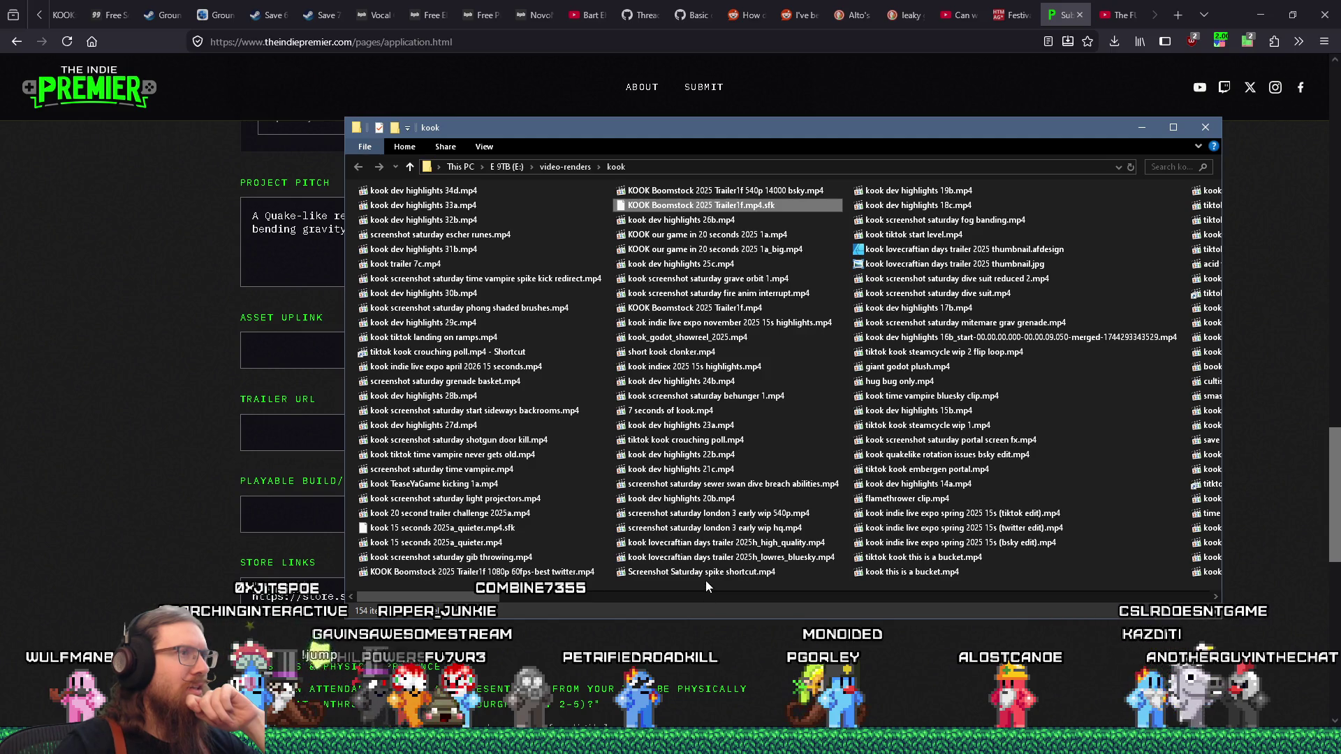
# Search the kook folder for 'trailer' and open kook trailer 7c.mp4 from the results.
pyautogui.click(588, 557)
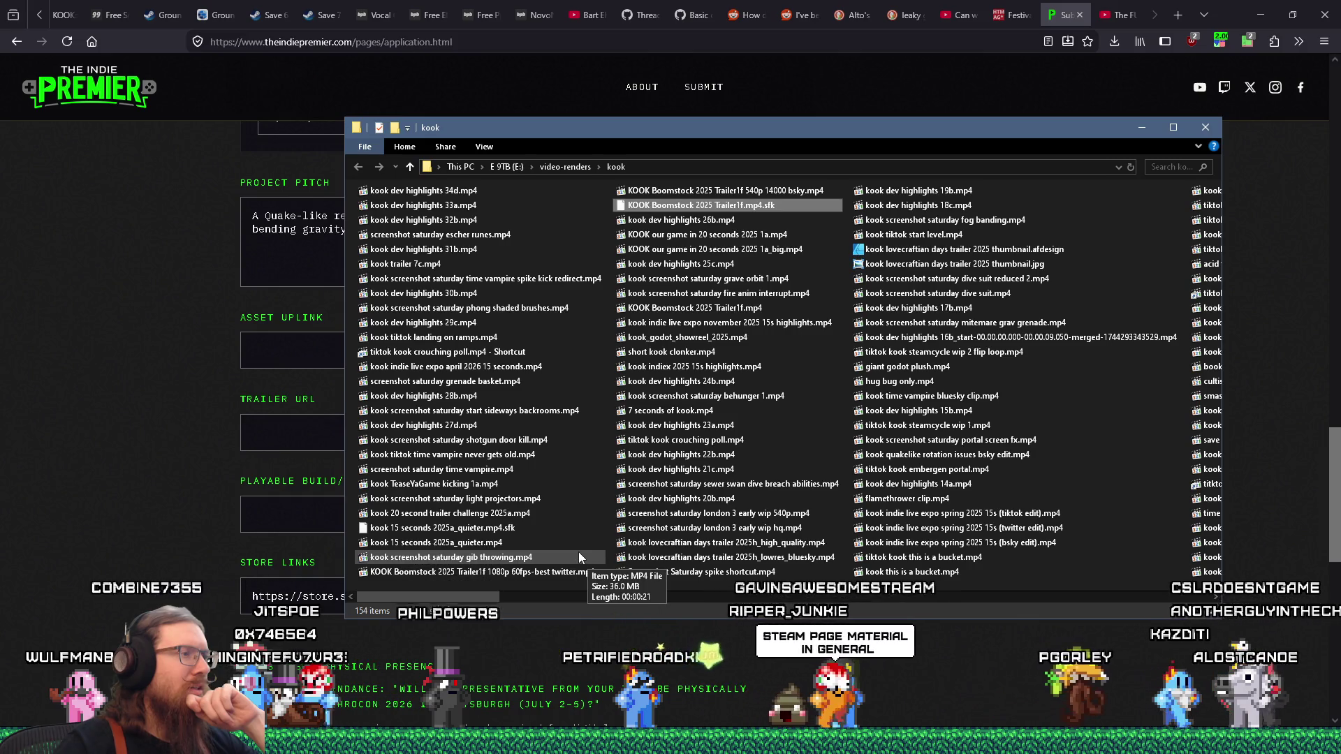
pyautogui.click(1189, 167)
pyautogui.write('trailer')
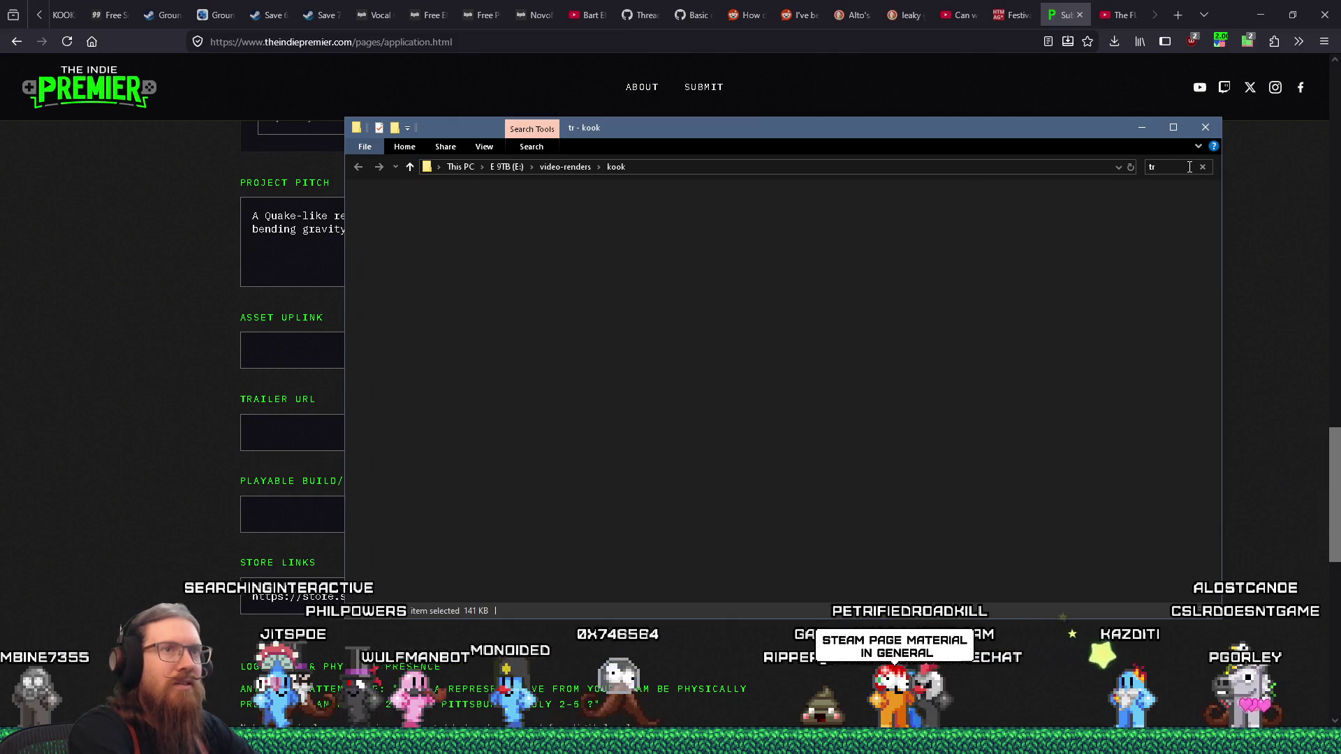
pyautogui.press('Return')
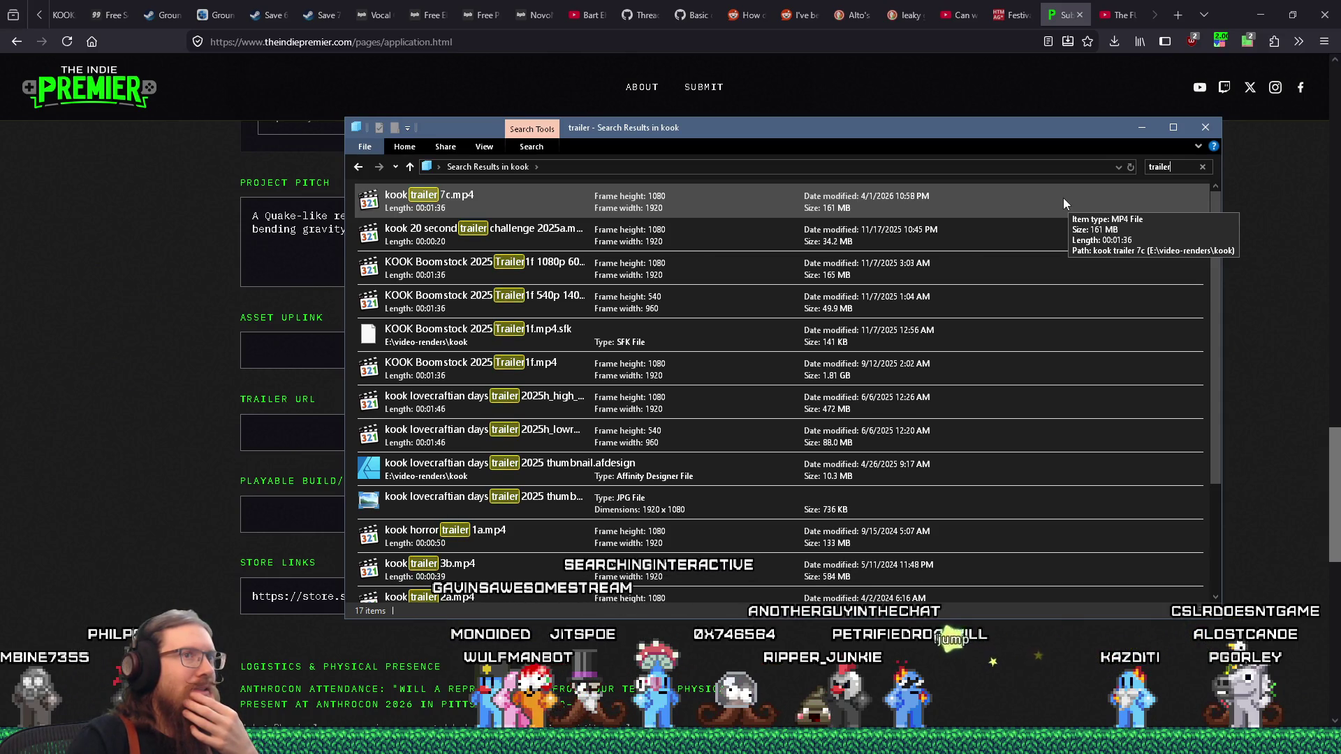
pyautogui.click(475, 198)
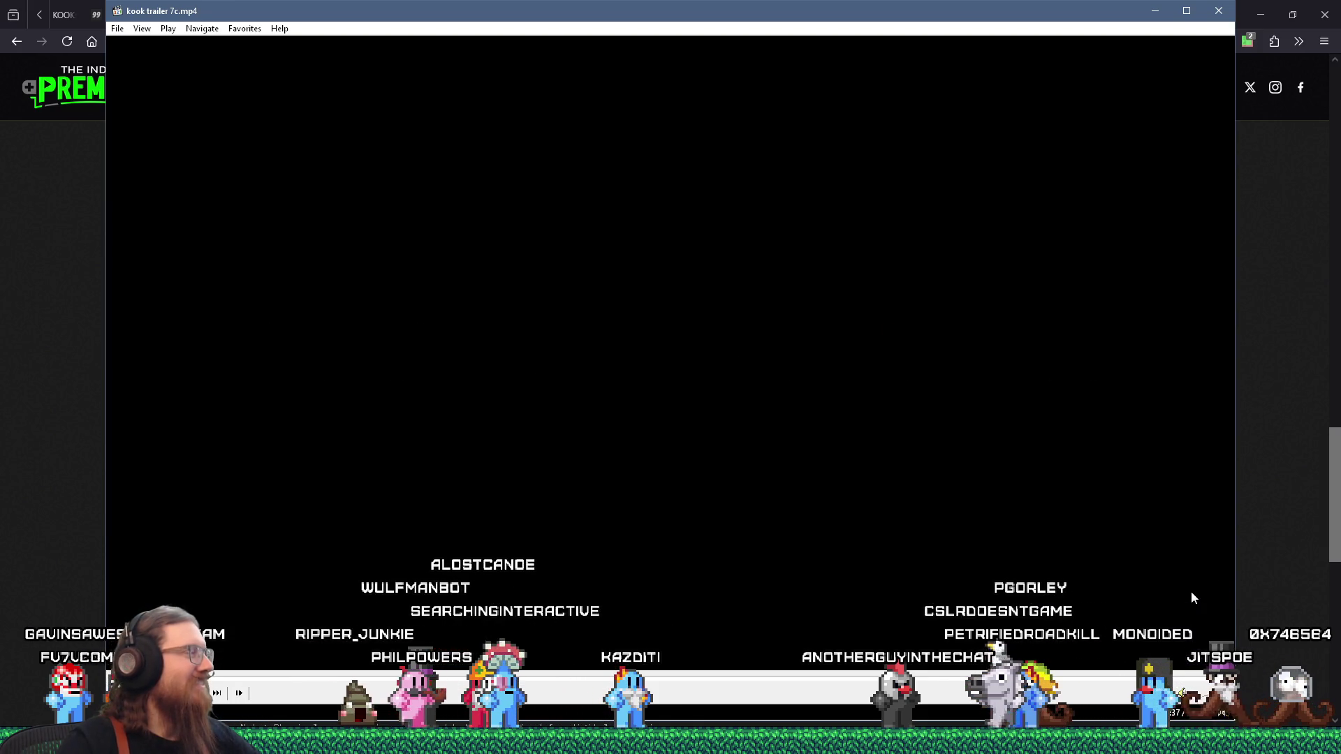
# Exit MPC-HC once kook trailer 7c.mp4 has finished playing.
pyautogui.click(1219, 12)
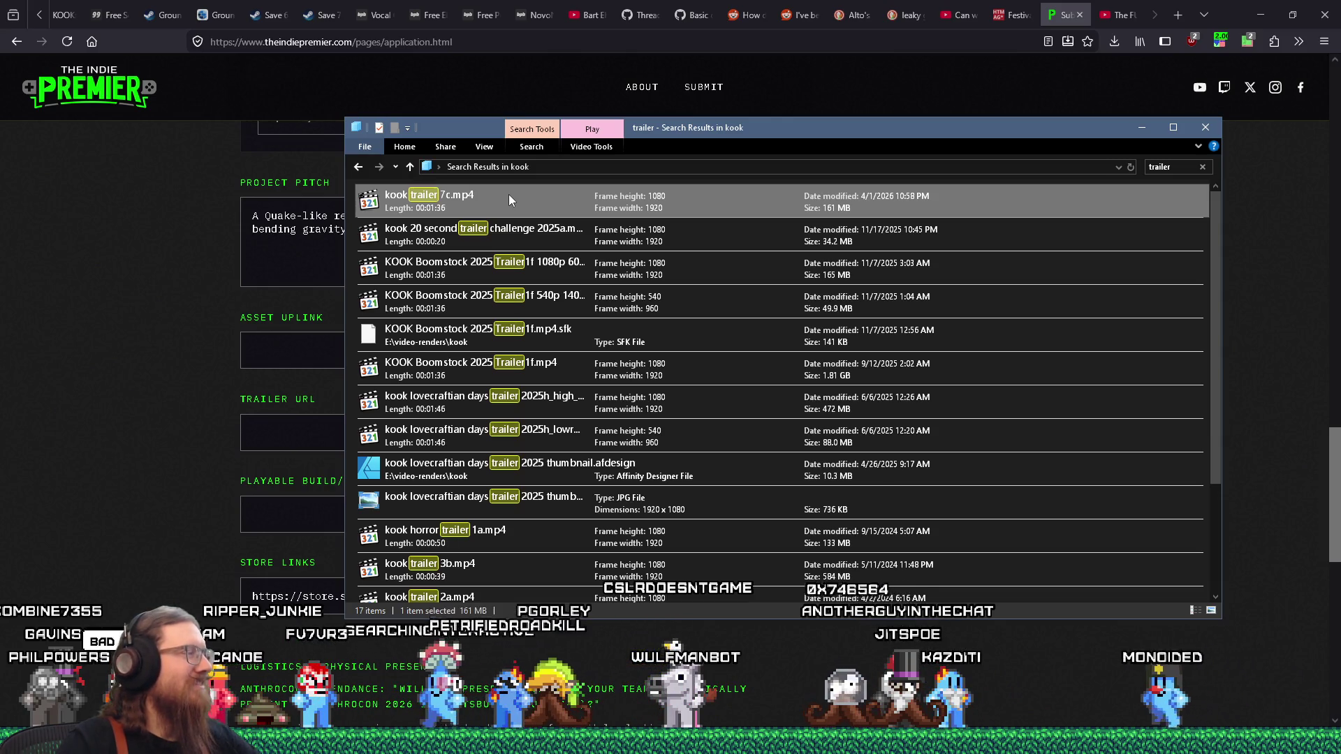
# Bring up kook trailer 7c.mp4's actions, then minimize the Explorer search results window.
pyautogui.rightClick(473, 193)
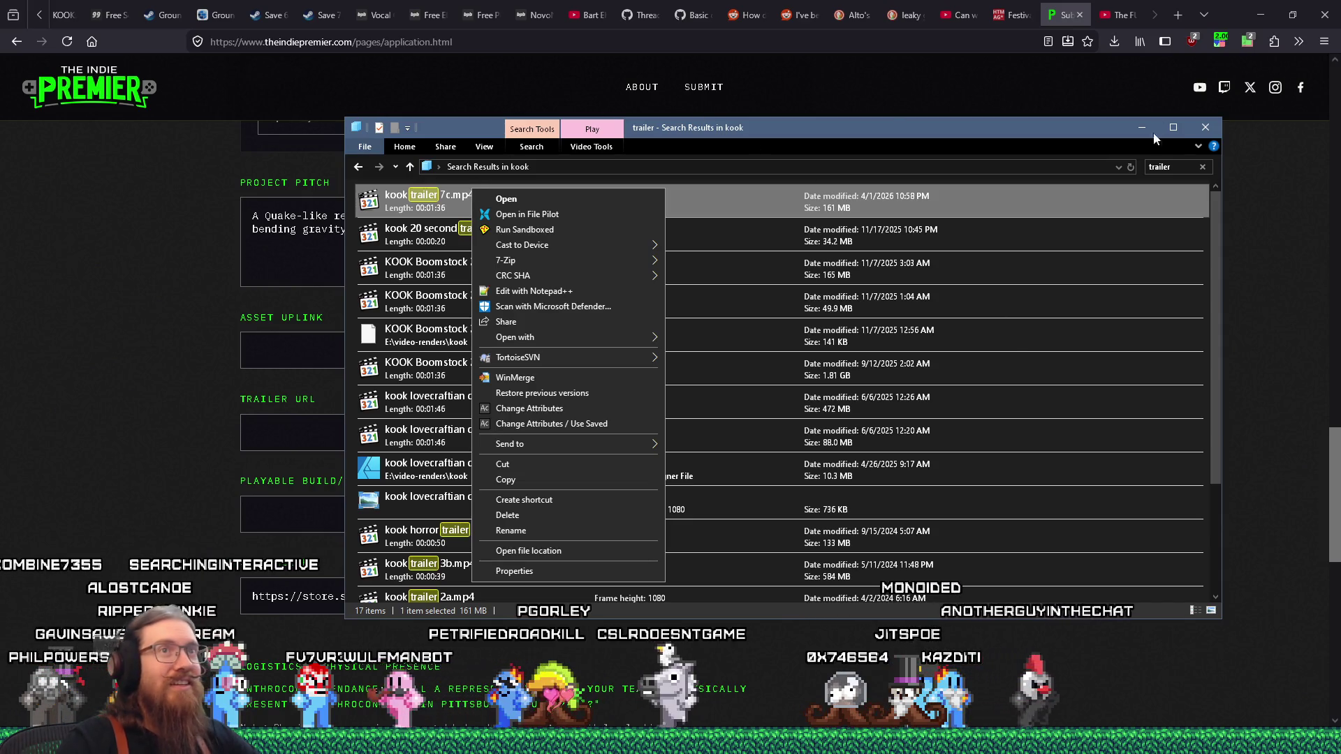
pyautogui.click(1177, 16)
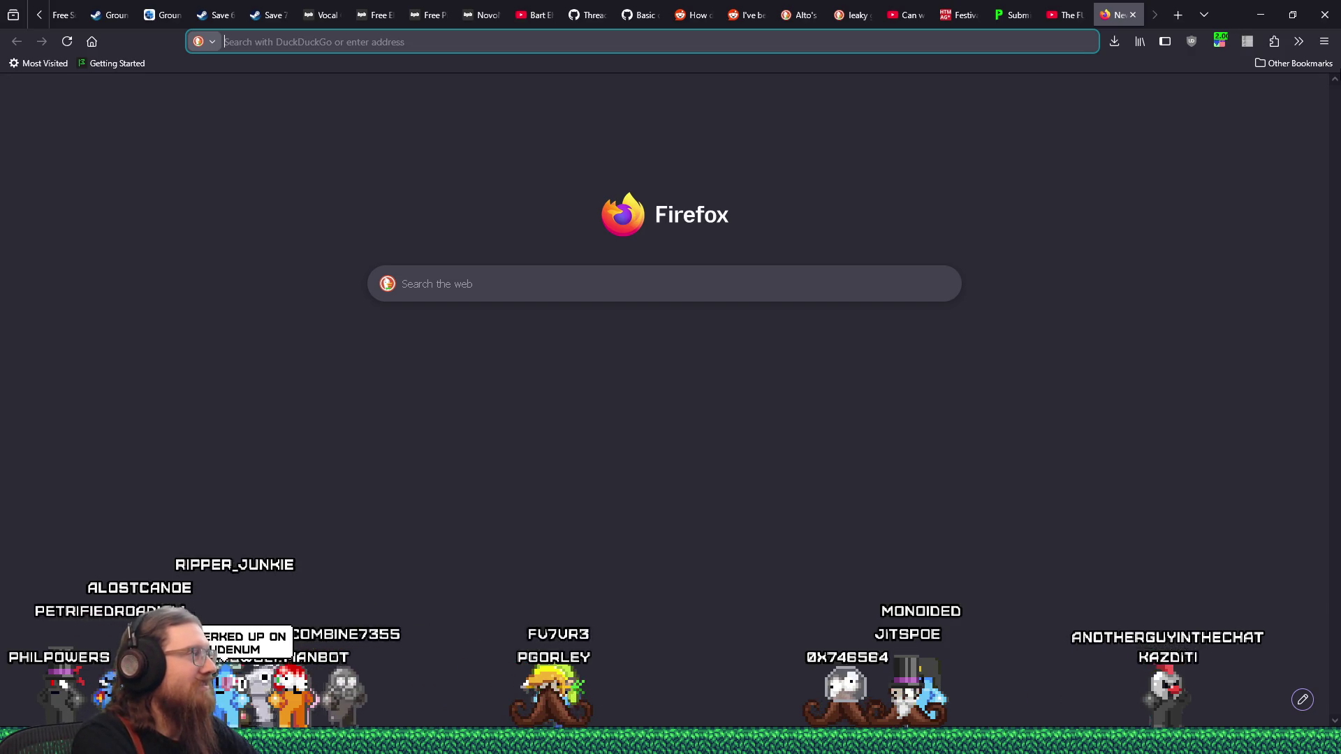
# Load youtube.com in the new tab using the 'you' address-bar autofill.
pyautogui.write('youtube.com/')
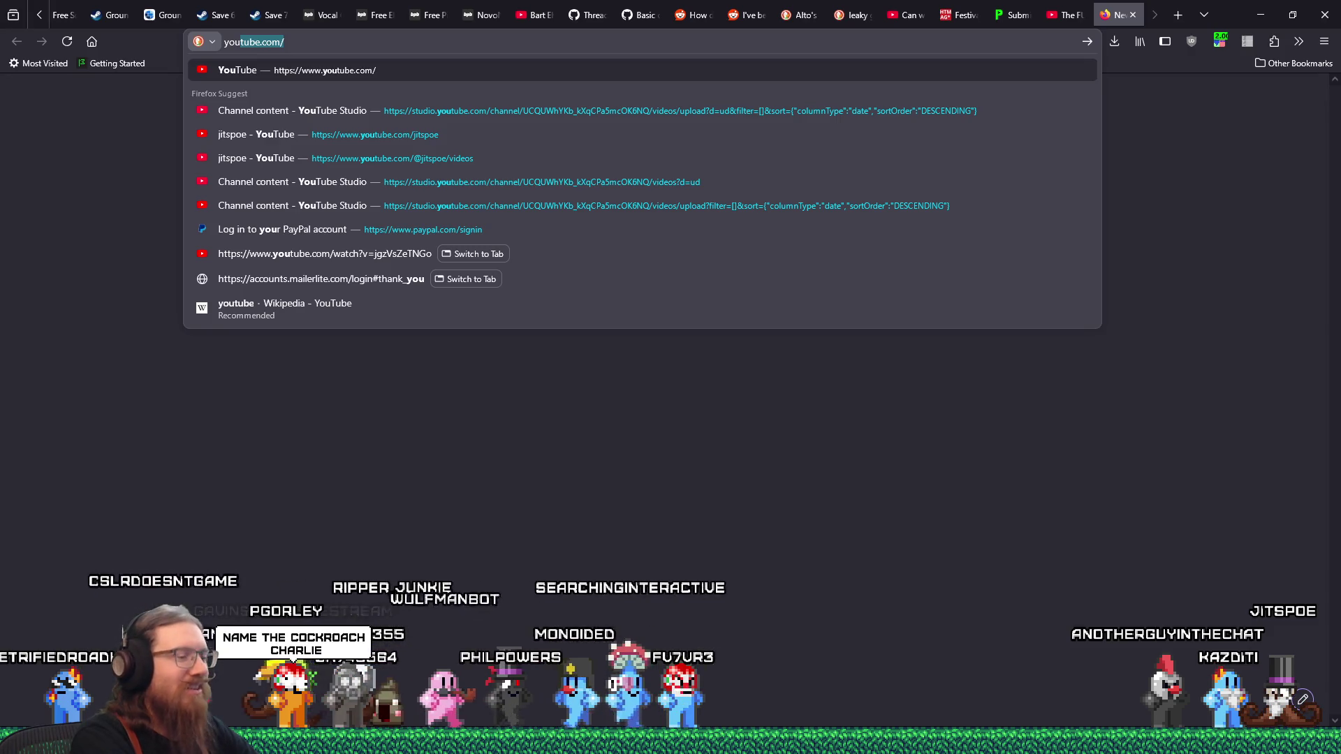
pyautogui.press('Return')
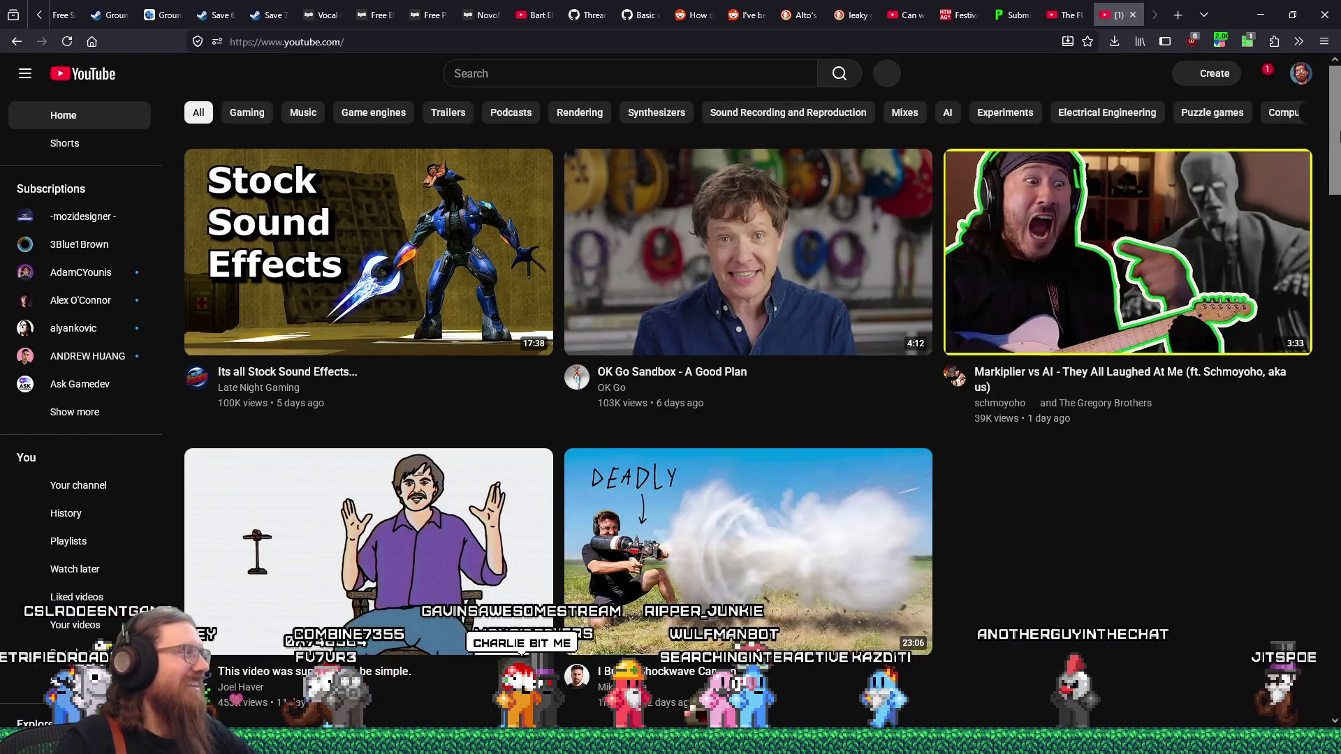
pyautogui.moveTo(831, 190)
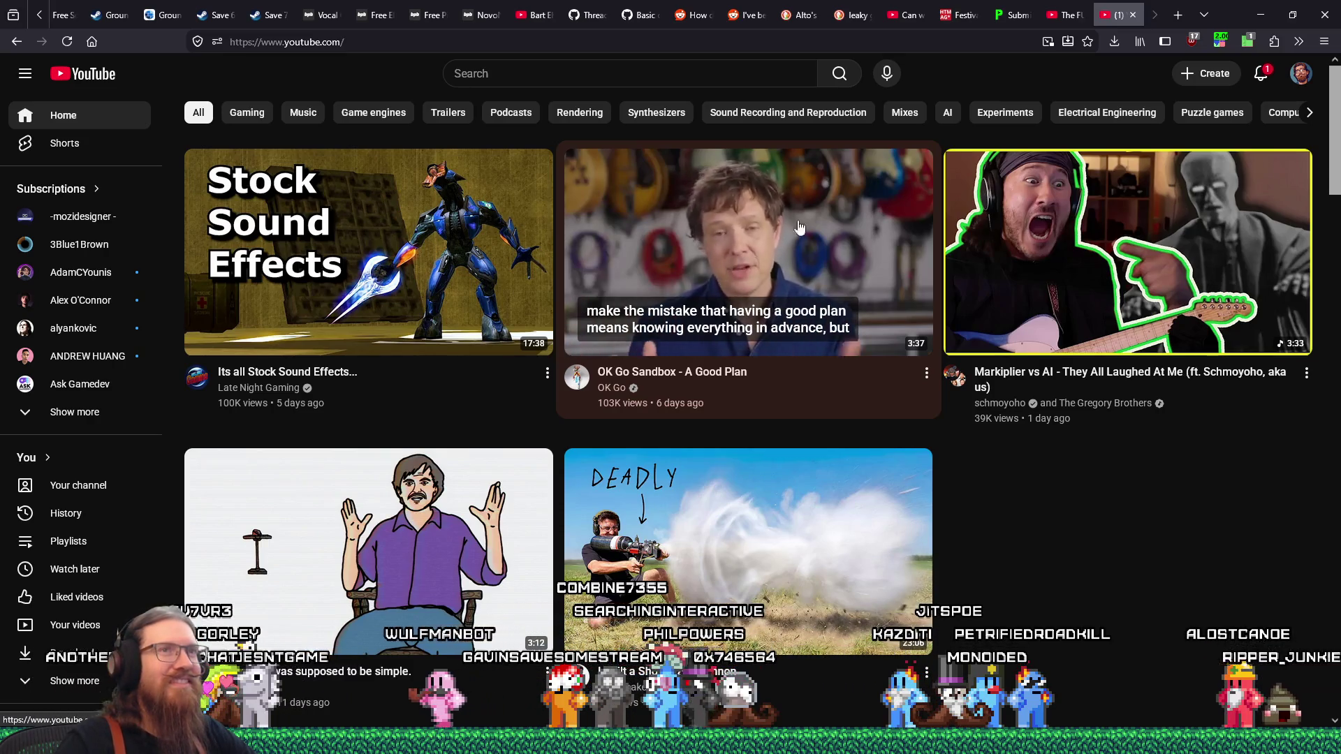
# Upload kook trailer 7c.mp4 as a new video by dragging it from Explorer into the upload dialog.
pyautogui.click(1205, 74)
pyautogui.click(1233, 102)
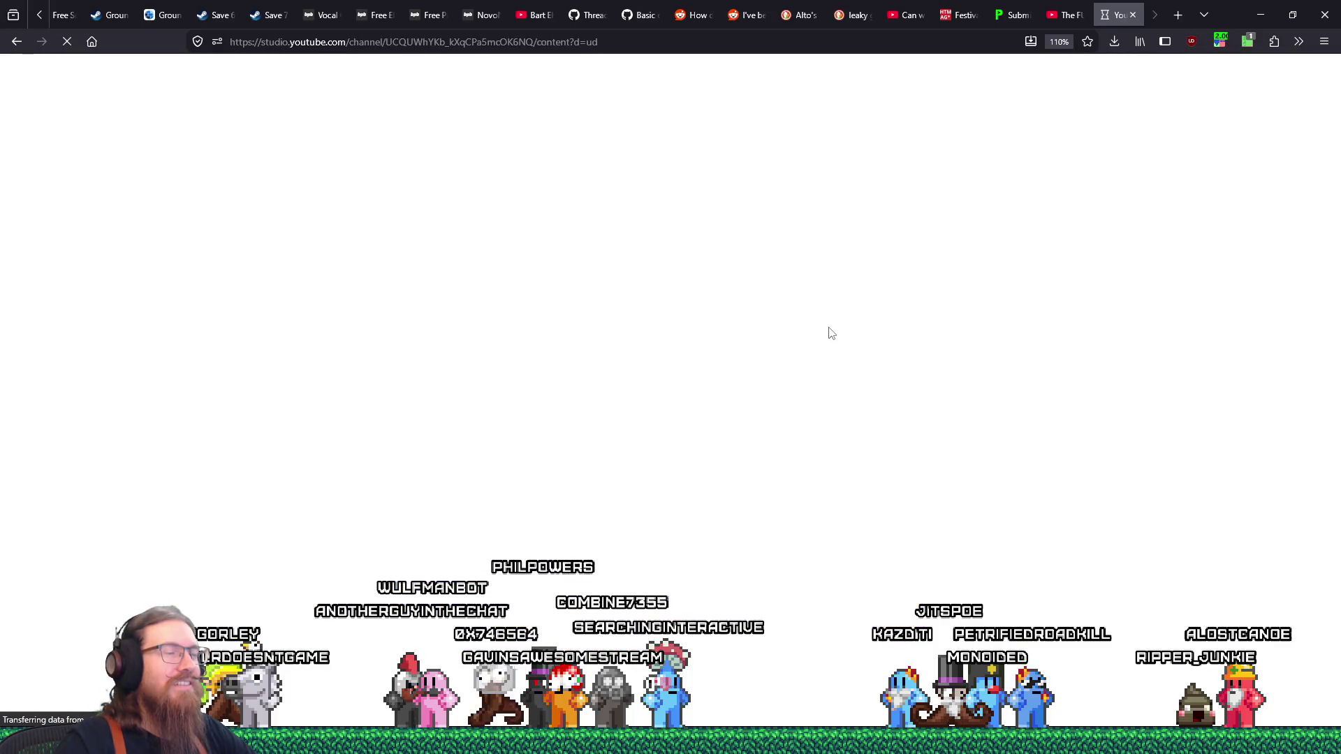
pyautogui.hotkey('alt', 'Tab')
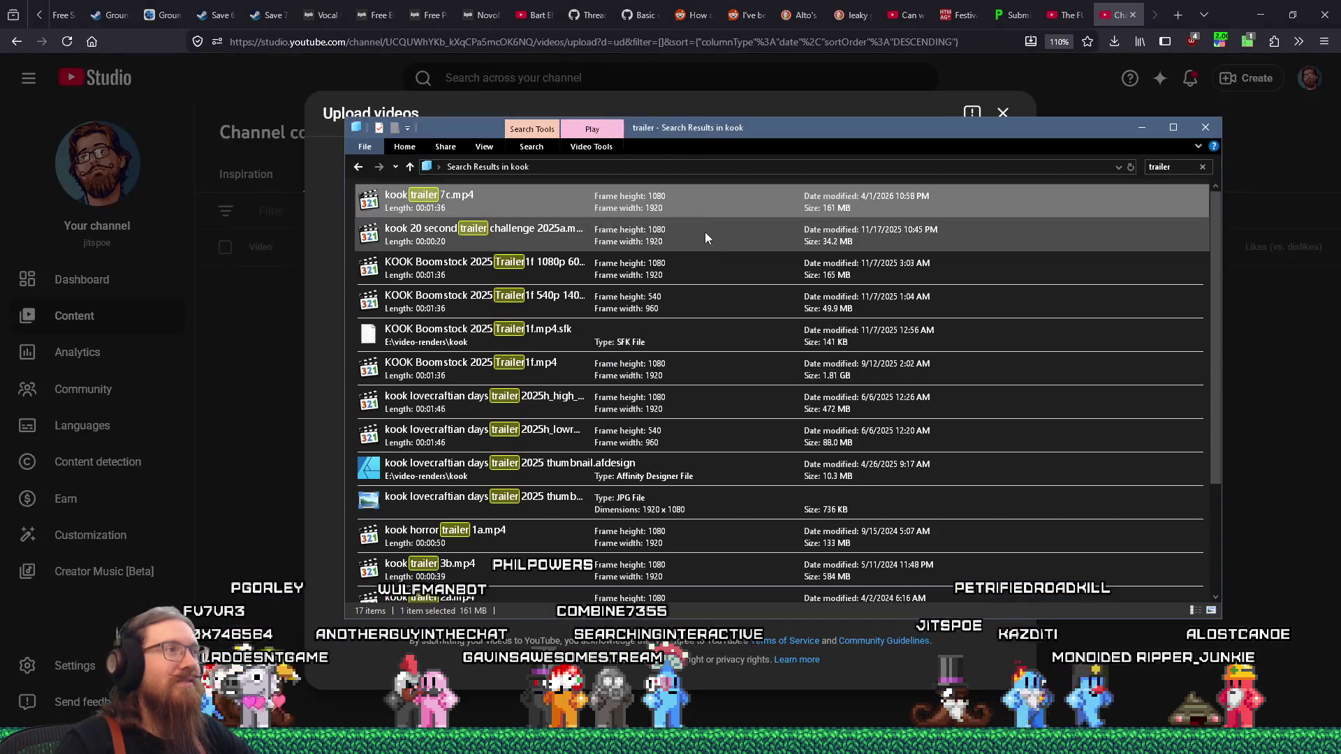
pyautogui.moveTo(722, 129); pyautogui.dragTo(1062, 177)
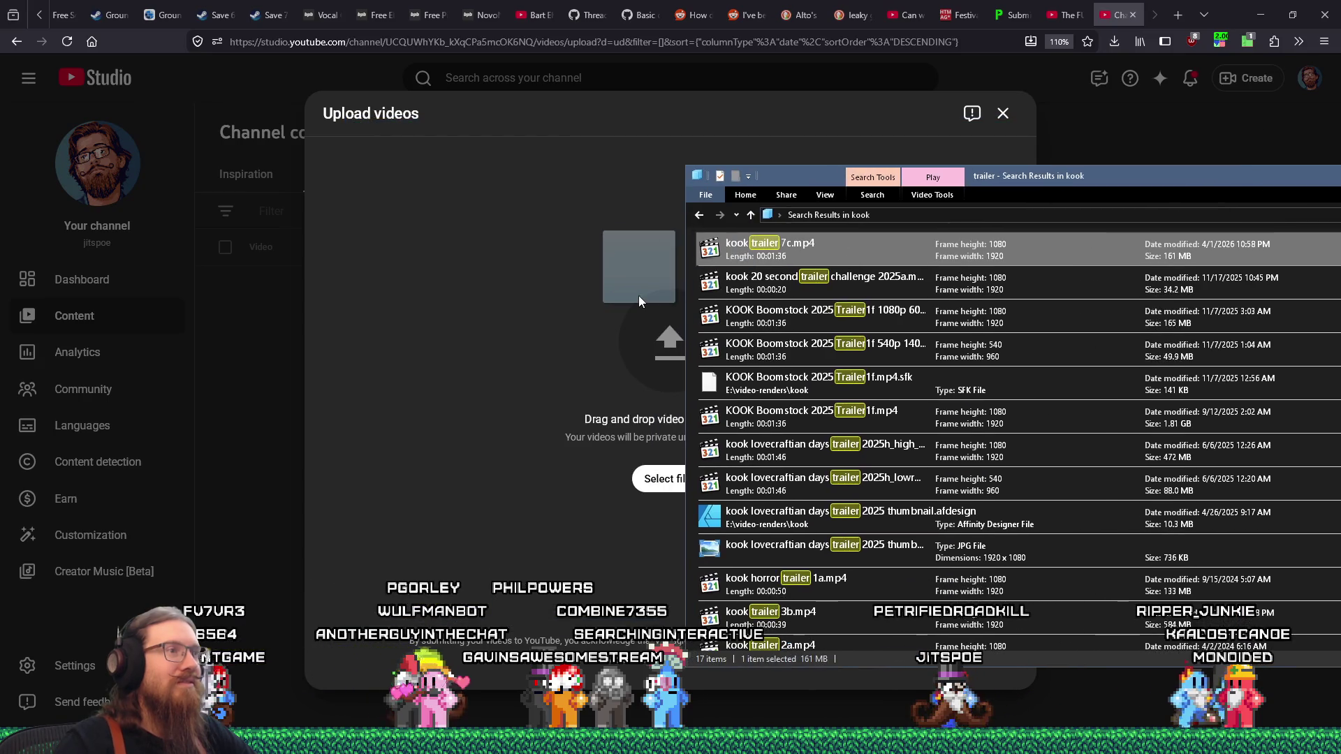
pyautogui.moveTo(640, 297); pyautogui.dragTo(639, 297)
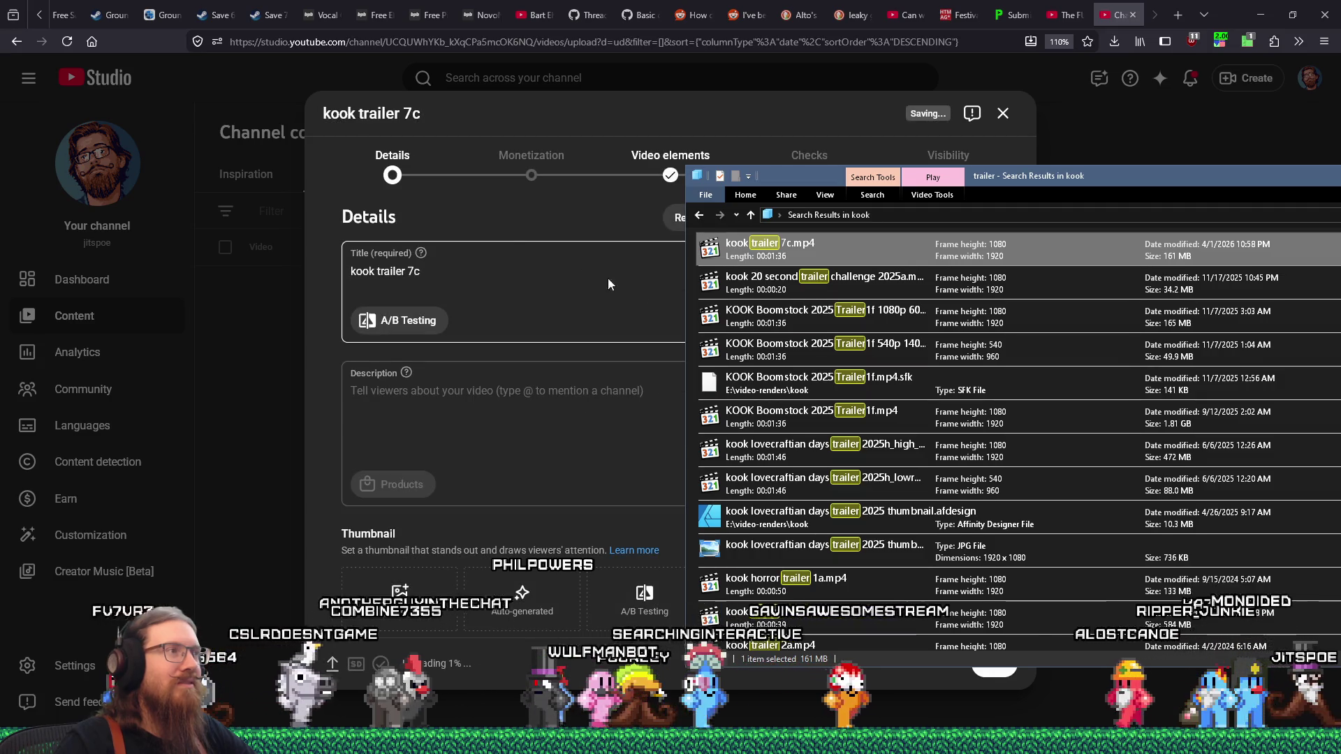
pyautogui.click(452, 273)
# Replace the upload's default title with 'KOOK Trailer 7'.
pyautogui.hotkey('ctrl', 'a')
pyautogui.write('K')
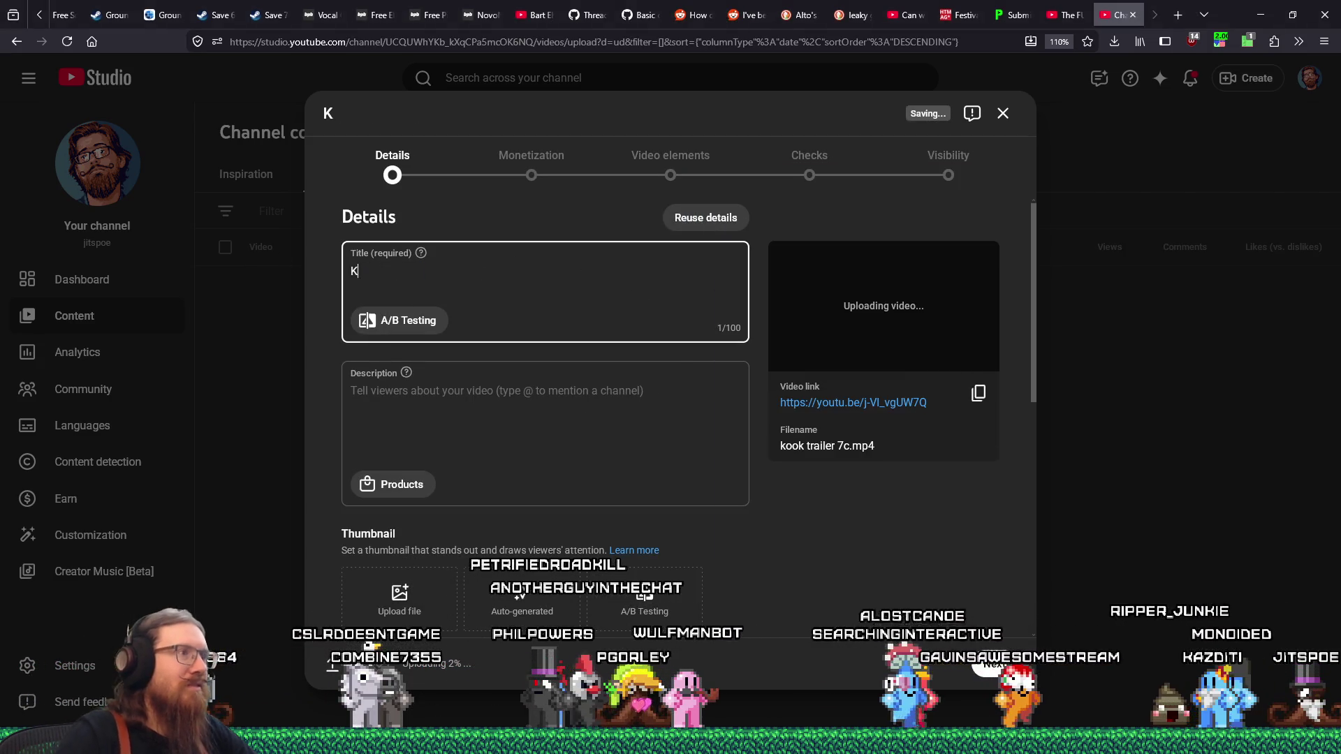
pyautogui.write(' Trailer 78')
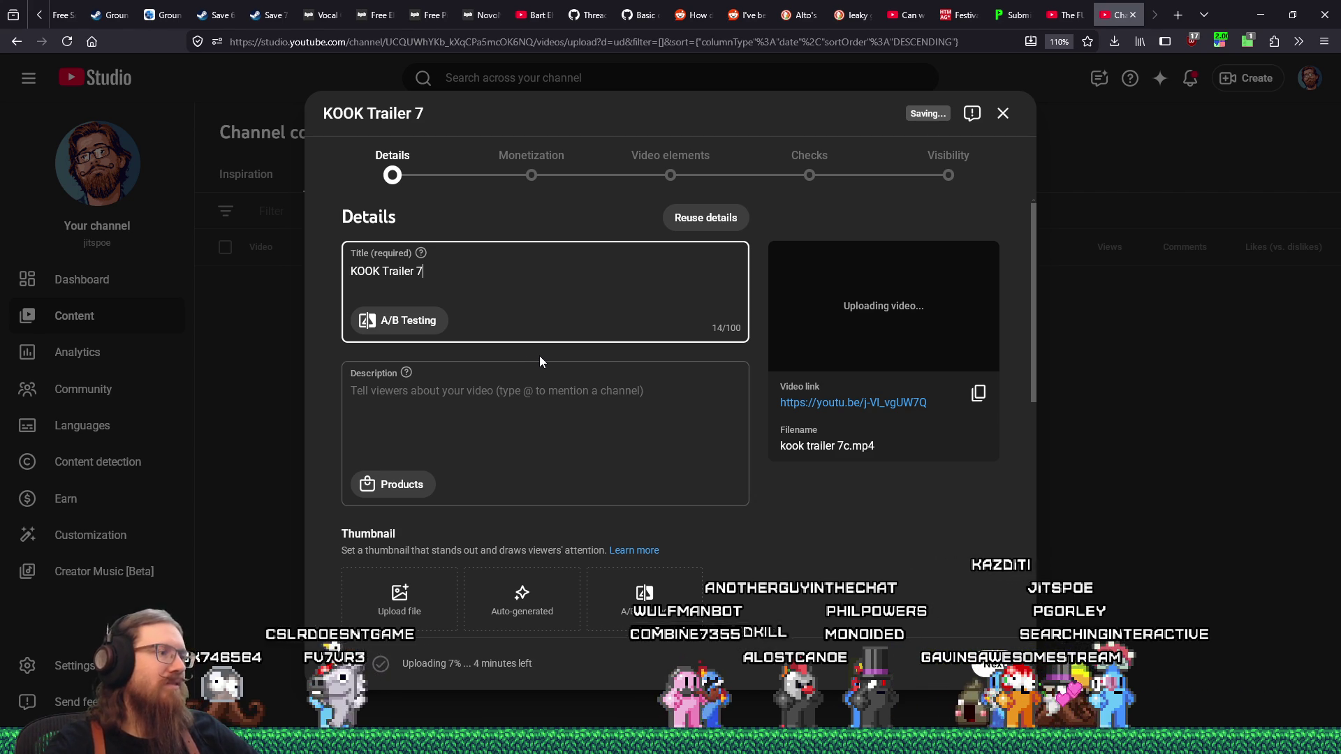
pyautogui.click(566, 408)
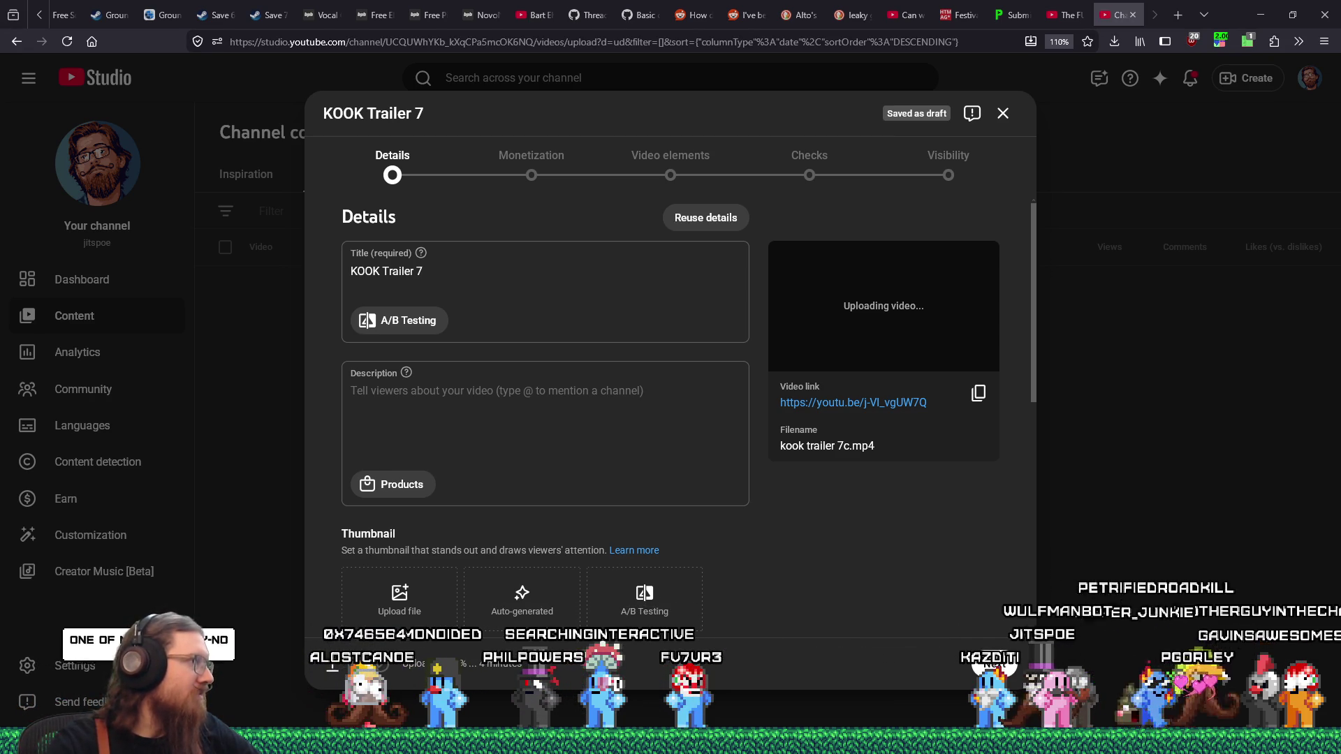
# Write the description 'Wishlist KOOK: ' followed by the Steam store link with utm_source=yt.
pyautogui.click(423, 389)
pyautogui.write('Wishlist KOOK:')
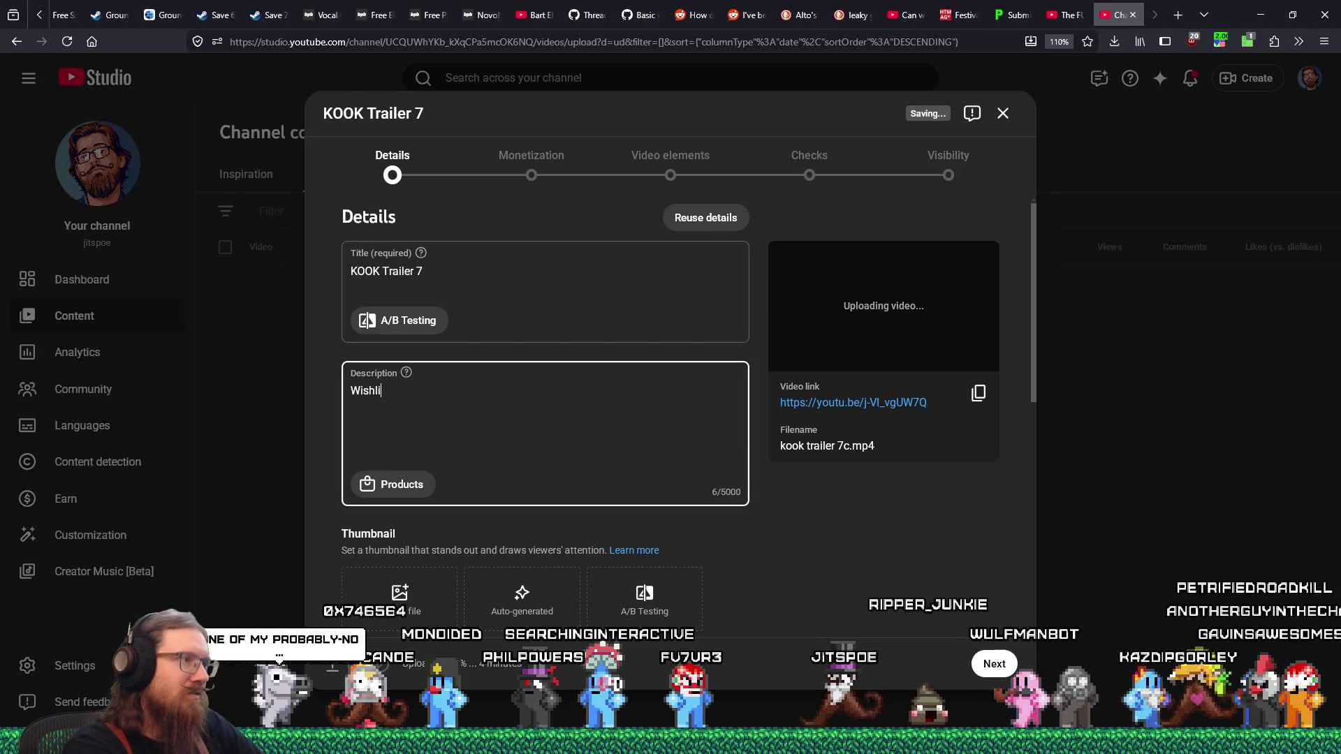
pyautogui.write('https://store.steampowered.com/app/2329690/KOOK/?utm_source=twitch')
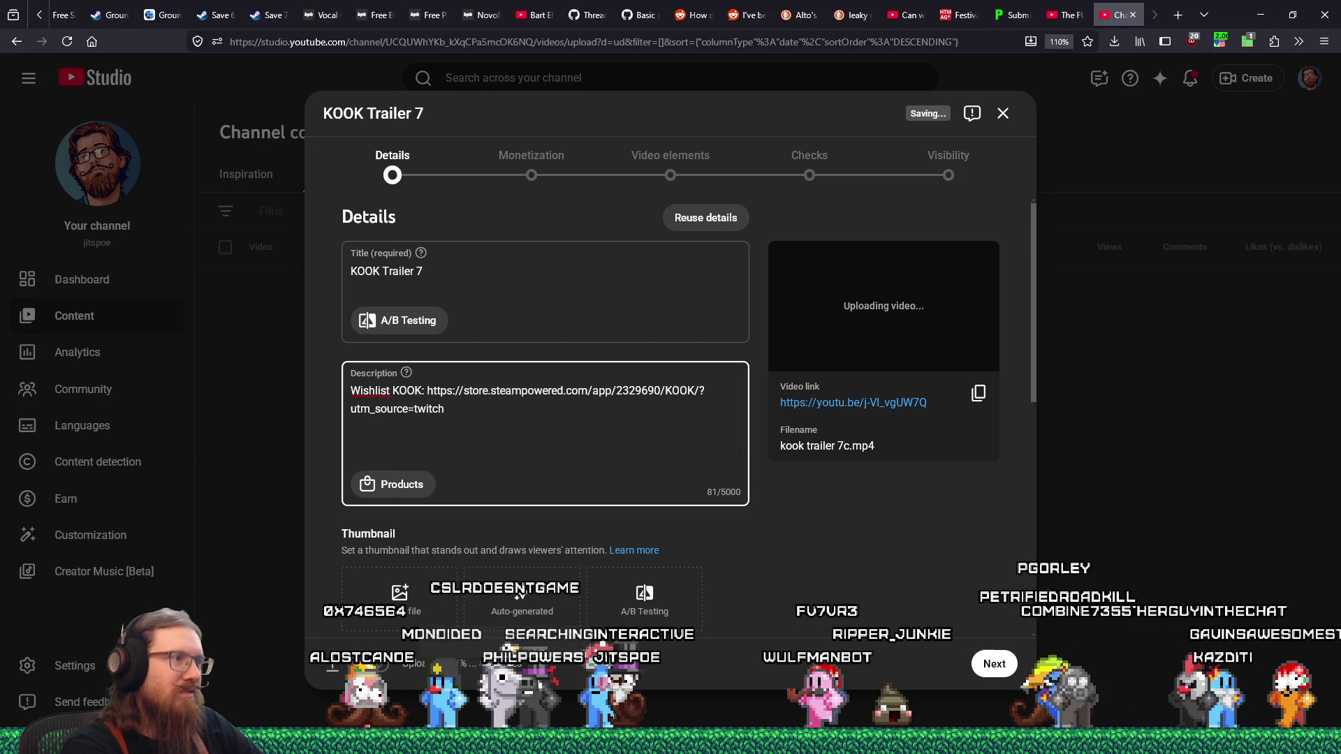
pyautogui.press('BackSpace')
pyautogui.press('BackSpace')
pyautogui.press('BackSpace')
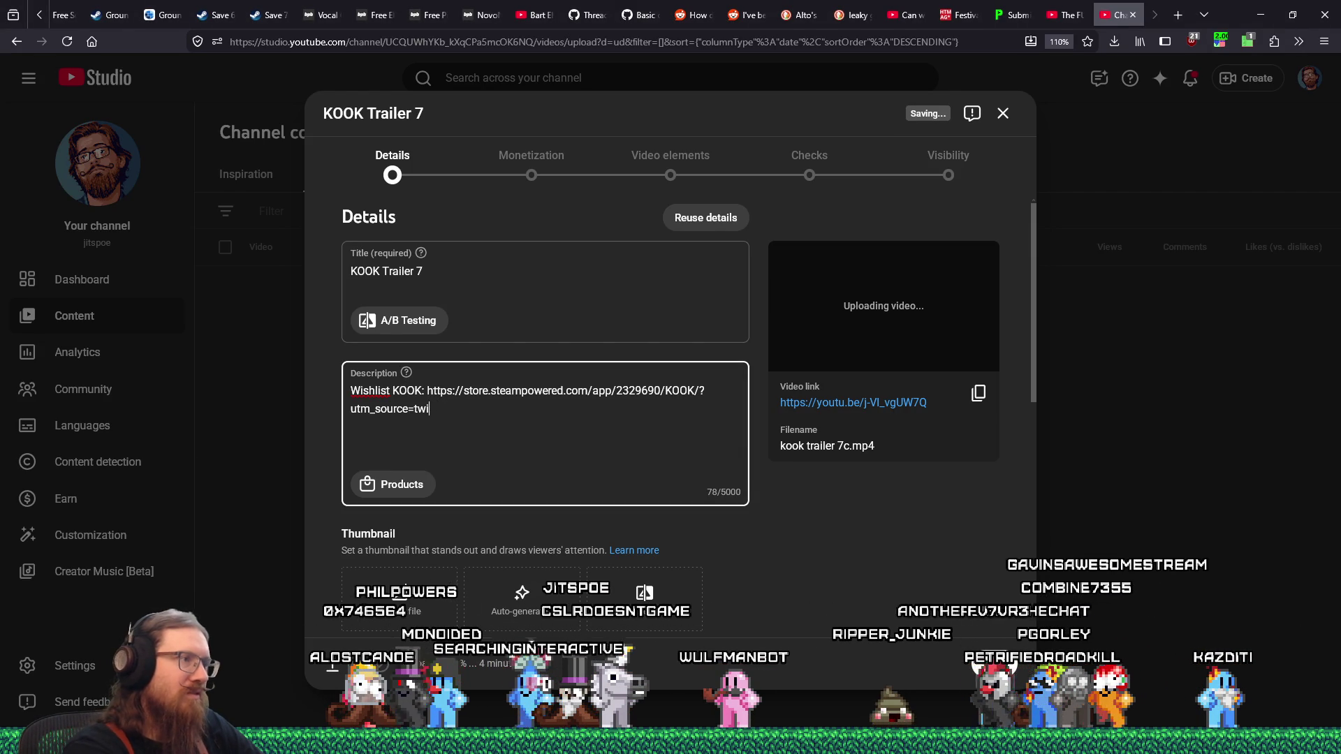
pyautogui.write('yt')
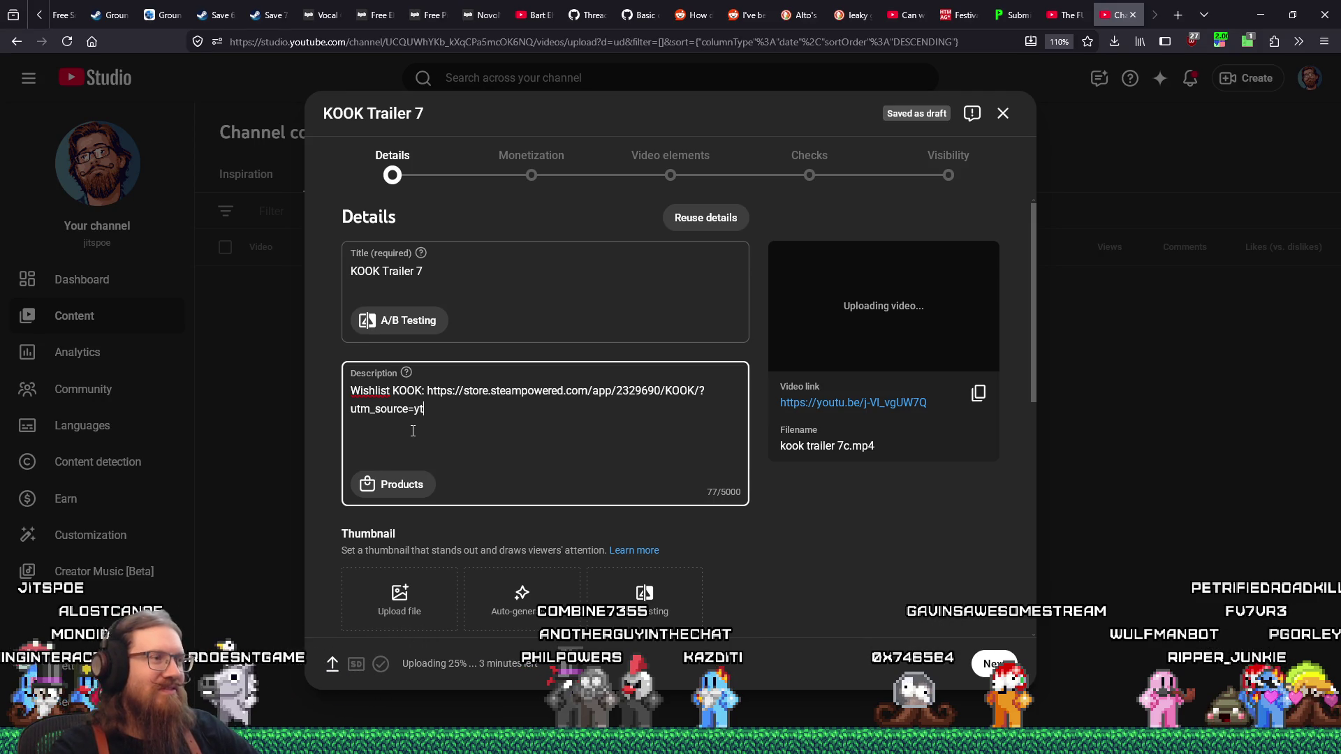
pyautogui.scroll(-3, 821, 489)
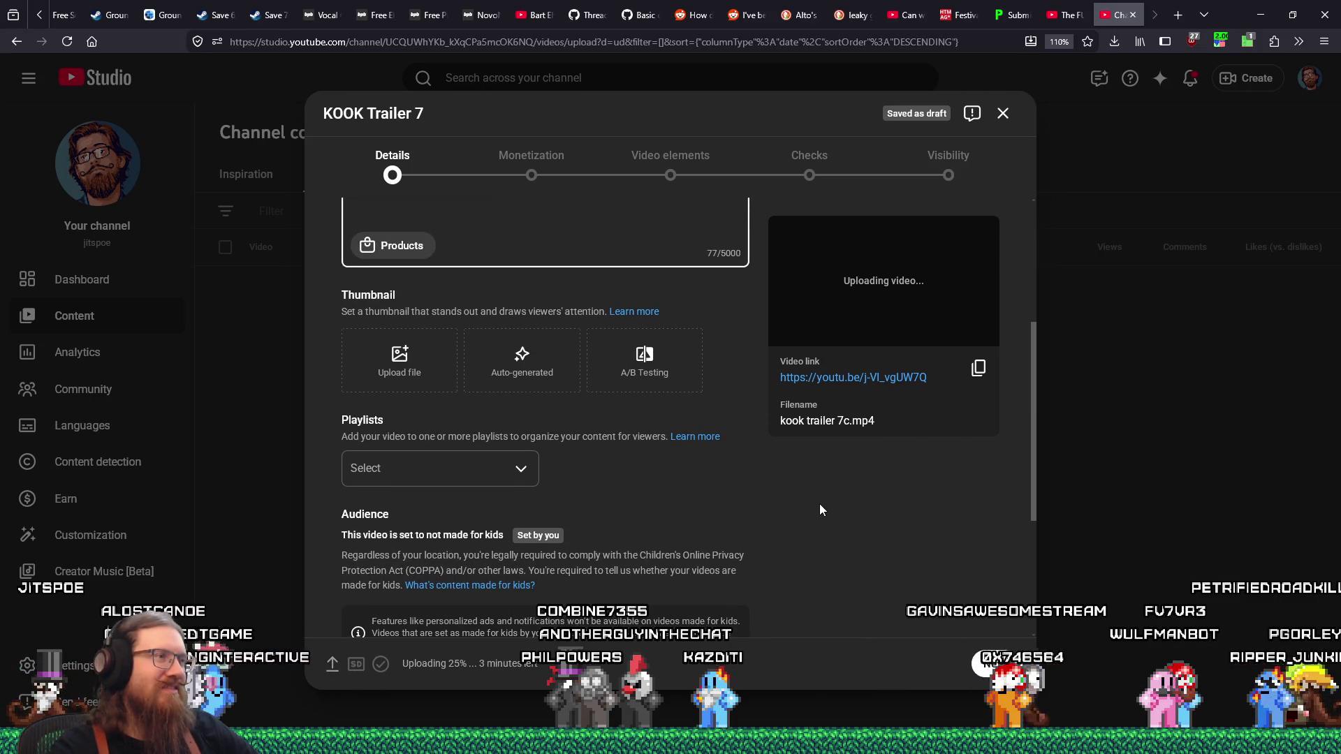
# Put KOOK Trailer 7 in the KOOK playlist using the Playlists dropdown.
pyautogui.click(533, 461)
pyautogui.click(395, 415)
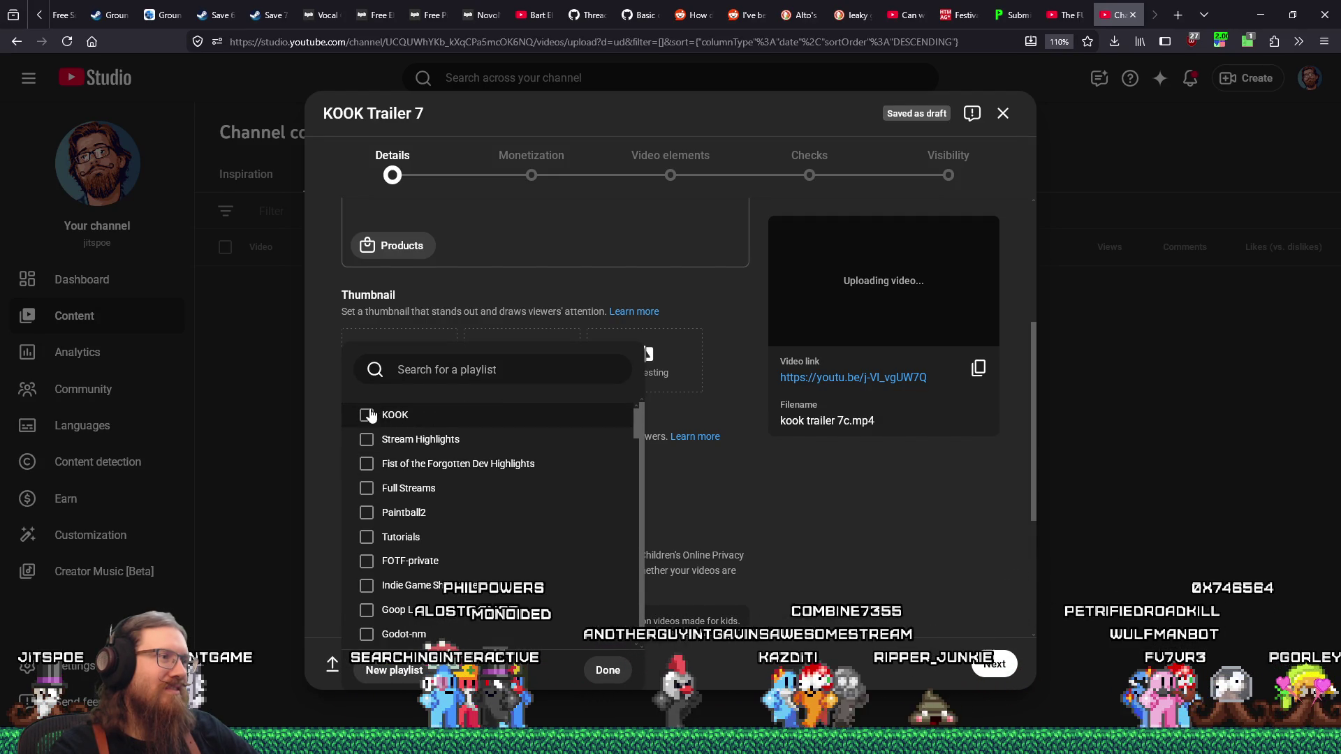
pyautogui.click(797, 480)
pyautogui.scroll(-2, 762, 474)
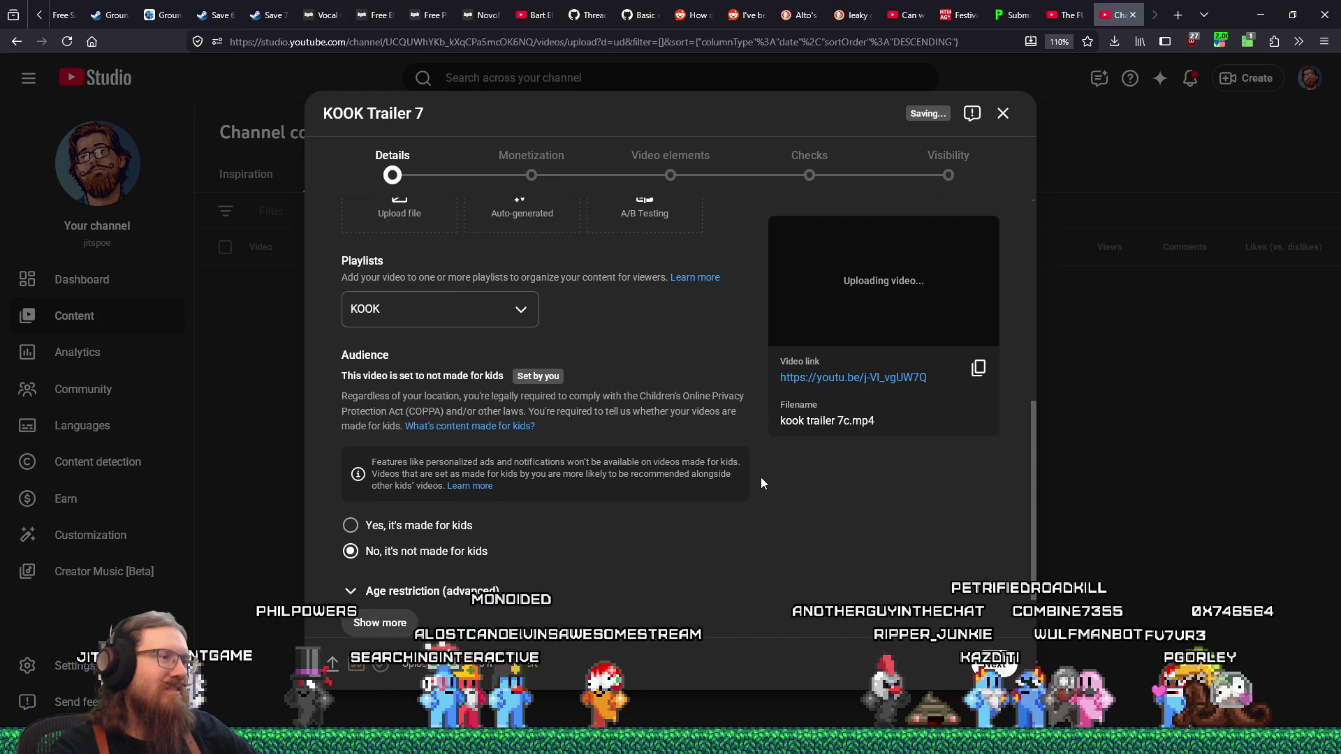
pyautogui.scroll(-1, 761, 479)
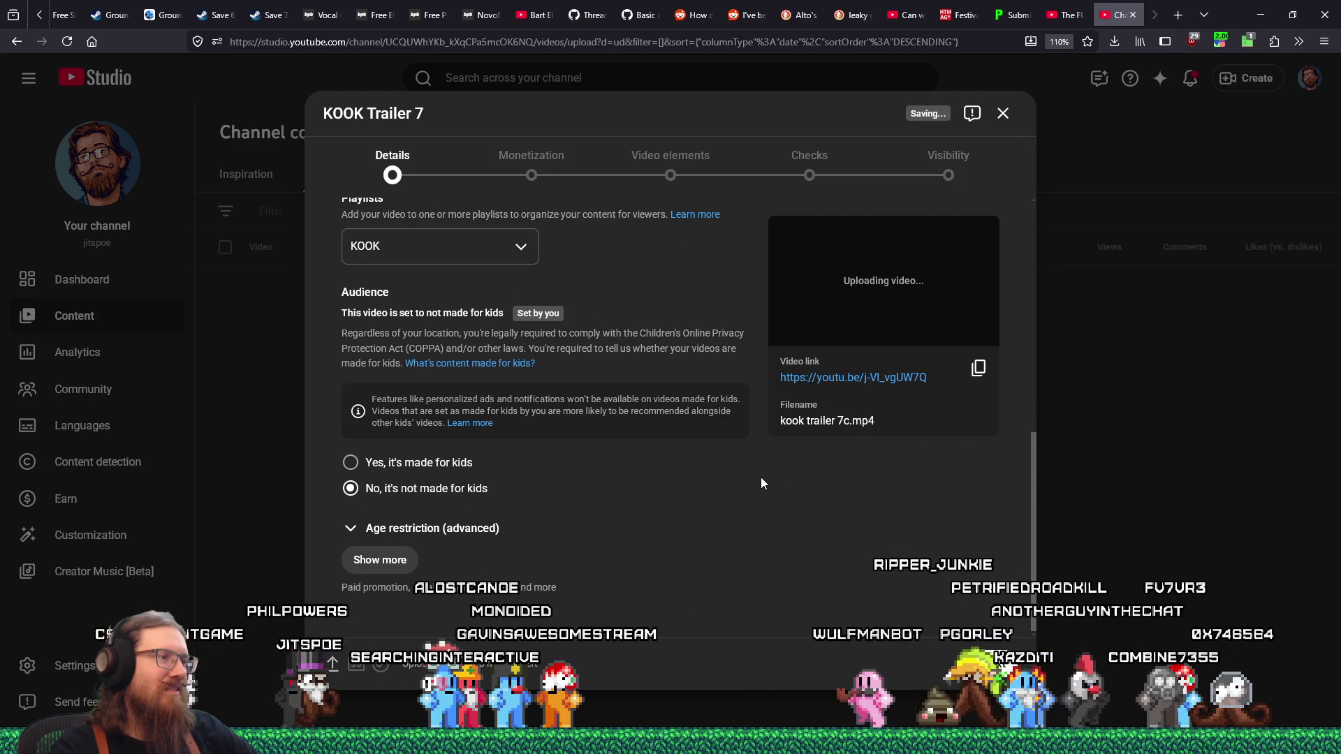
pyautogui.scroll(7, 761, 483)
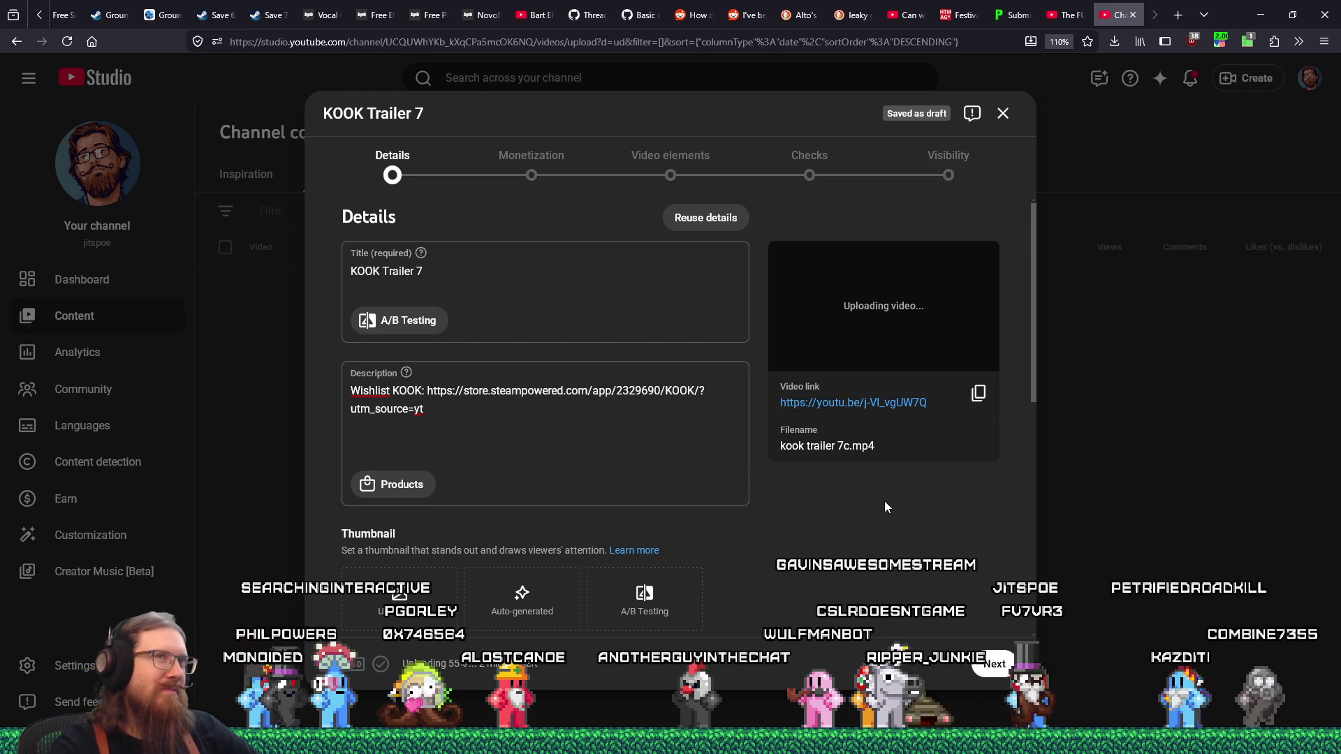
# Search 'landfall publisher' in a new tab and open the landfall.se About page.
pyautogui.click(1173, 15)
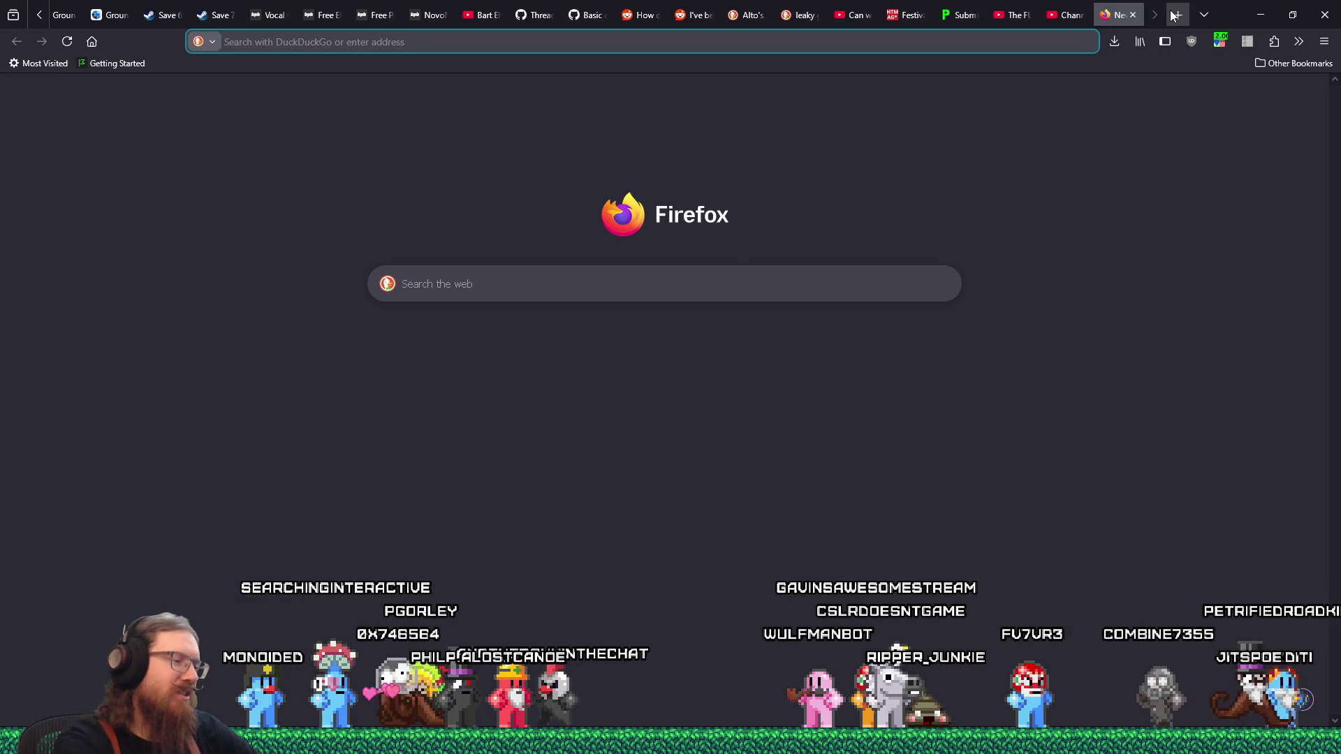
pyautogui.write('landfall publis')
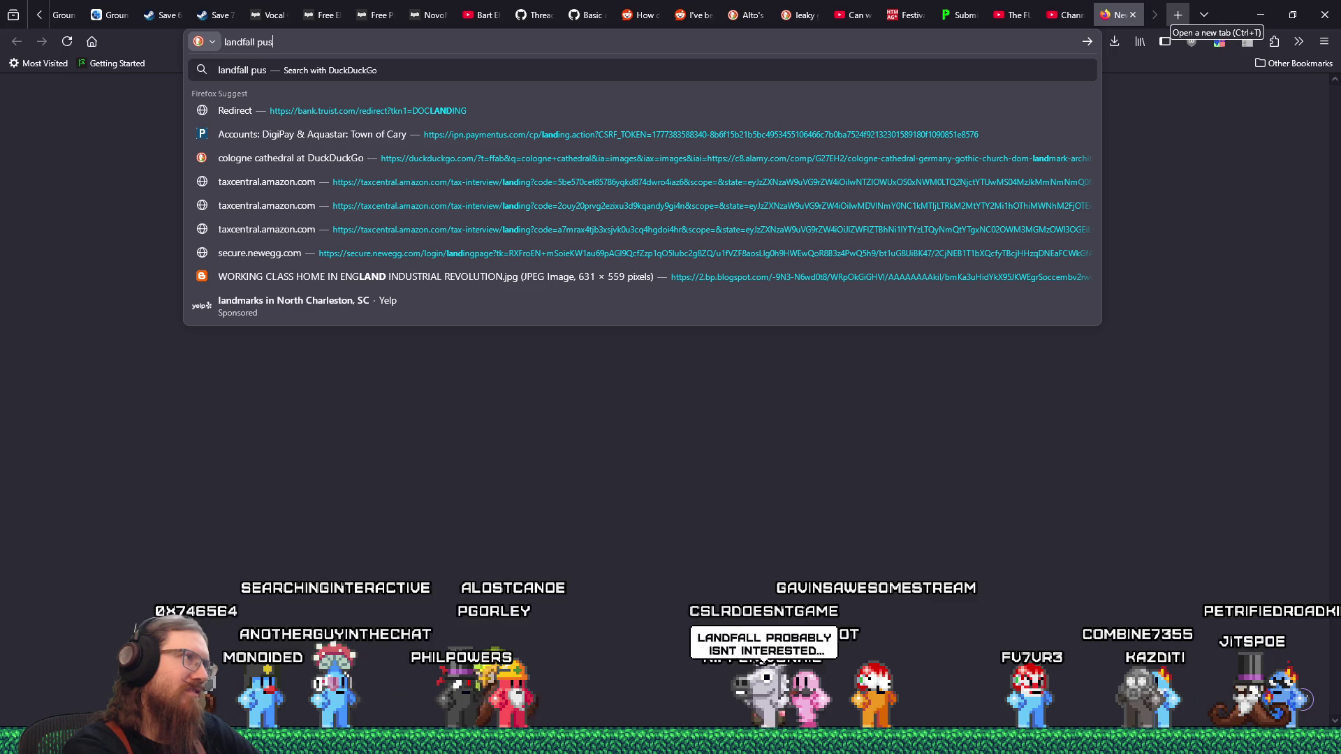
pyautogui.write('her')
pyautogui.press('Return')
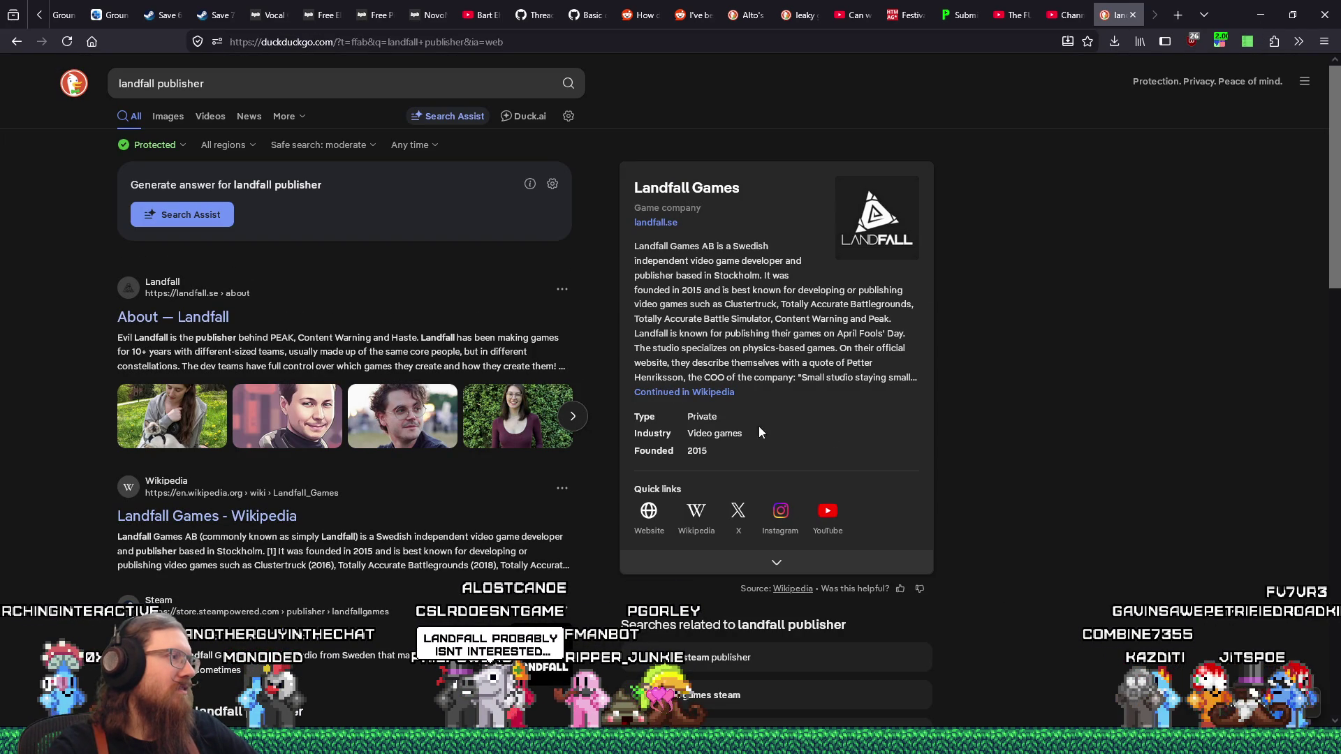
pyautogui.click(184, 315)
pyautogui.scroll(-10, 463, 428)
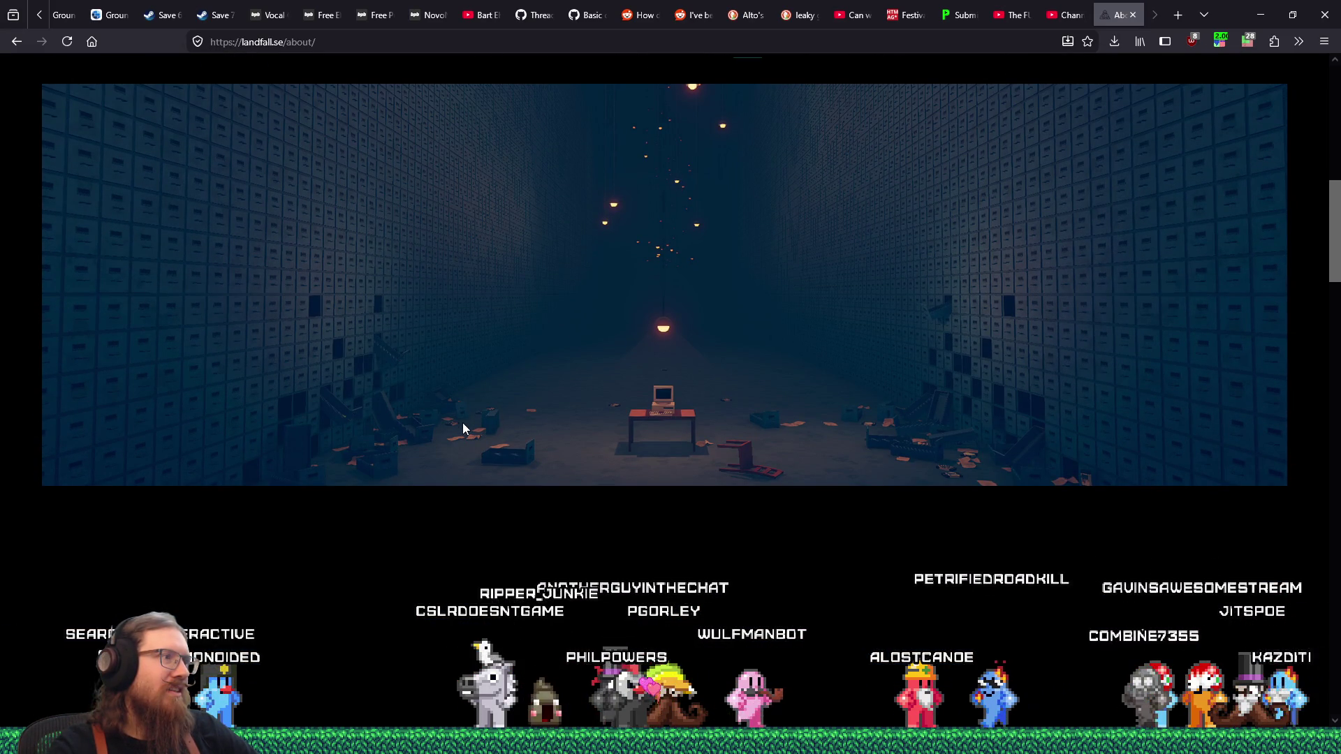
pyautogui.scroll(-5, 462, 427)
pyautogui.scroll(-5, 463, 428)
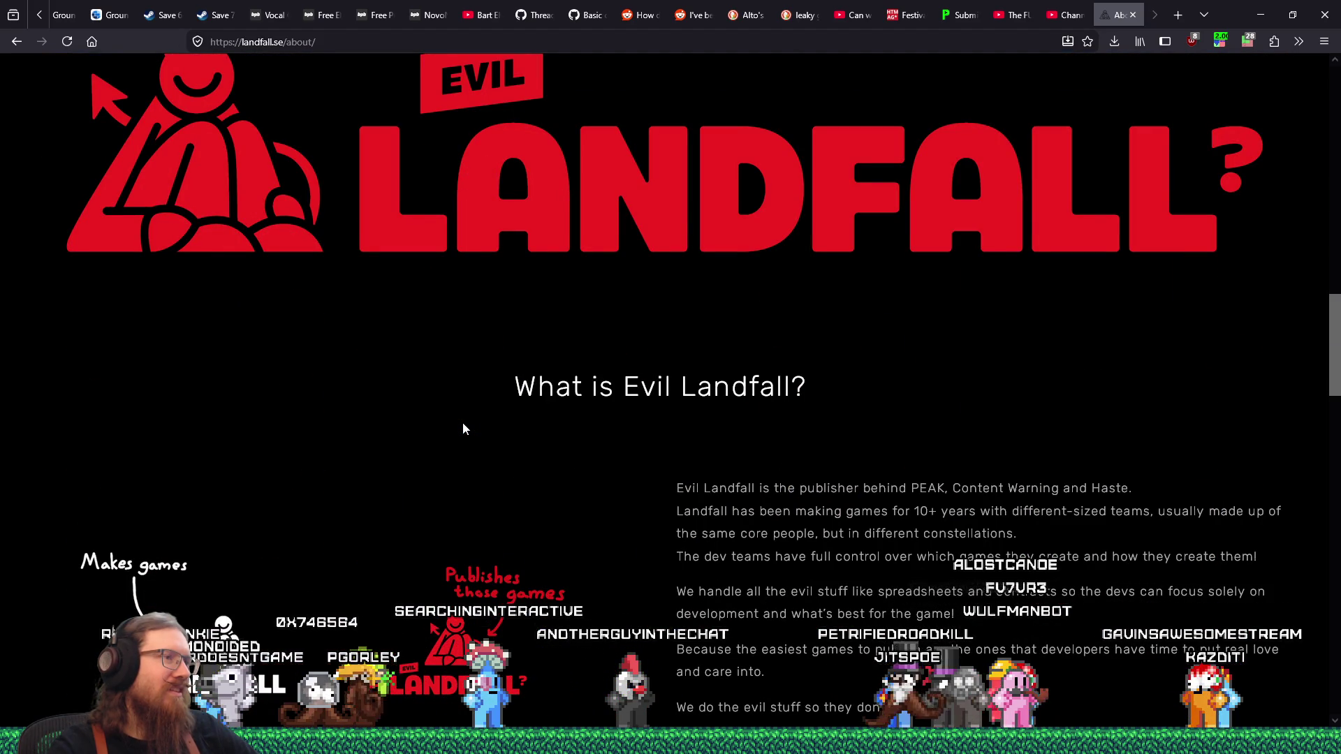
pyautogui.scroll(-1, 464, 424)
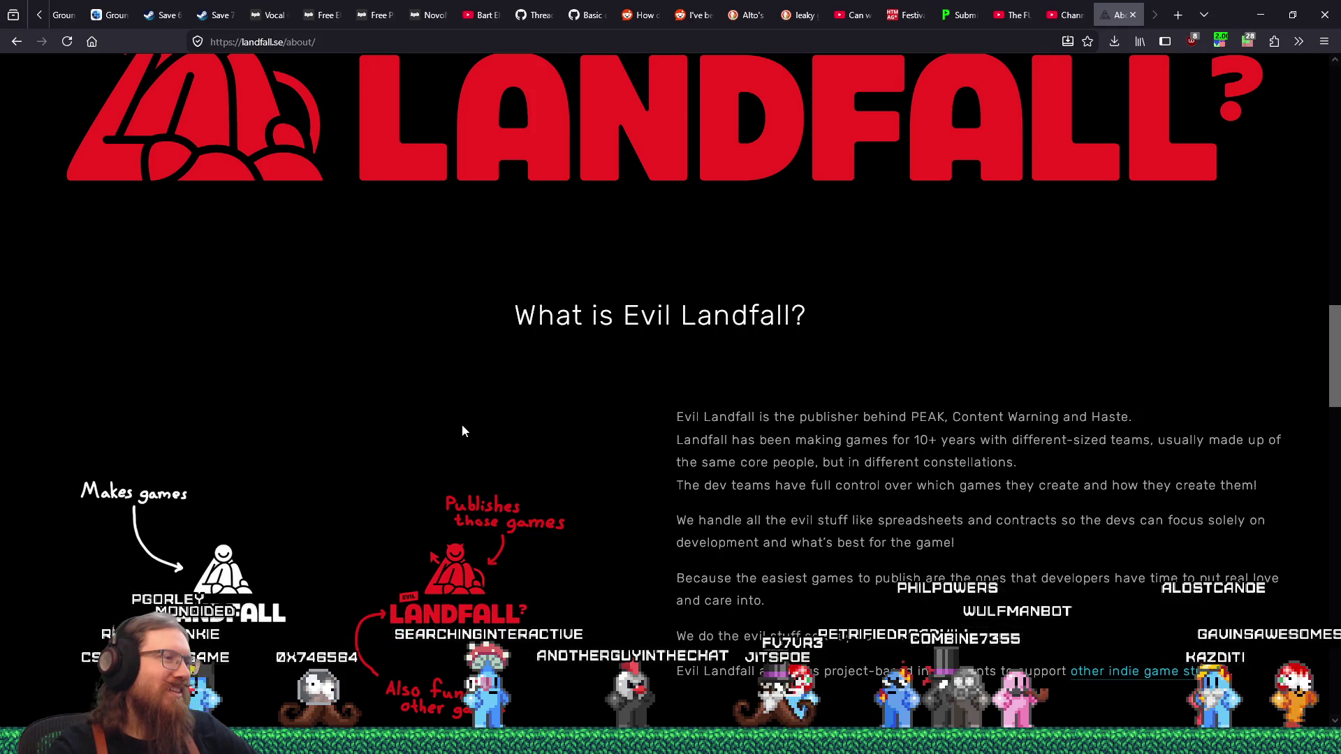
pyautogui.scroll(-1, 462, 426)
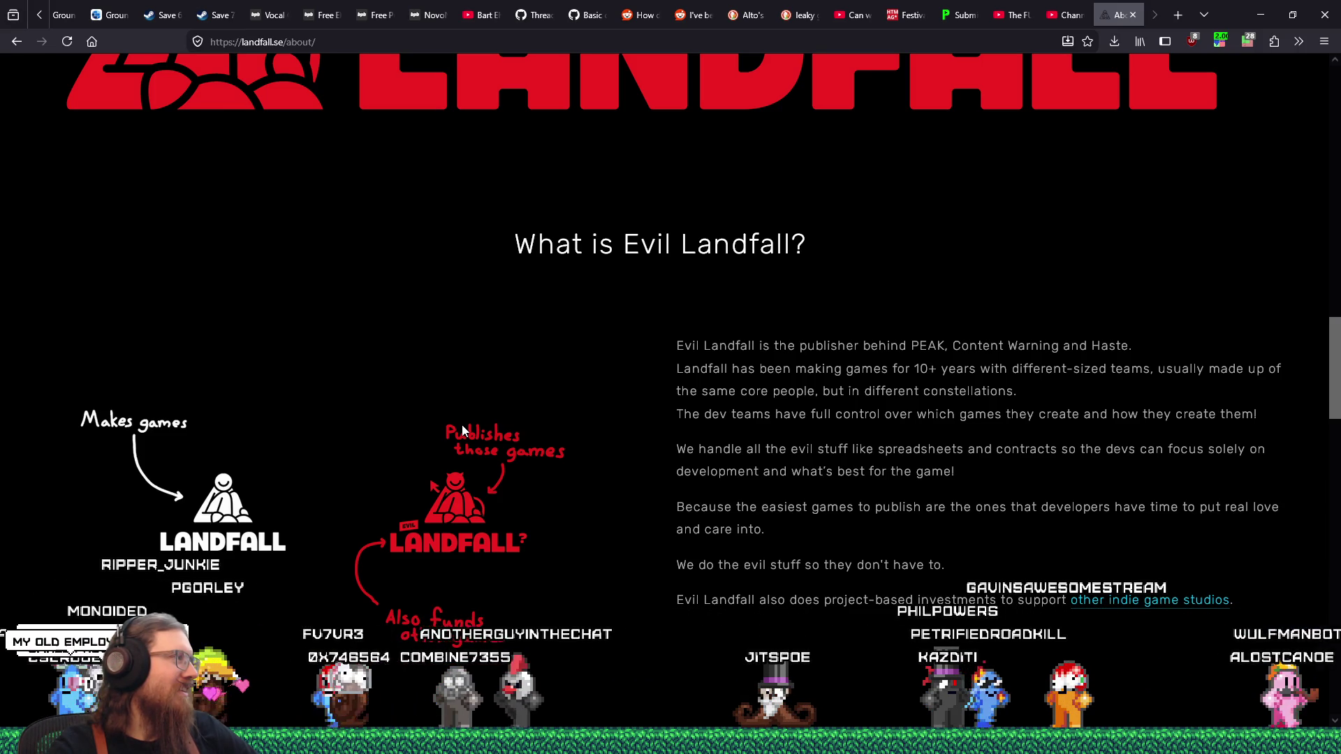
pyautogui.scroll(-10, 463, 425)
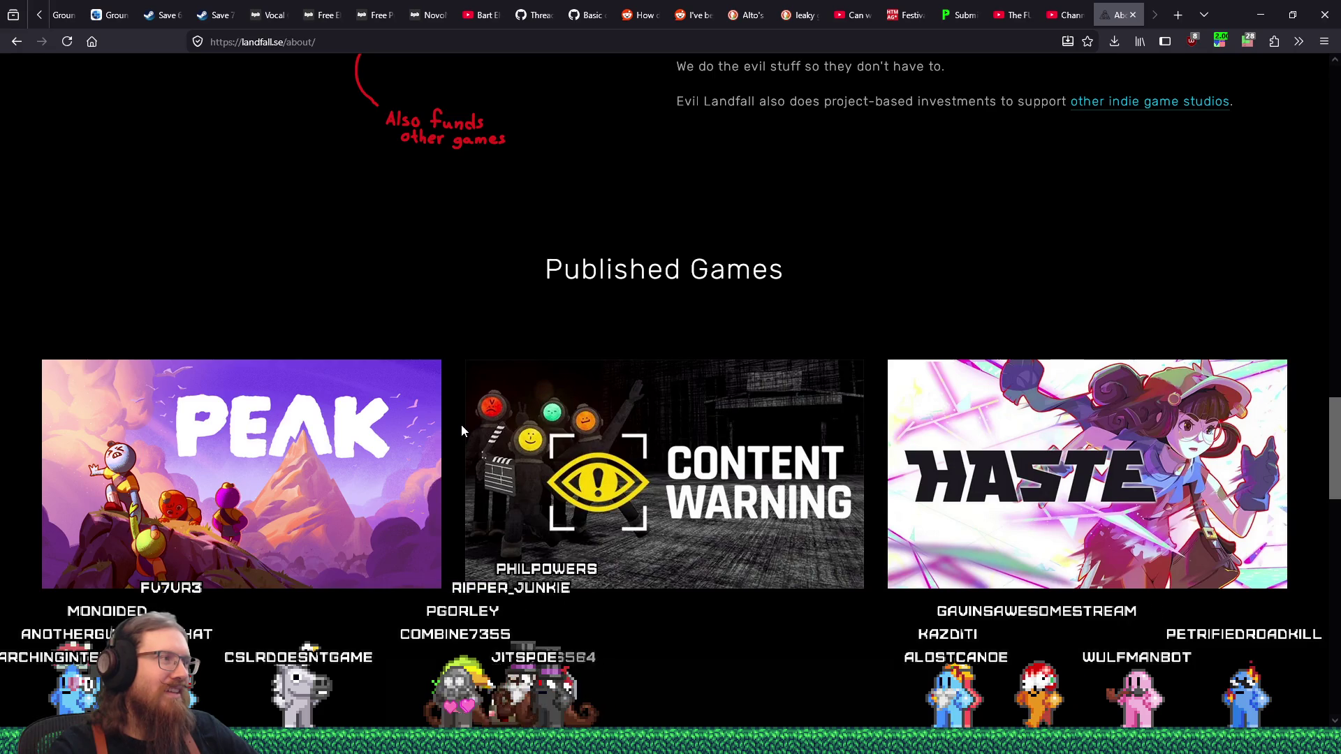
pyautogui.scroll(-2, 461, 431)
pyautogui.scroll(2, 461, 431)
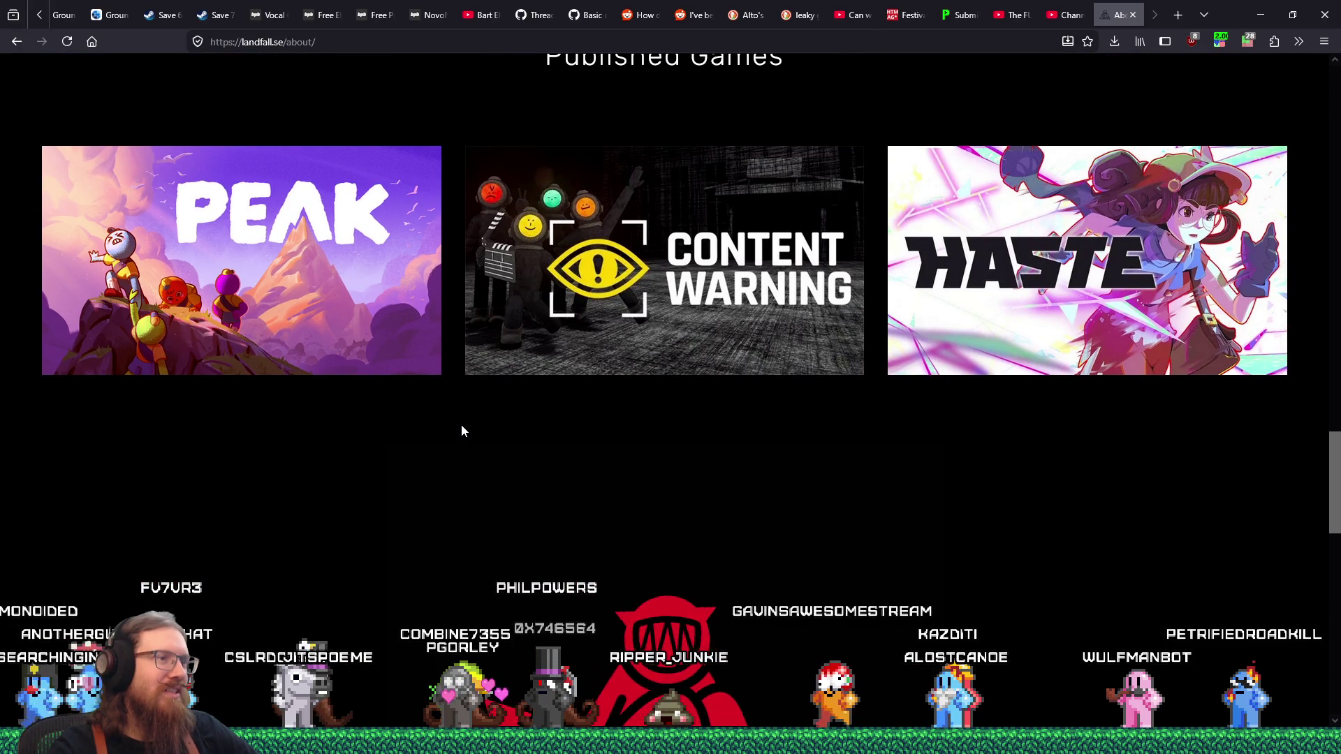
pyautogui.scroll(-3, 461, 431)
pyautogui.scroll(-3, 461, 431)
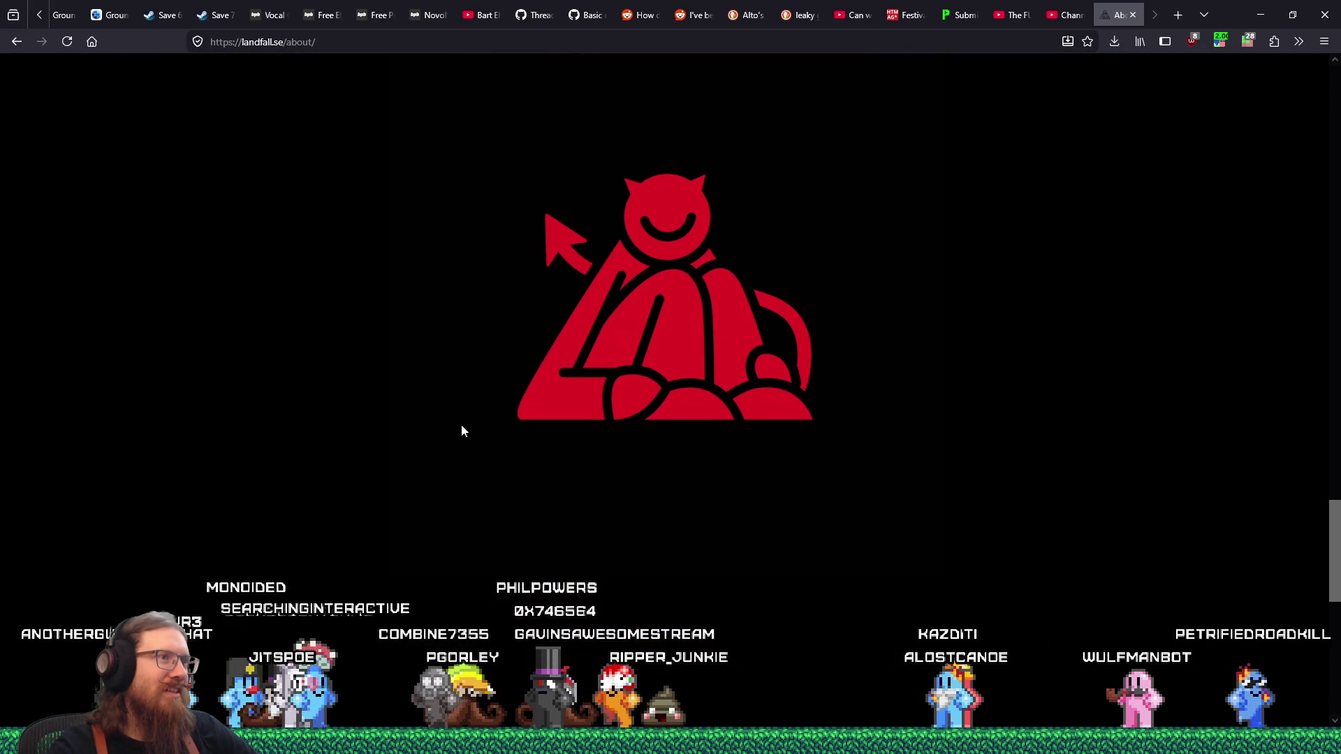
pyautogui.scroll(-5, 461, 431)
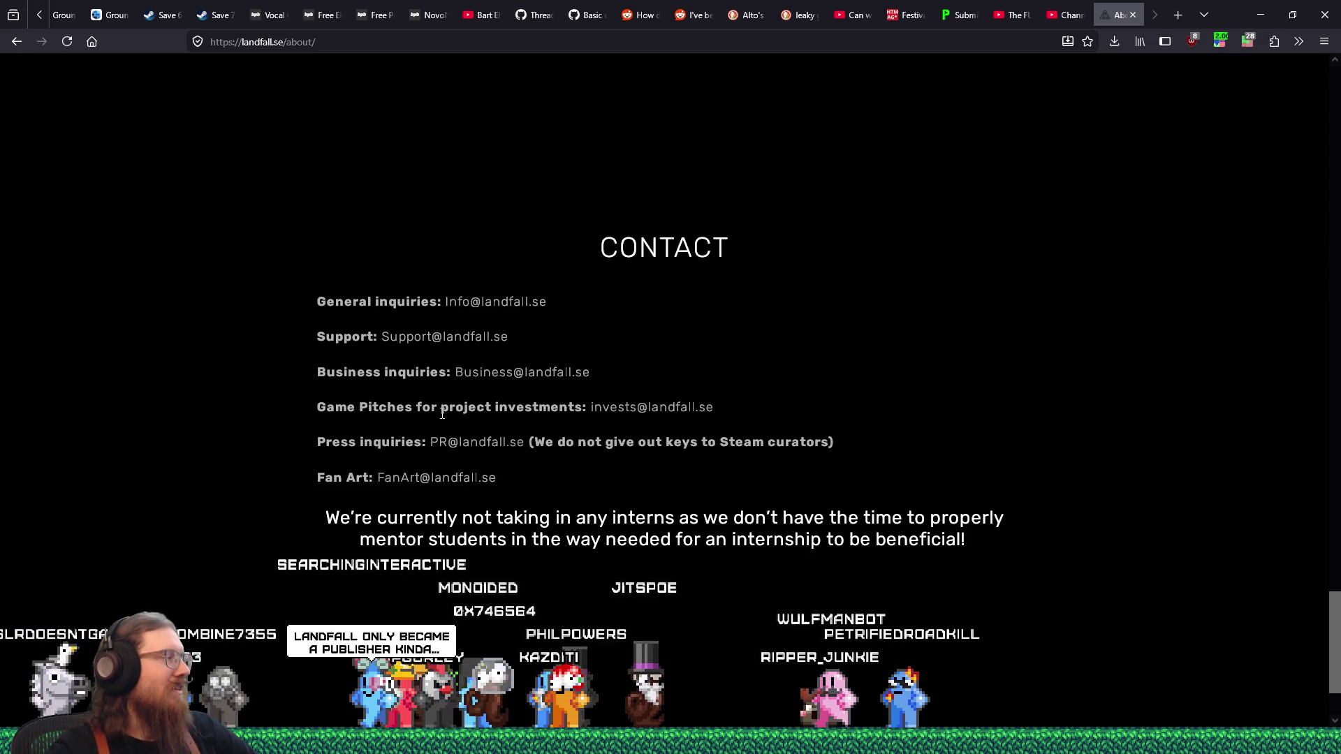
pyautogui.scroll(-3, 442, 414)
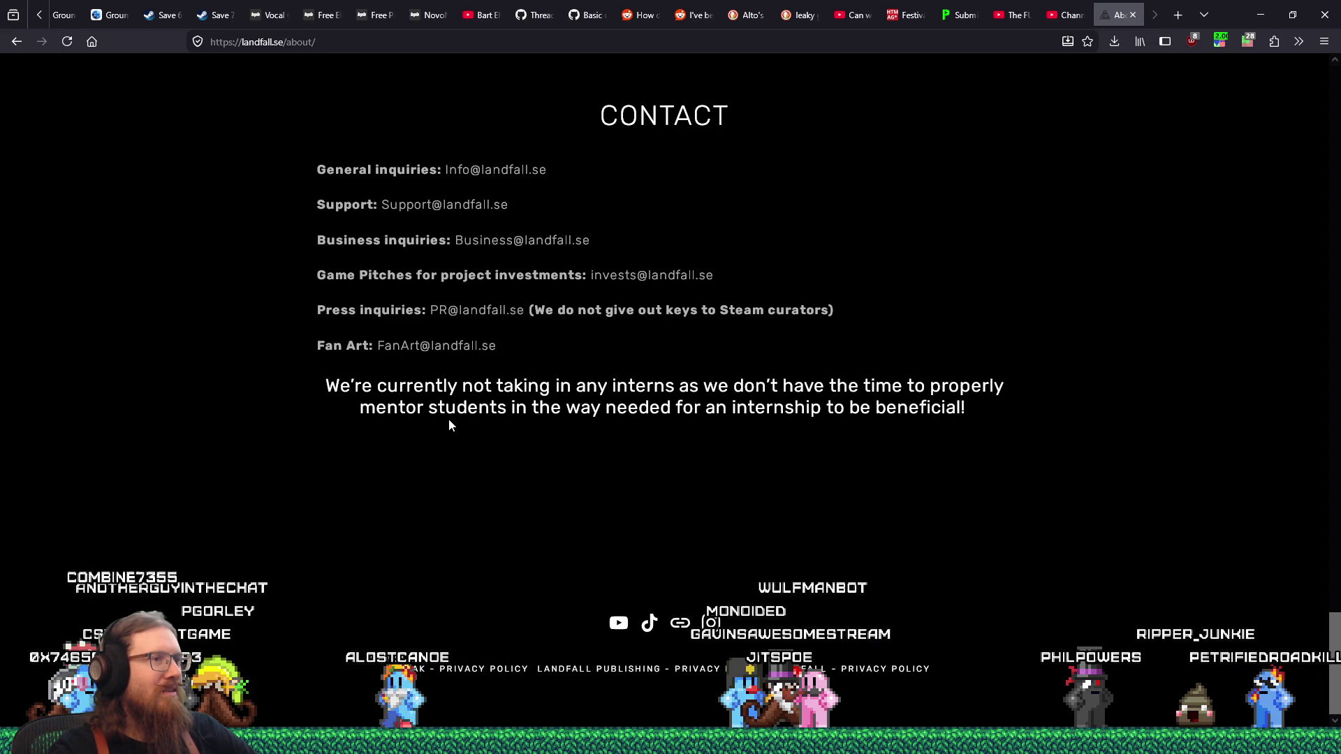
pyautogui.scroll(10, 449, 422)
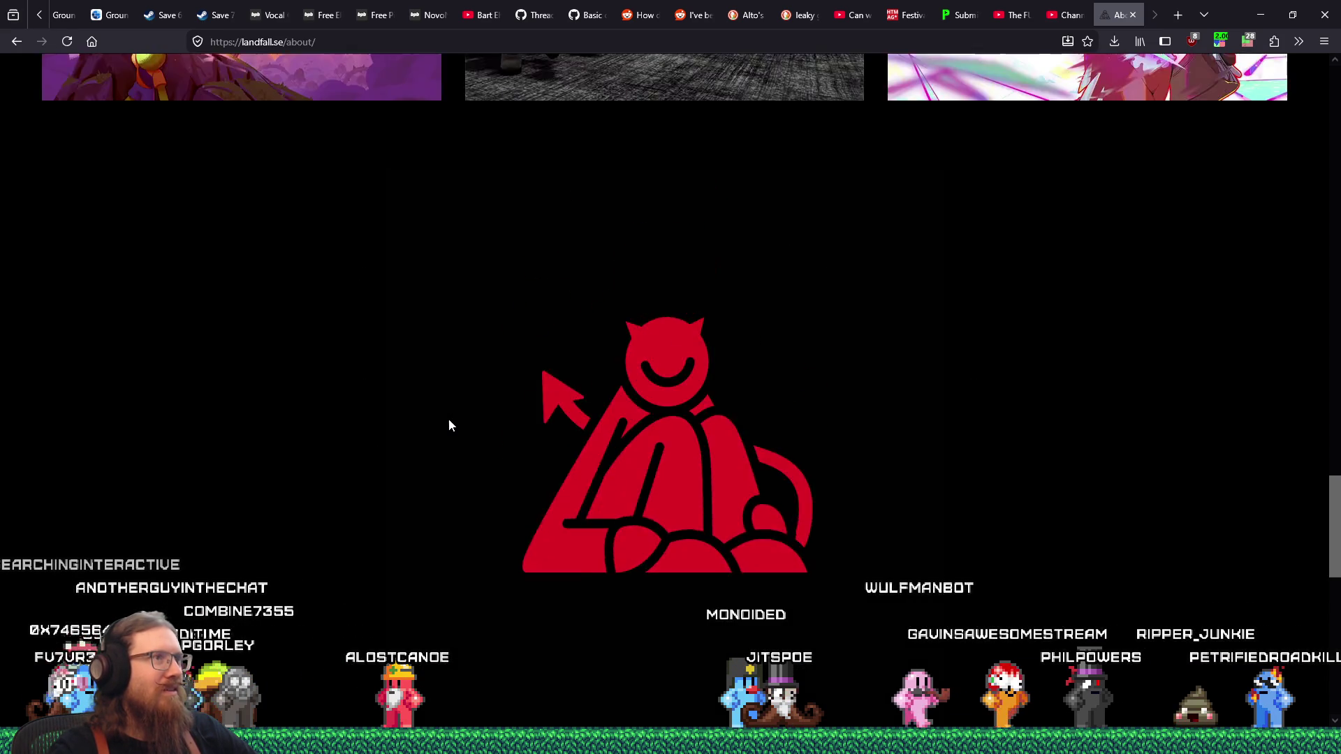
pyautogui.scroll(2, 448, 423)
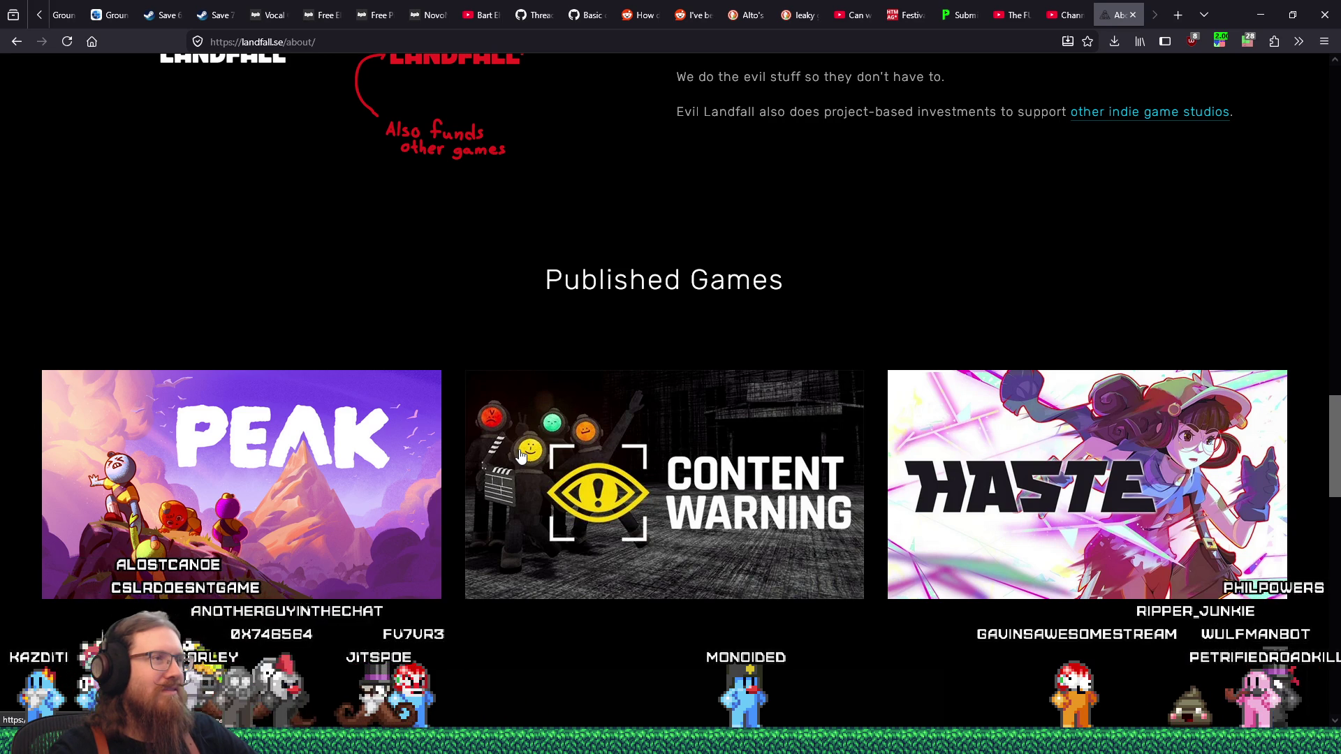
pyautogui.scroll(12, 519, 455)
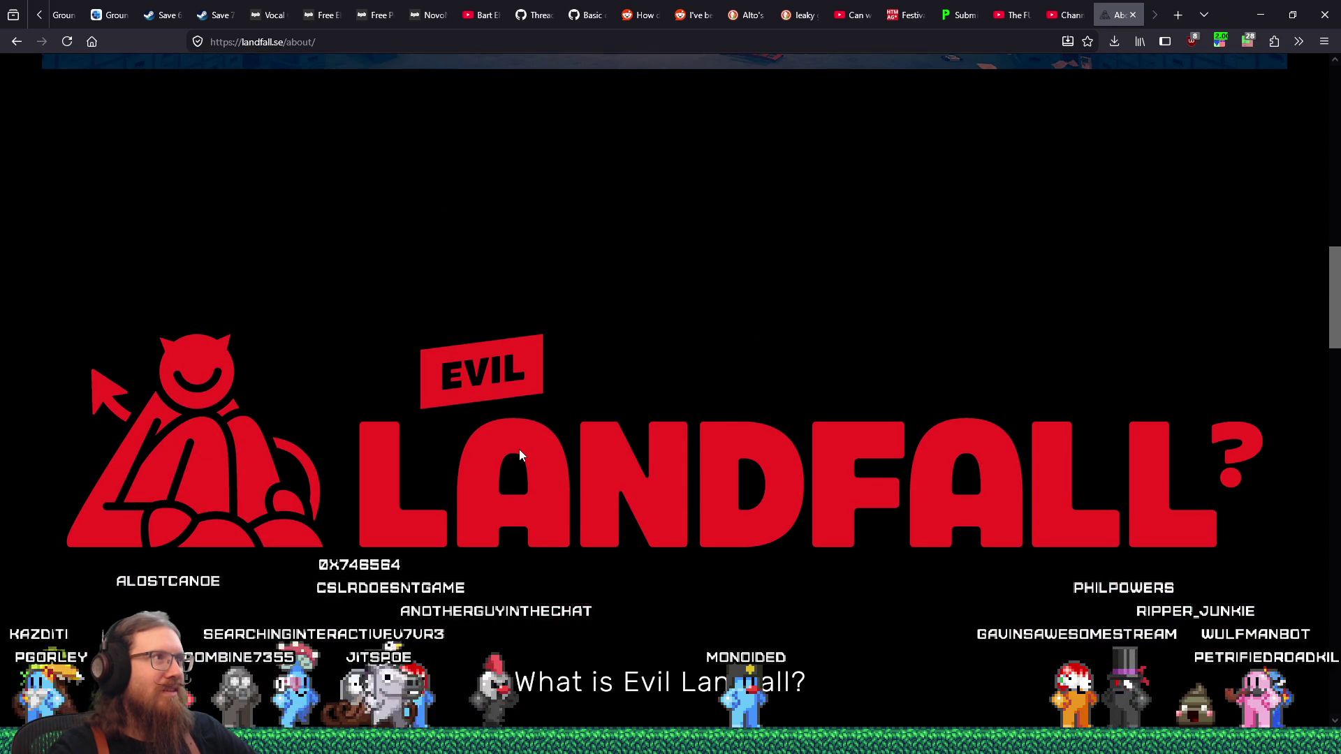
pyautogui.scroll(-12, 519, 455)
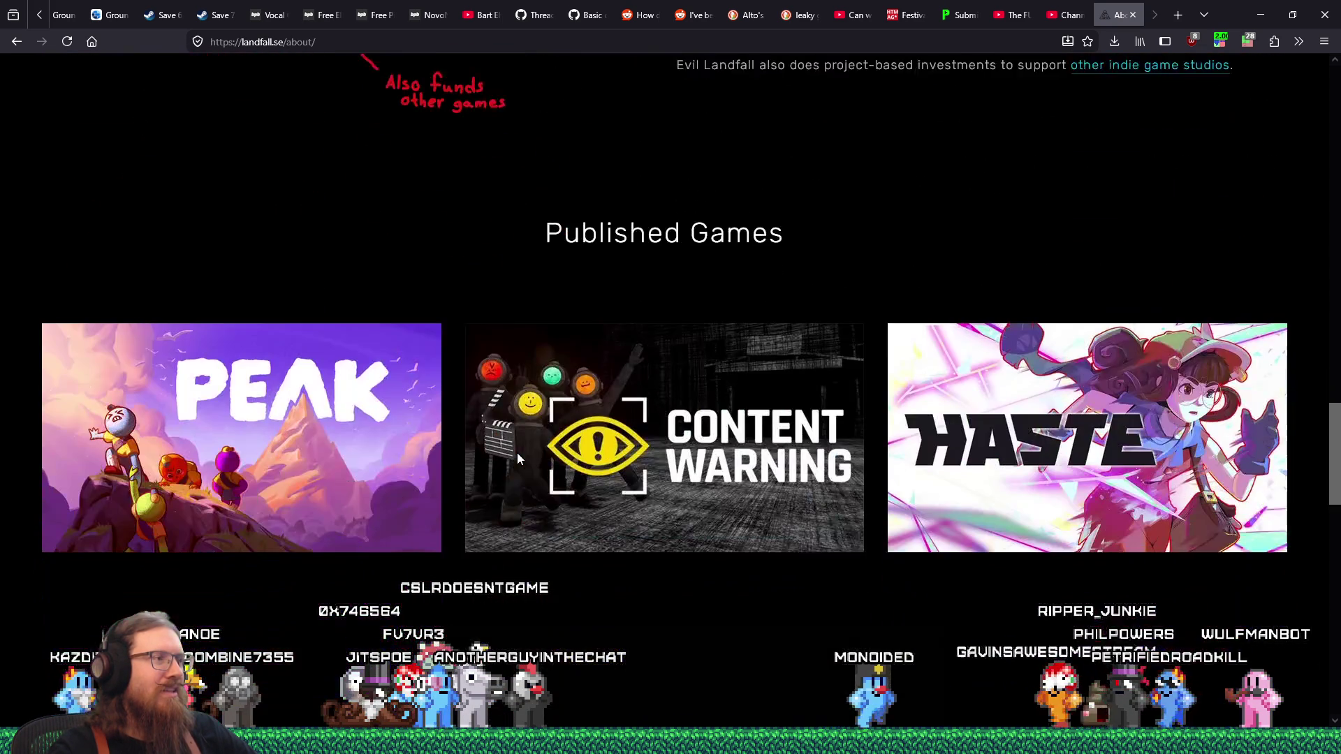
pyautogui.click(320, 414)
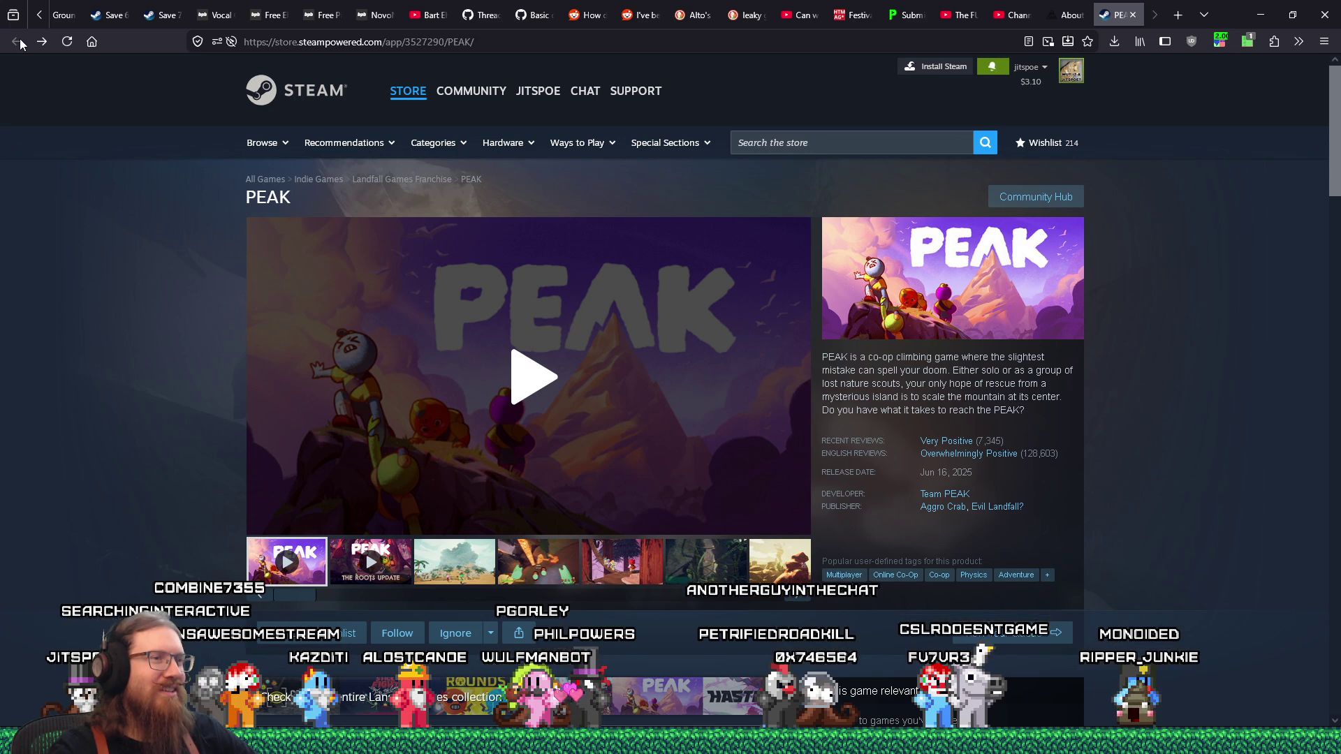
pyautogui.scroll(-15, 1125, 365)
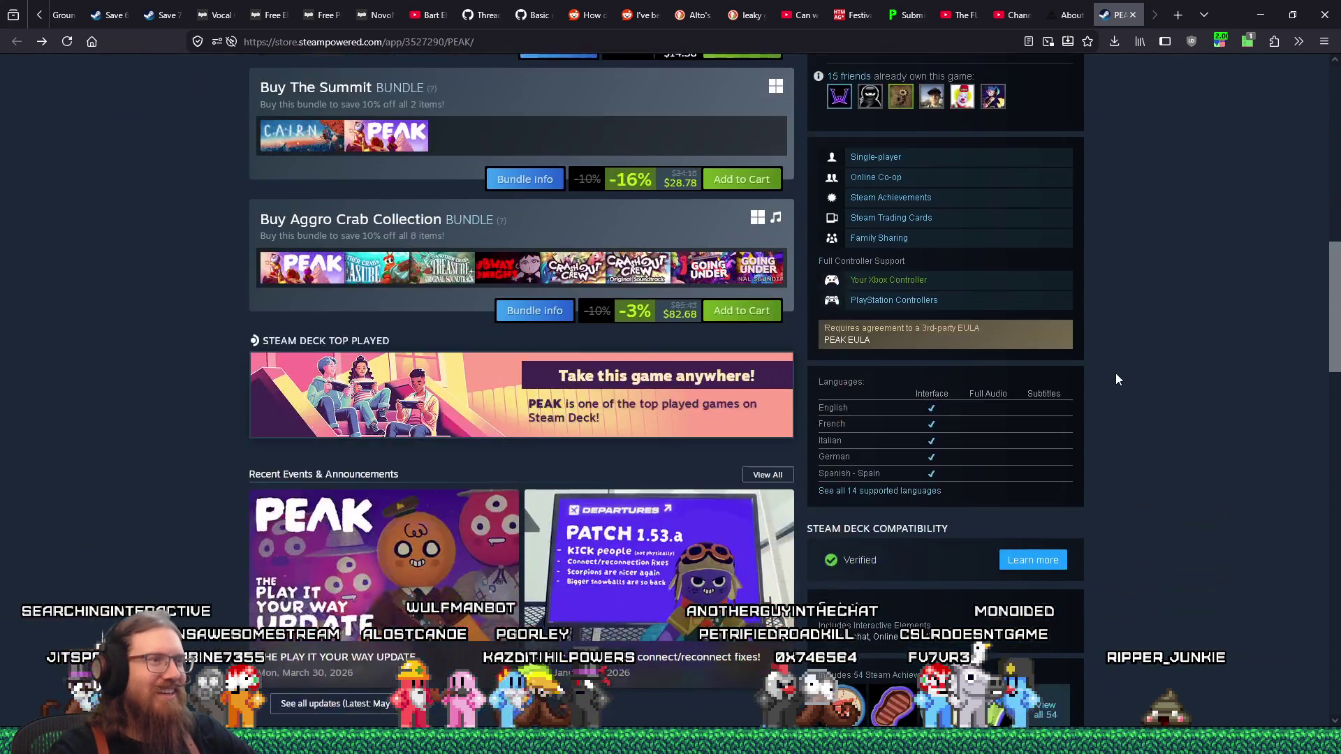
pyautogui.scroll(-3, 1117, 379)
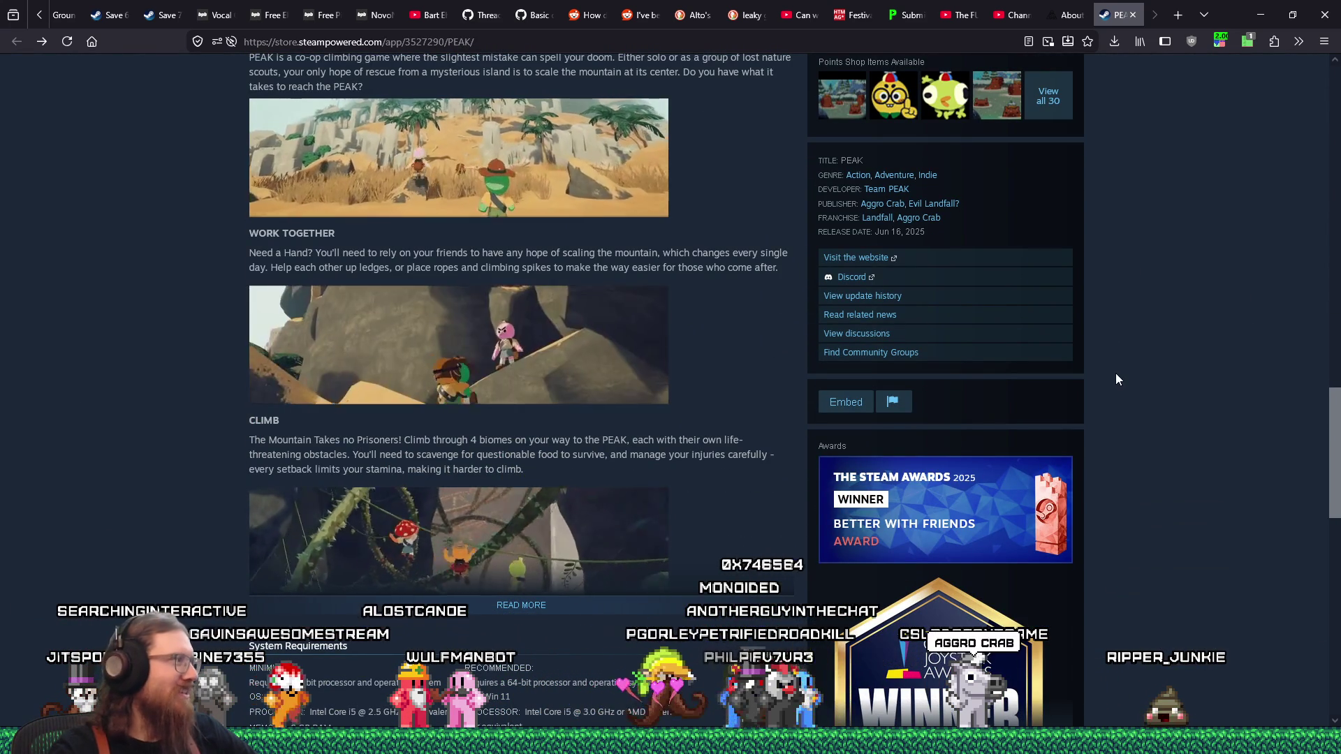
pyautogui.scroll(4, 1116, 379)
pyautogui.scroll(12, 1116, 380)
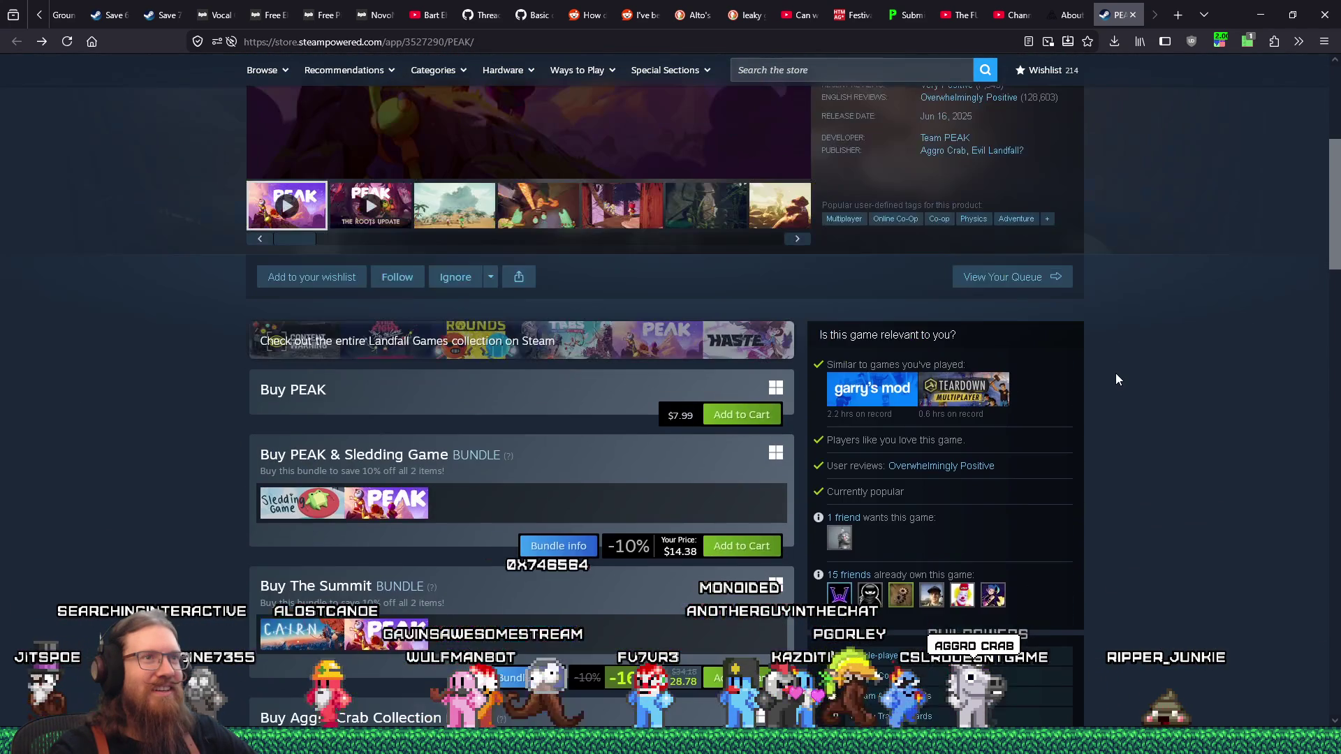
pyautogui.scroll(4, 1116, 379)
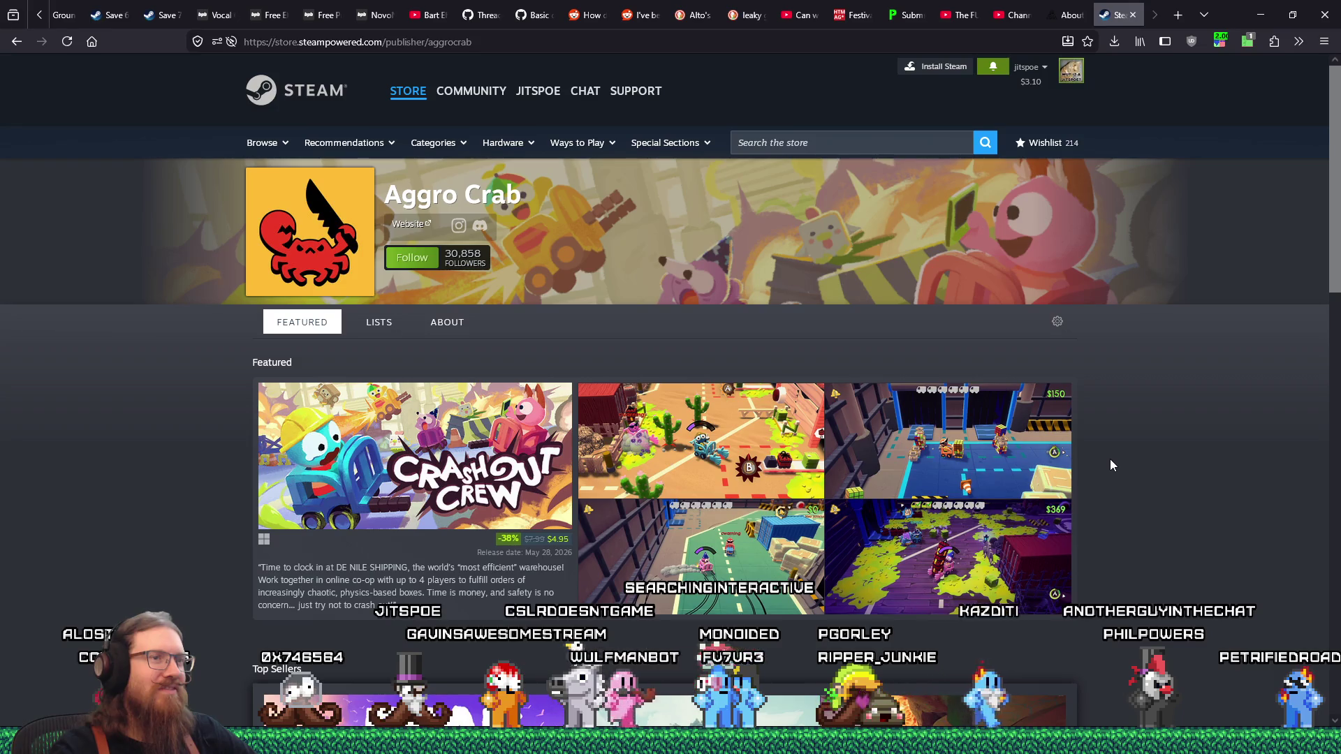
pyautogui.scroll(-7, 1112, 465)
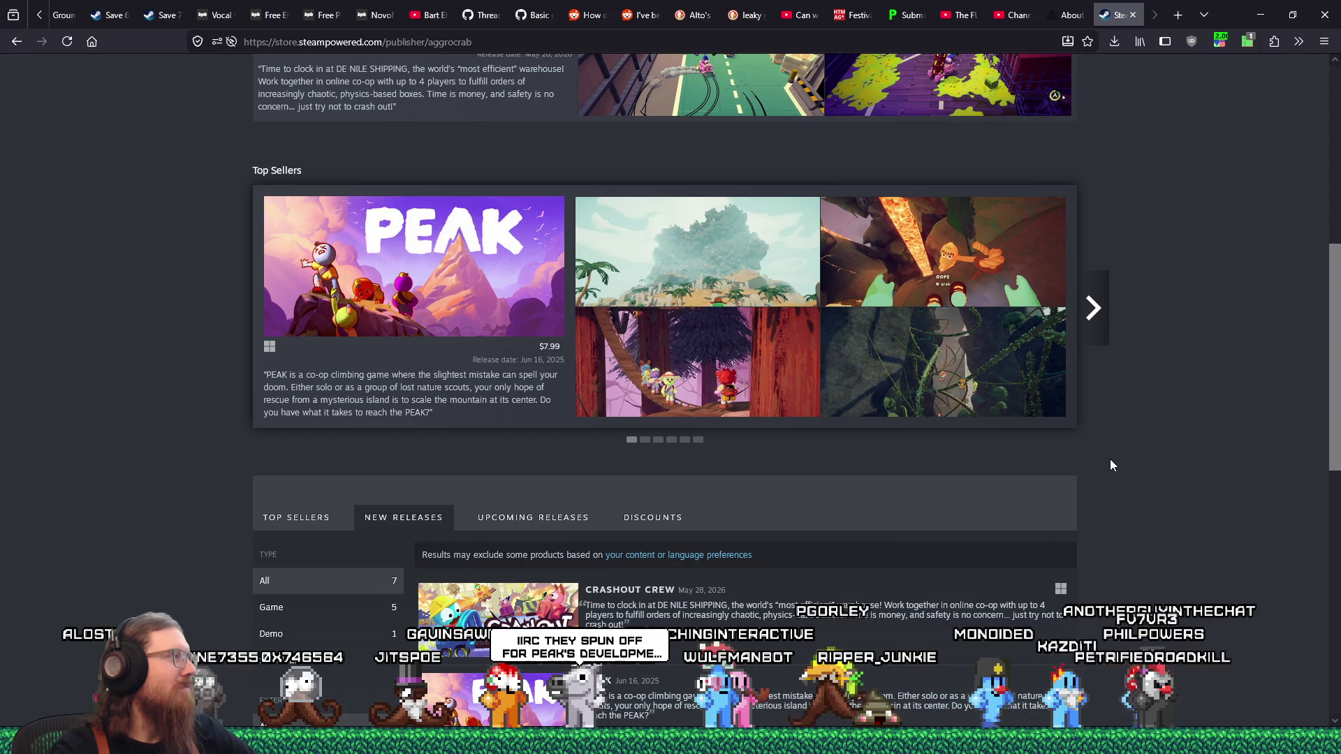
pyautogui.scroll(4, 1112, 465)
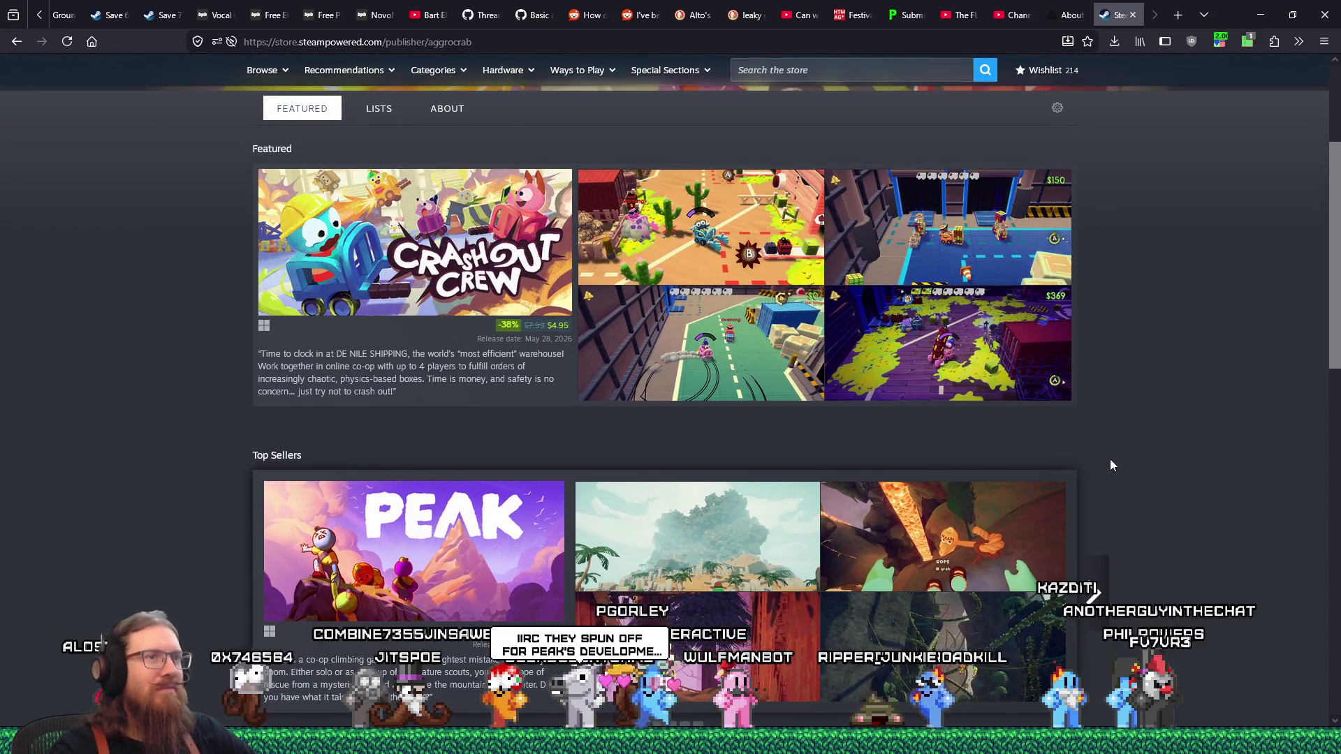
pyautogui.scroll(3, 1112, 465)
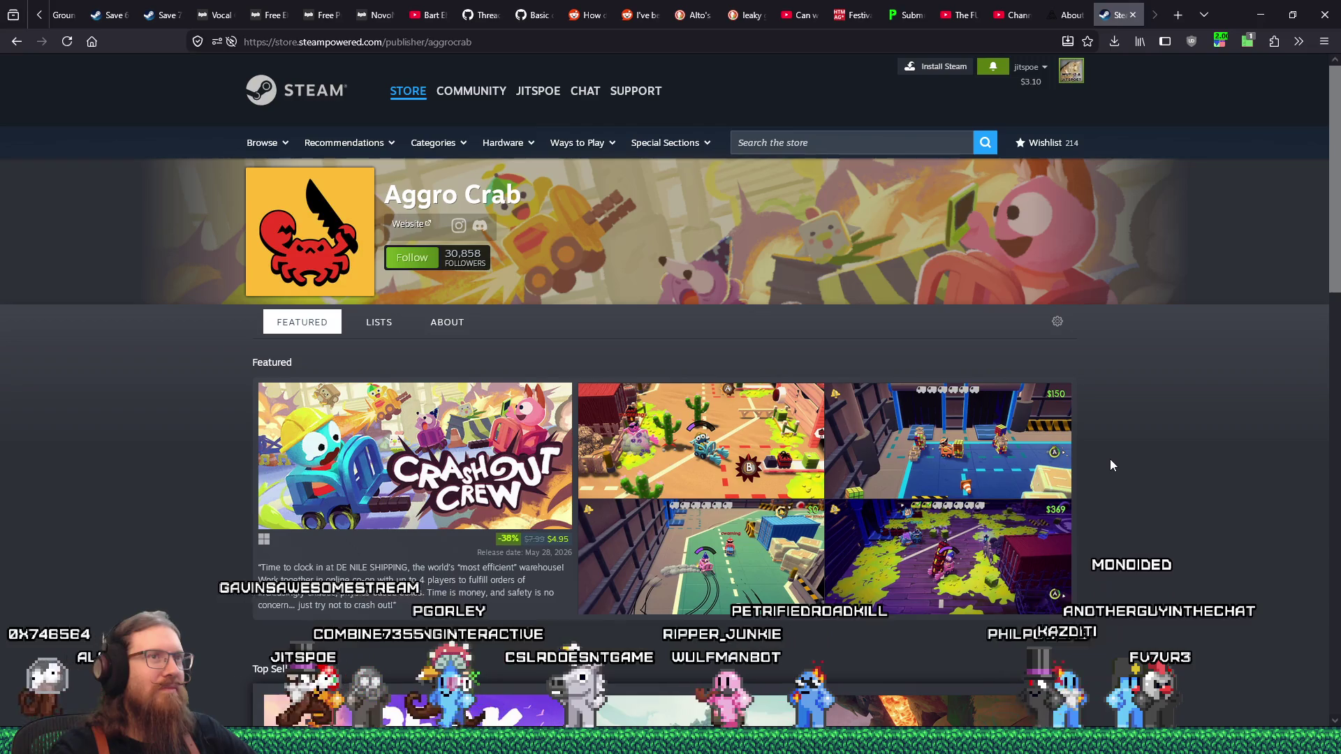
pyautogui.click(1132, 15)
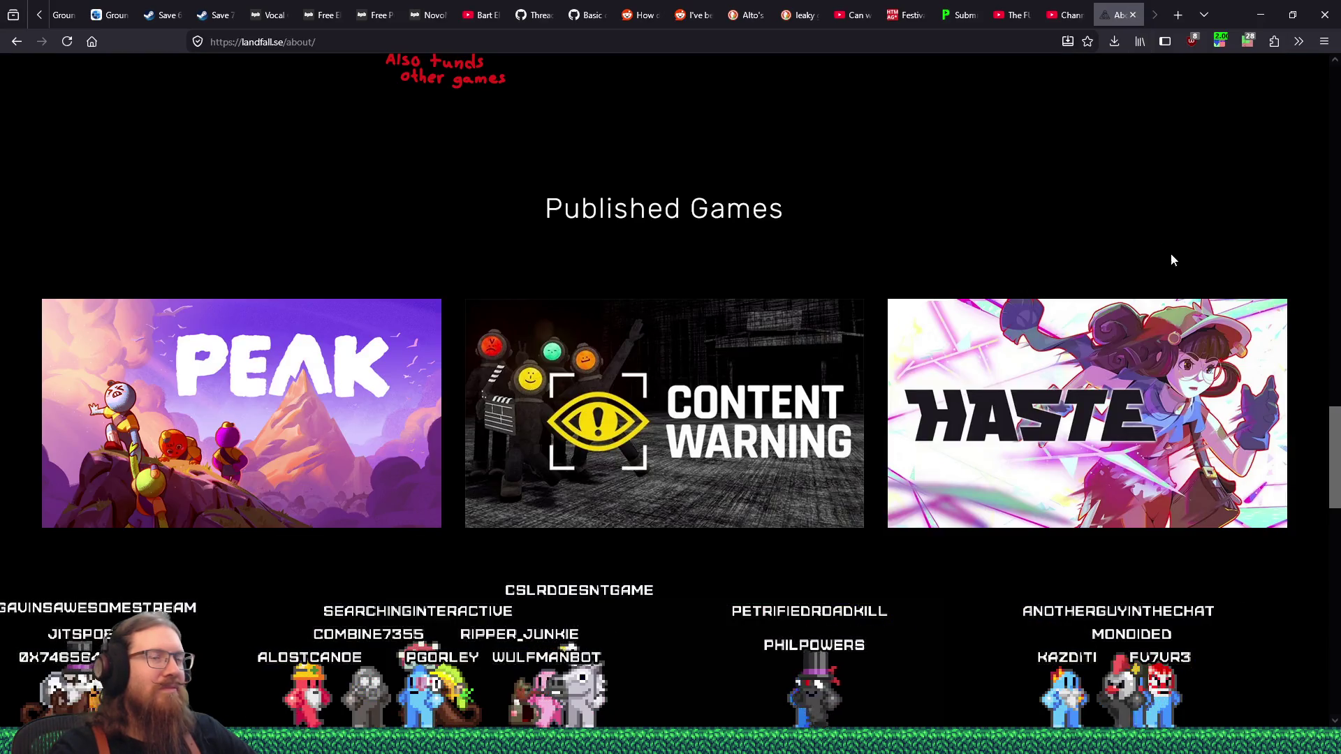
# Close the landfall.se tab to get back to the KOOK Trailer 7 upload details.
pyautogui.click(1133, 15)
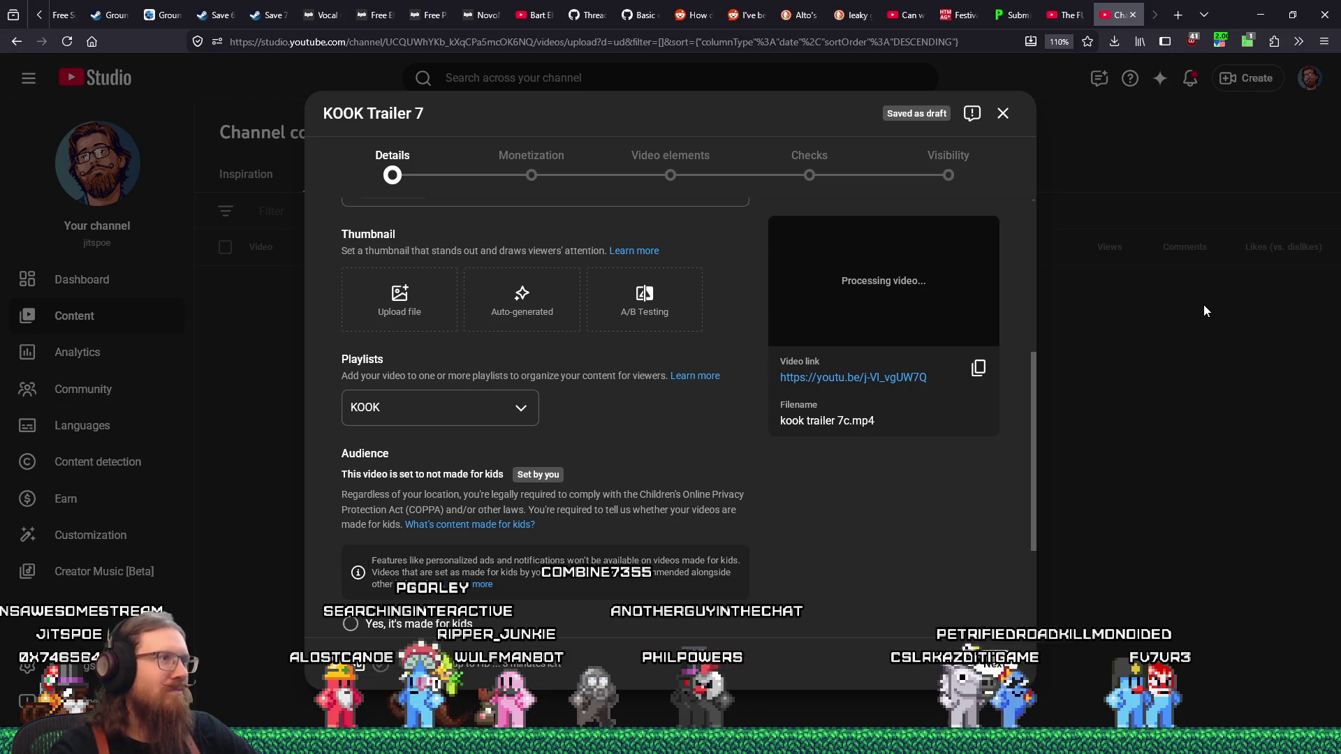
pyautogui.scroll(5, 830, 443)
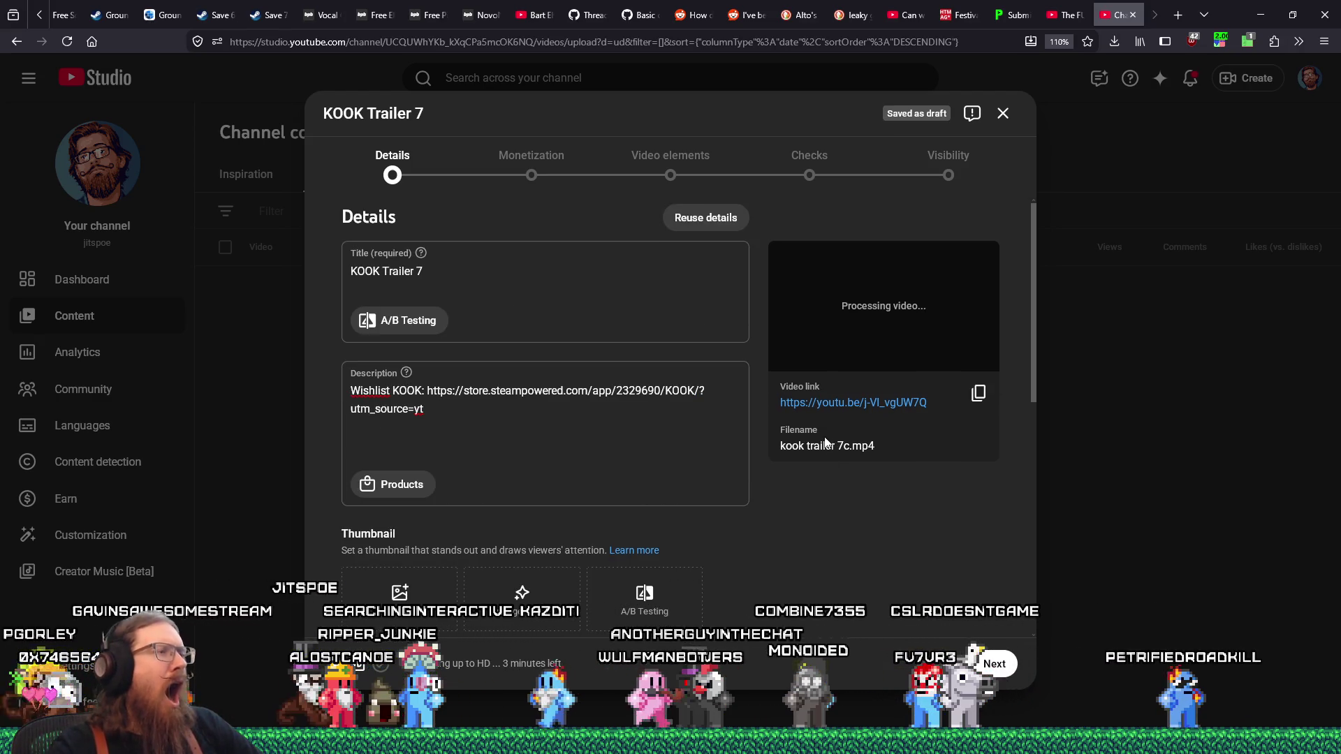
# Below the store link, add the line 'This is the 7th trailer showing KOOK, which is still…'.
pyautogui.click(733, 454)
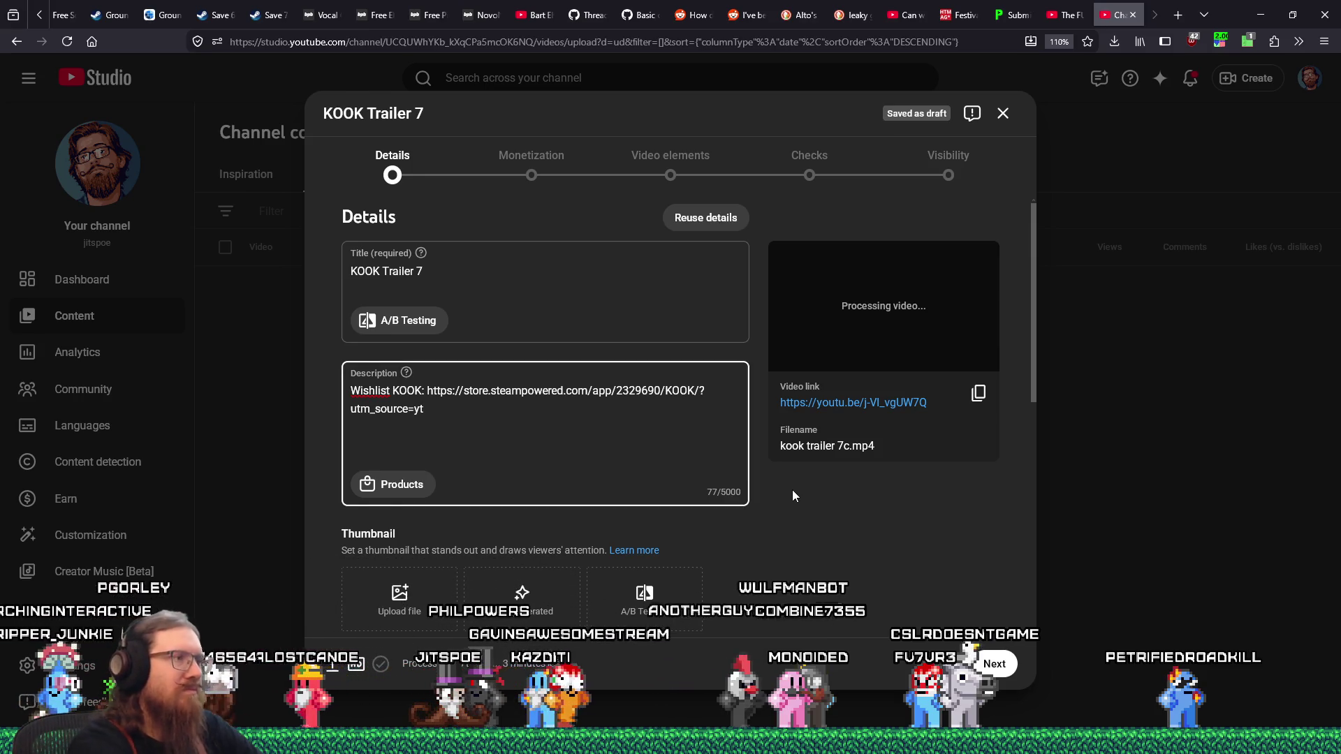
pyautogui.press('Return')
pyautogui.press('Return')
pyautogui.write('hi')
pyautogui.press('Return')
pyautogui.write('This is the 7t')
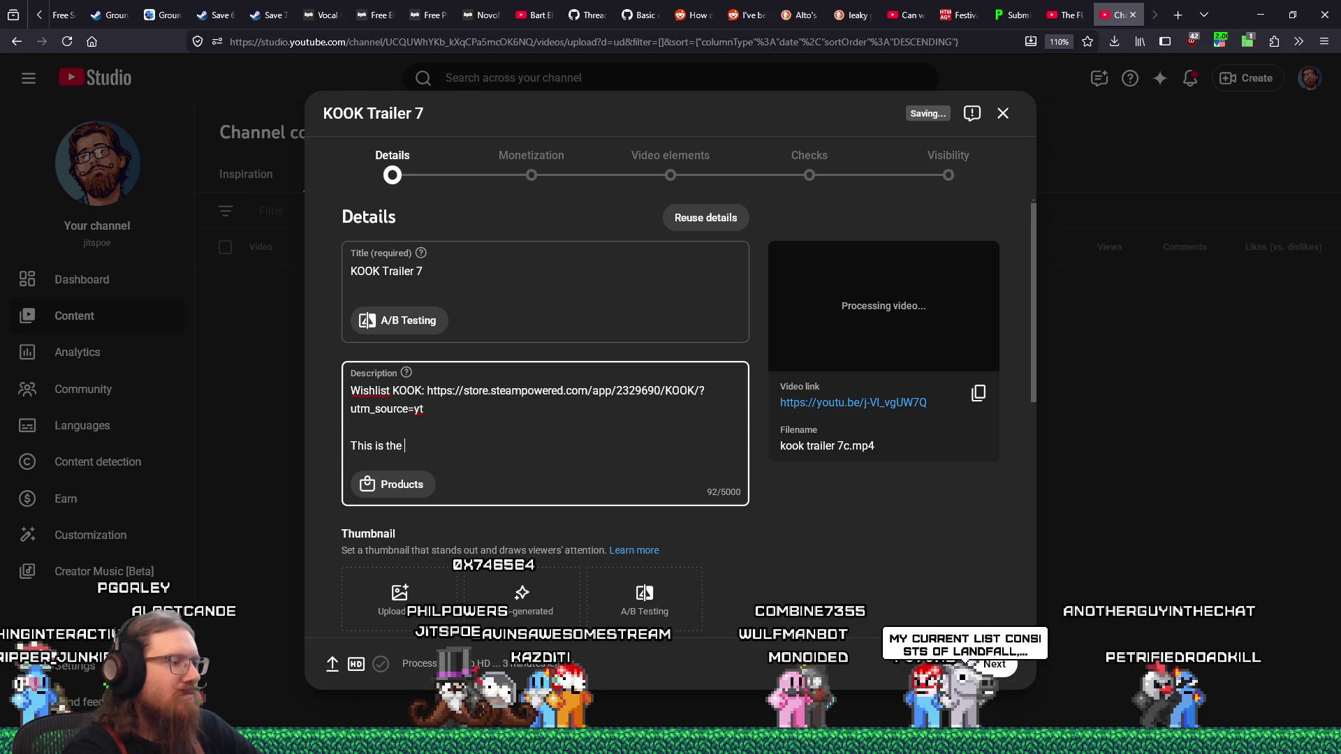
pyautogui.write('h')
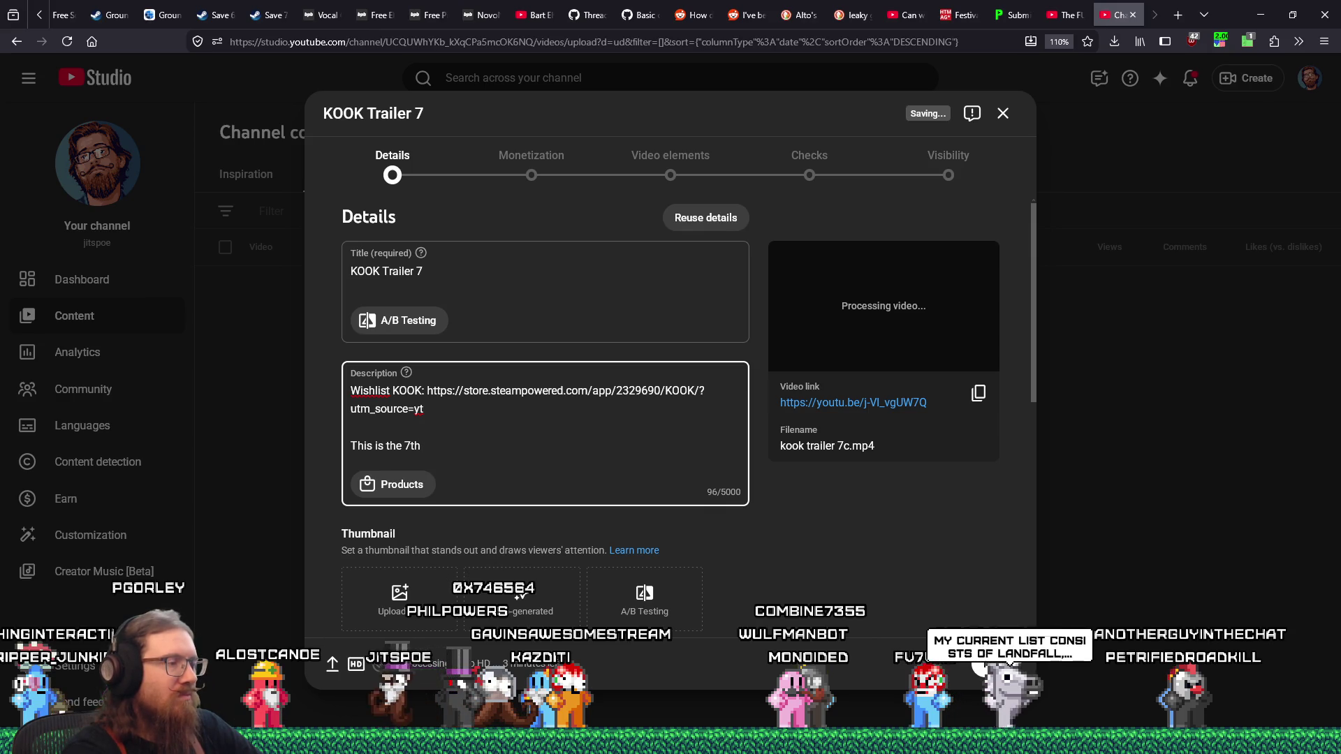
pyautogui.write(' work in prog')
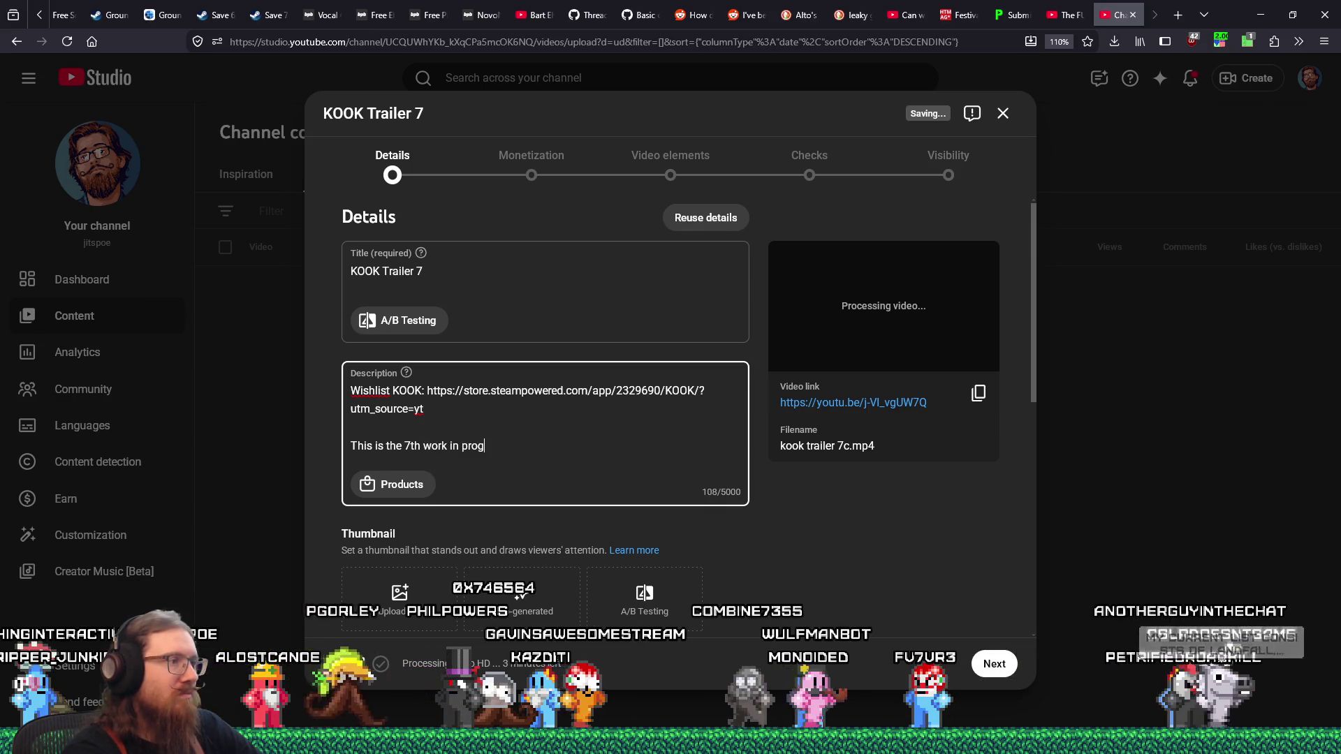
pyautogui.write('ress')
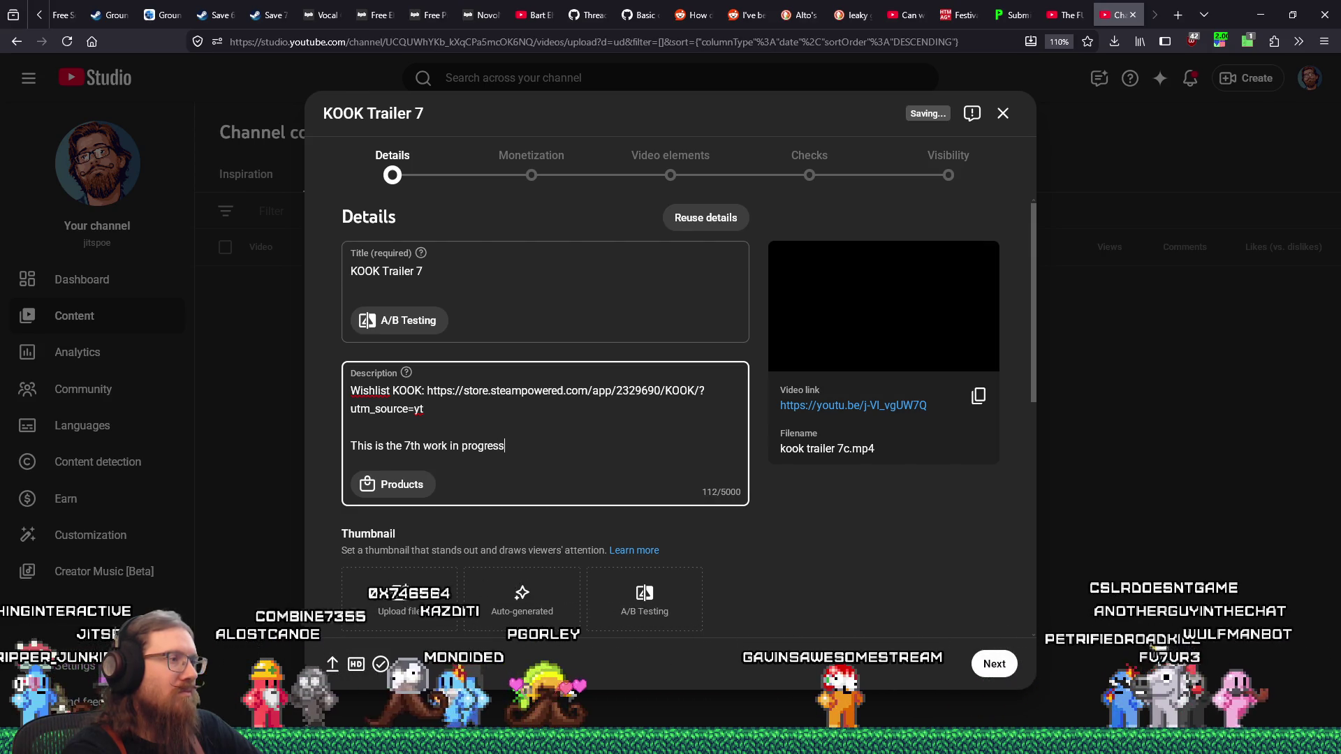
pyautogui.hotkey('shift', 'Left')
pyautogui.hotkey('shift', 'Left')
pyautogui.hotkey('shift', 'Left')
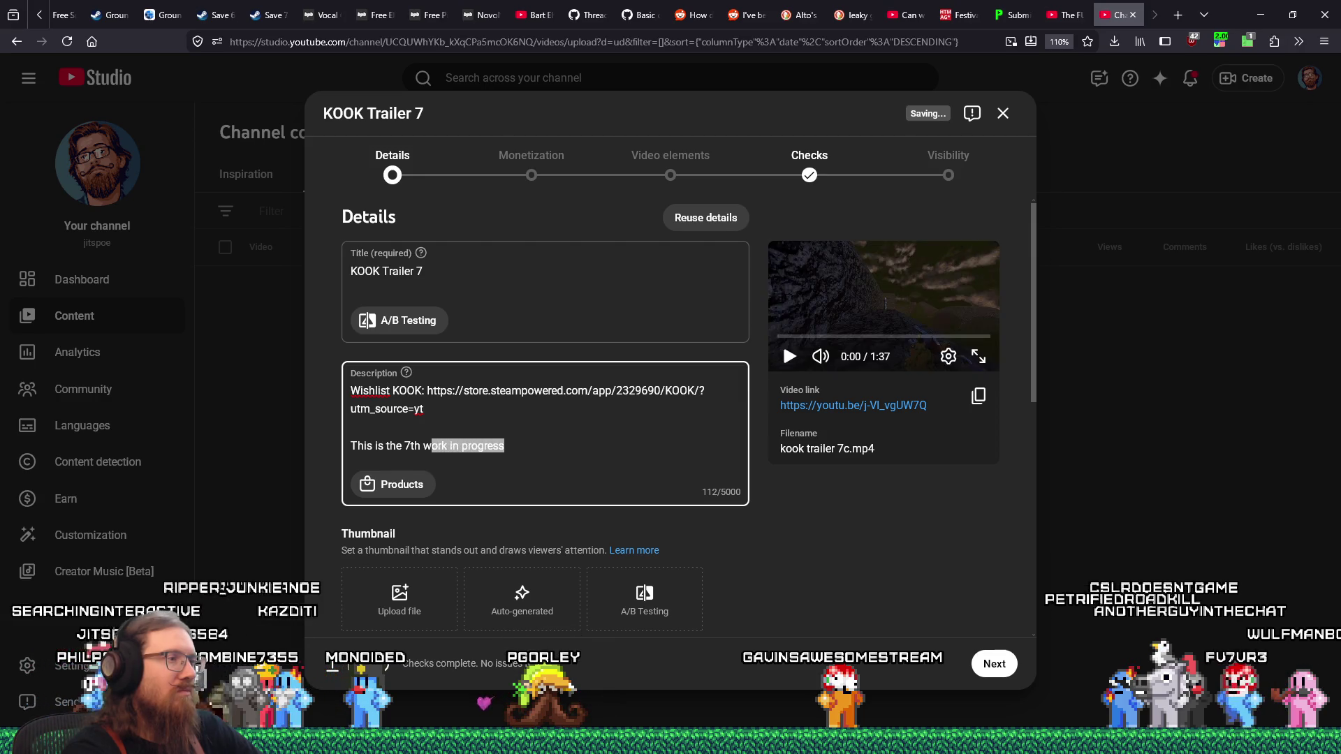
pyautogui.write('iler showing ')
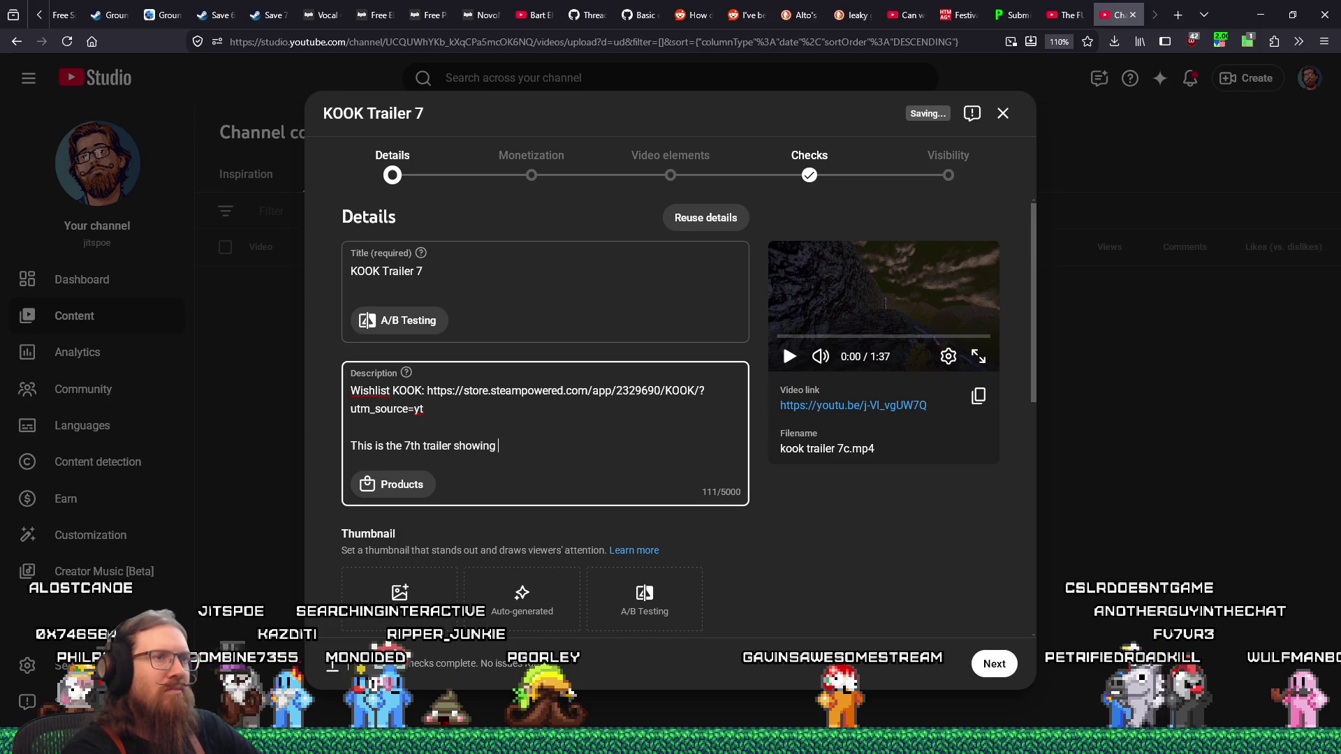
pyautogui.write('KOOK')
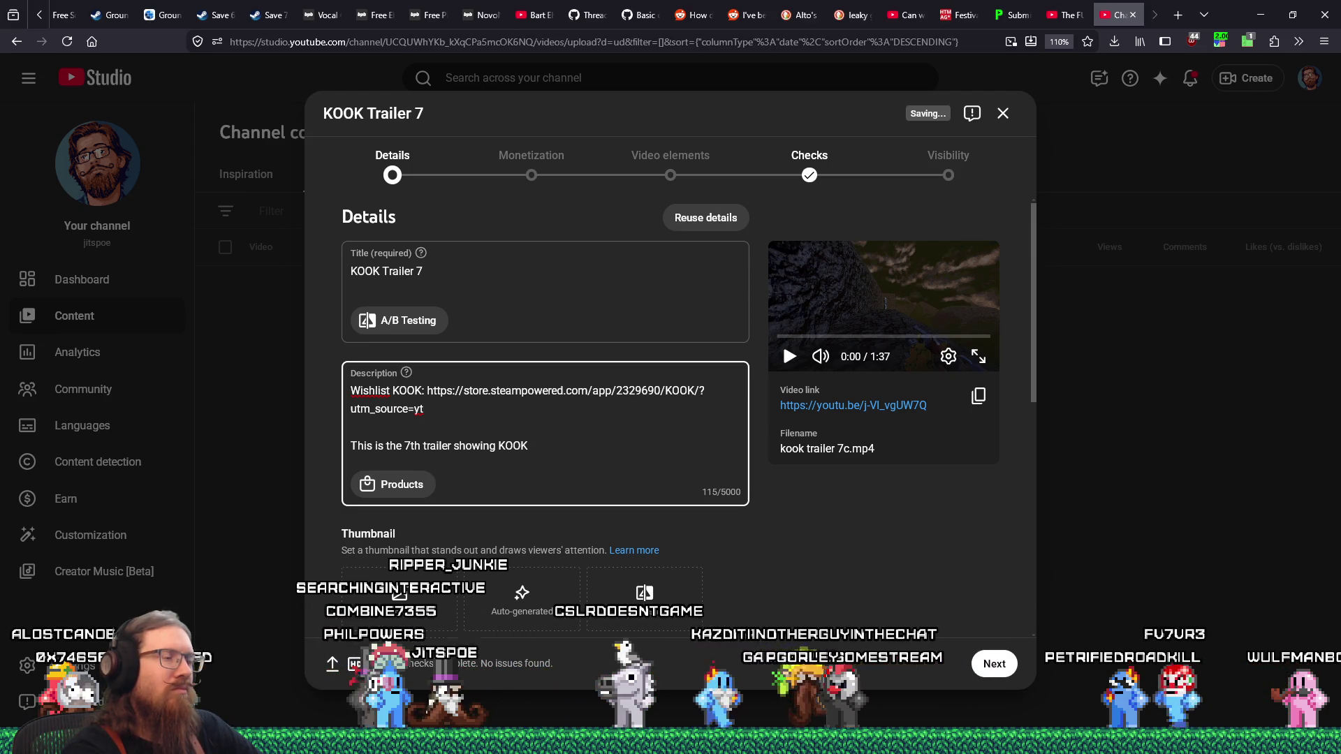
pyautogui.write(',')
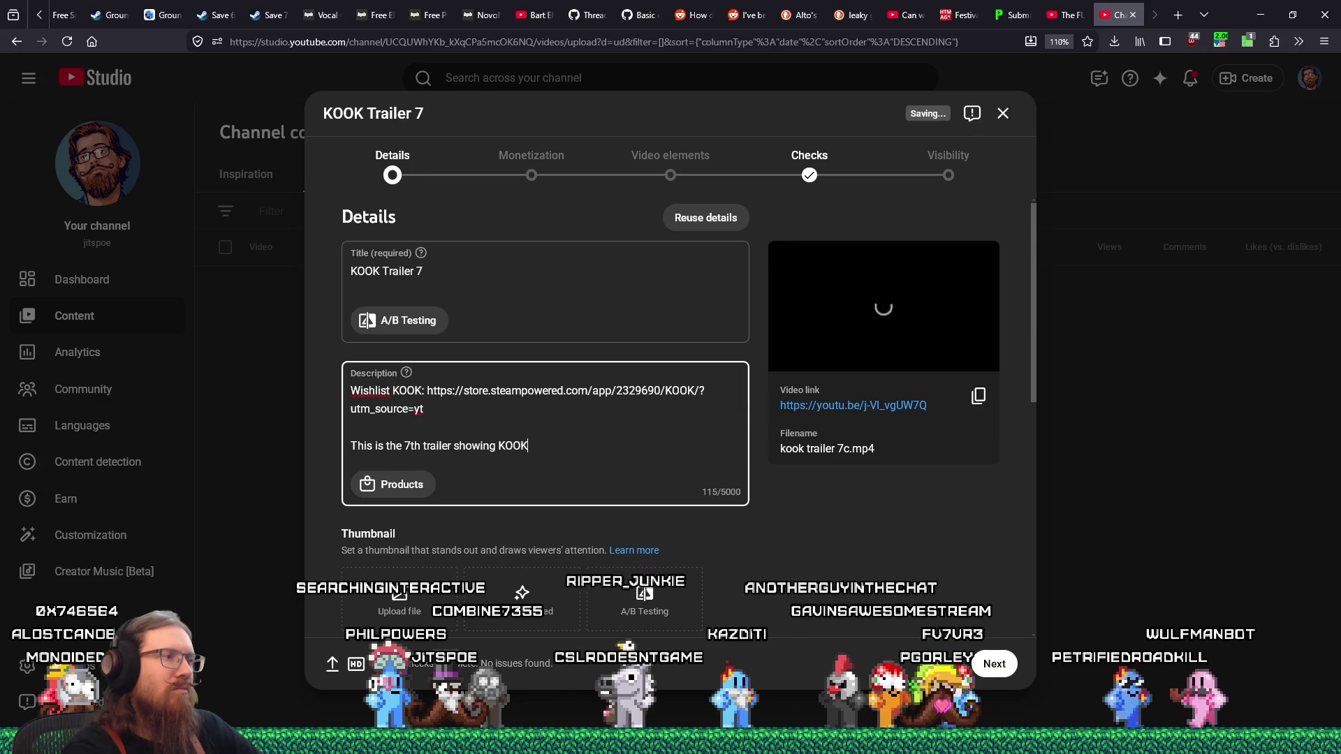
pyautogui.write('s sti')
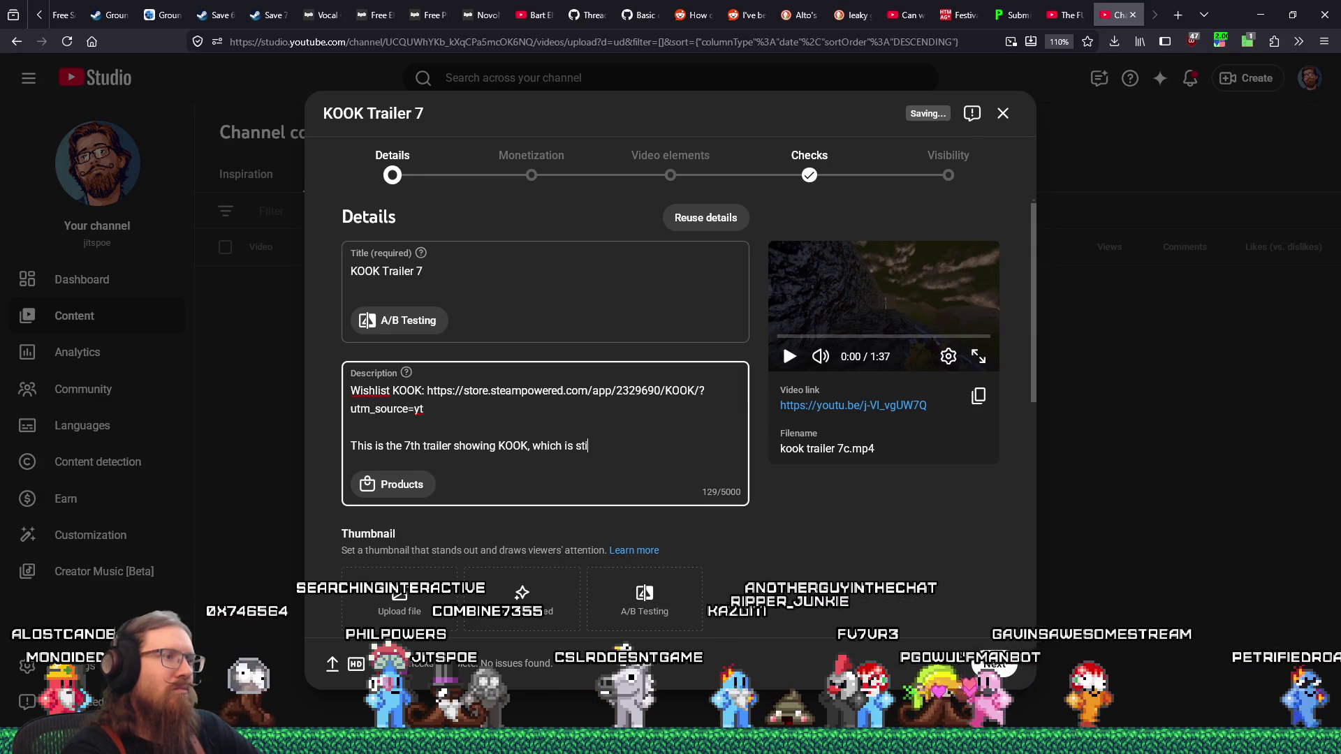
pyautogui.write('ll a work in progress.')
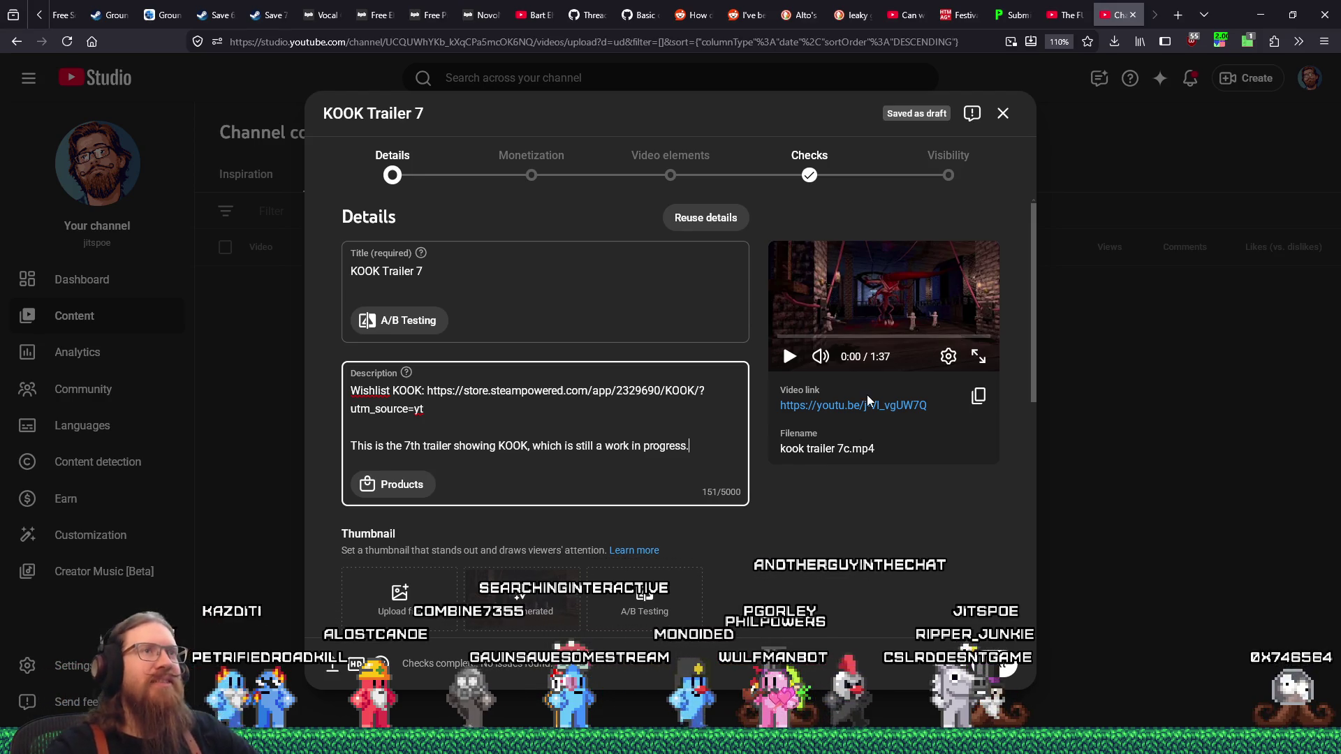
# Switch to the Indie Premier application form tab.
pyautogui.click(1012, 15)
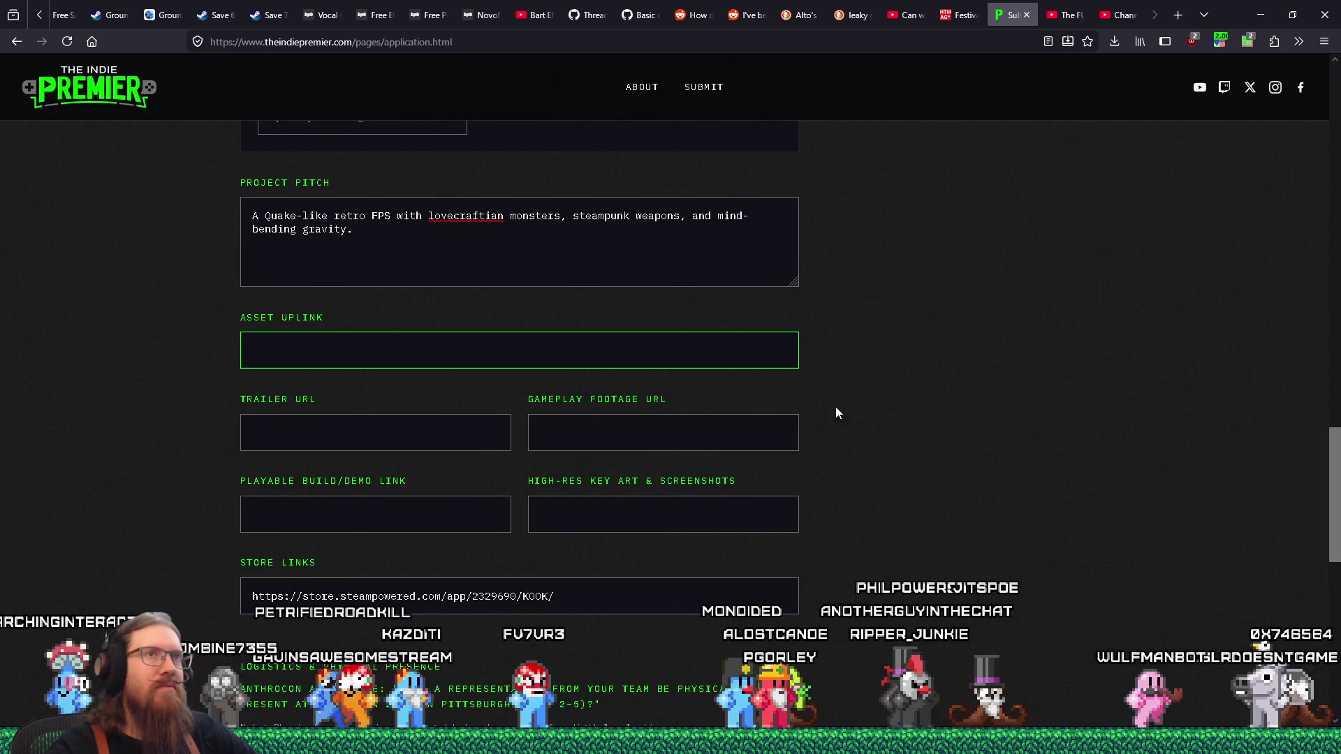
# In a new tab, go to the KOOK website and open its Press Kit page.
pyautogui.click(1178, 15)
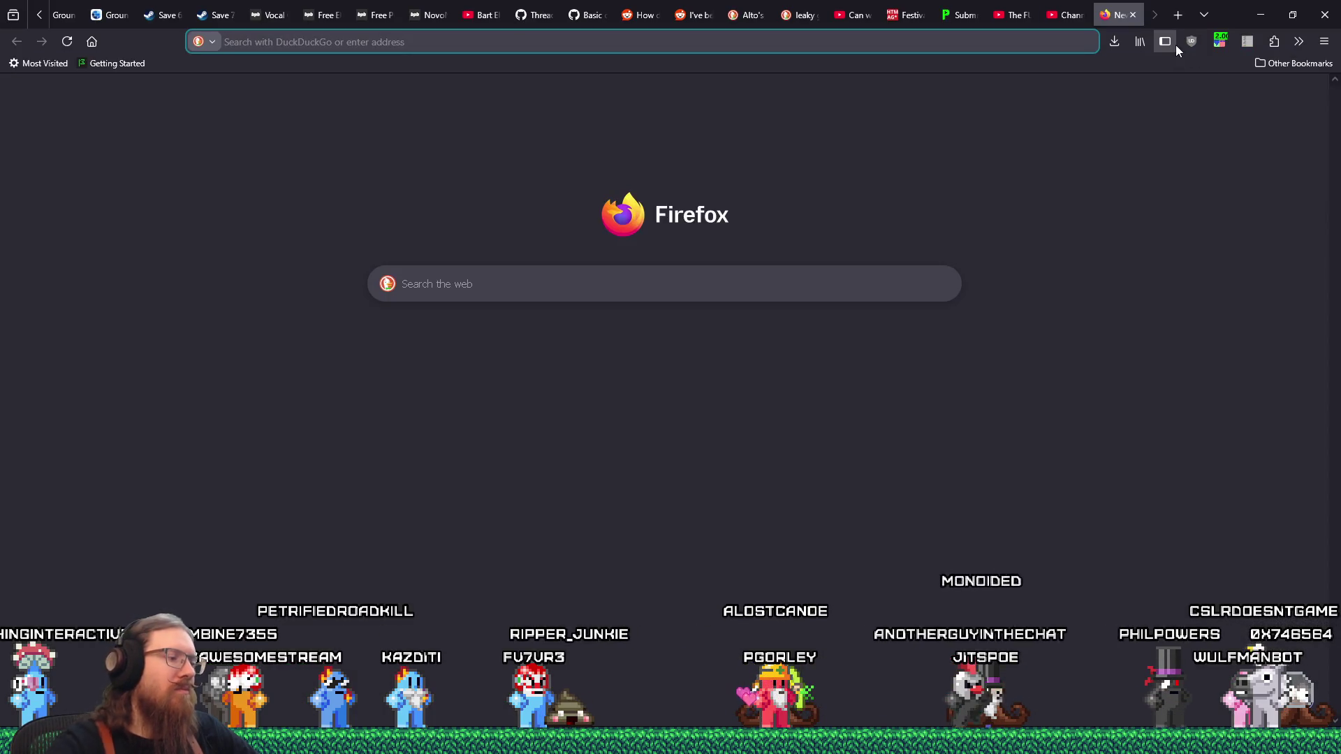
pyautogui.write('kook.lonewulfstudio.com/')
pyautogui.press('Return')
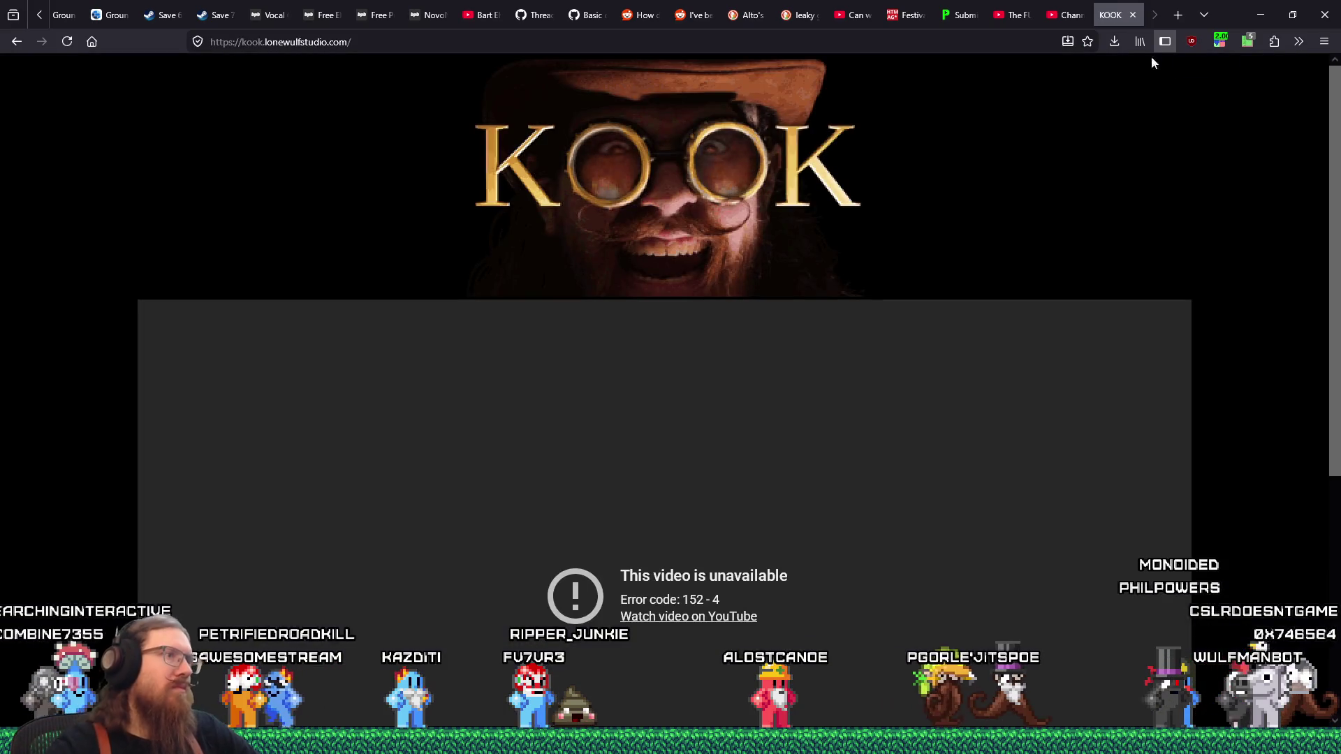
pyautogui.scroll(-3, 877, 455)
pyautogui.click(663, 702)
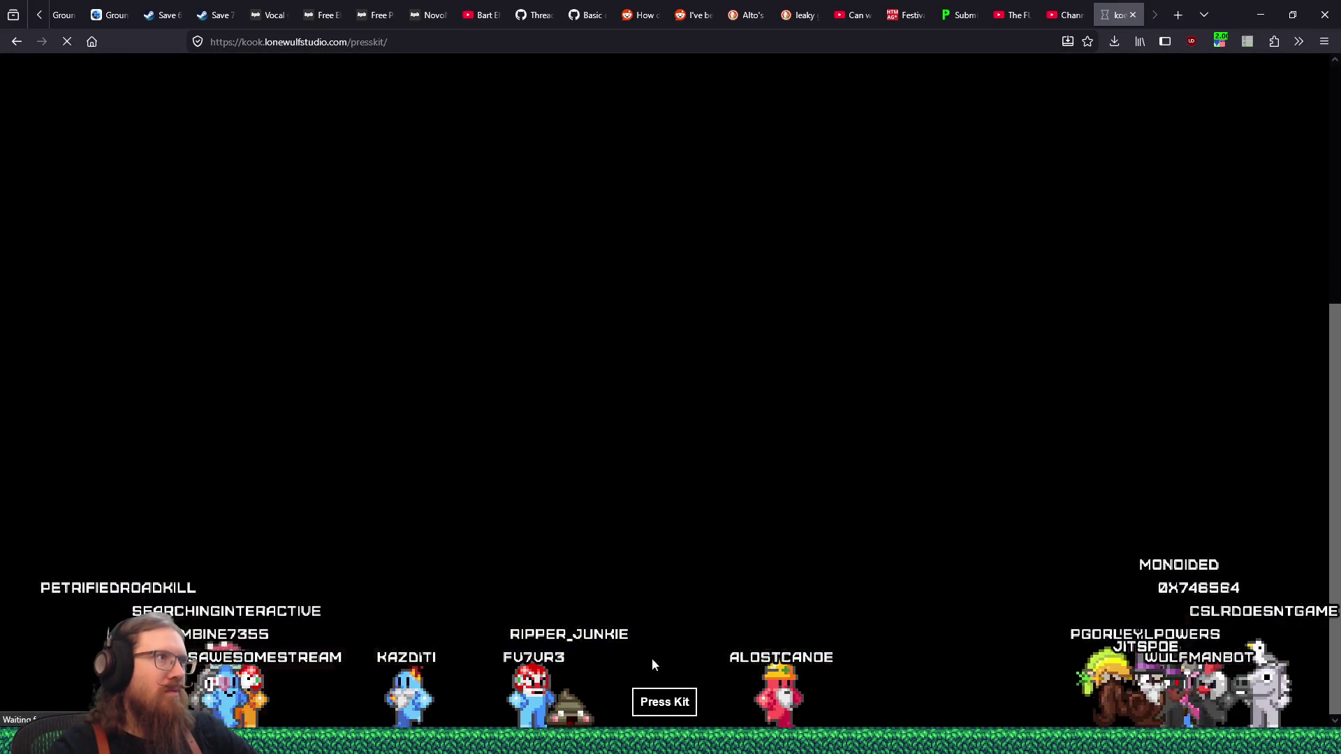
# Copy the press kit address kook.lonewulfstudio.com/presskit/ from the address bar.
pyautogui.rightClick(370, 50)
pyautogui.click(386, 42)
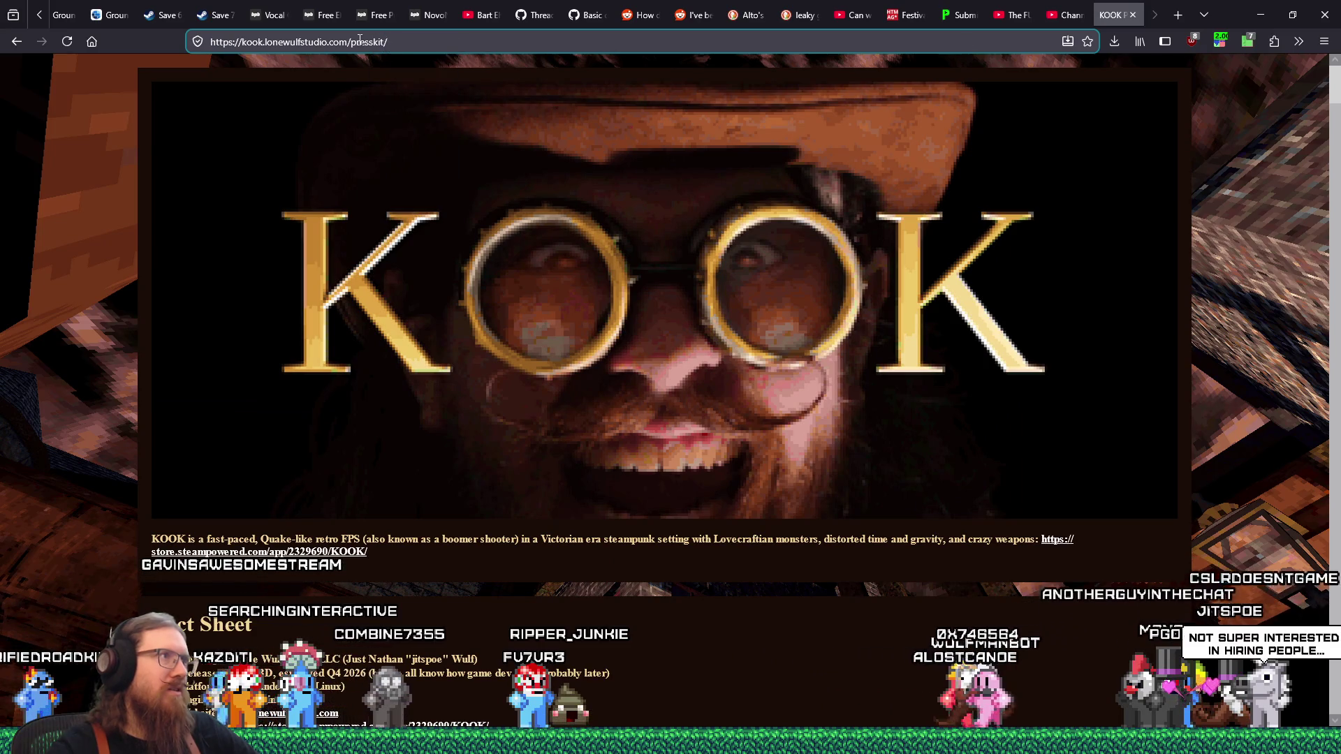
pyautogui.click(386, 41)
pyautogui.rightClick(274, 46)
pyautogui.click(312, 127)
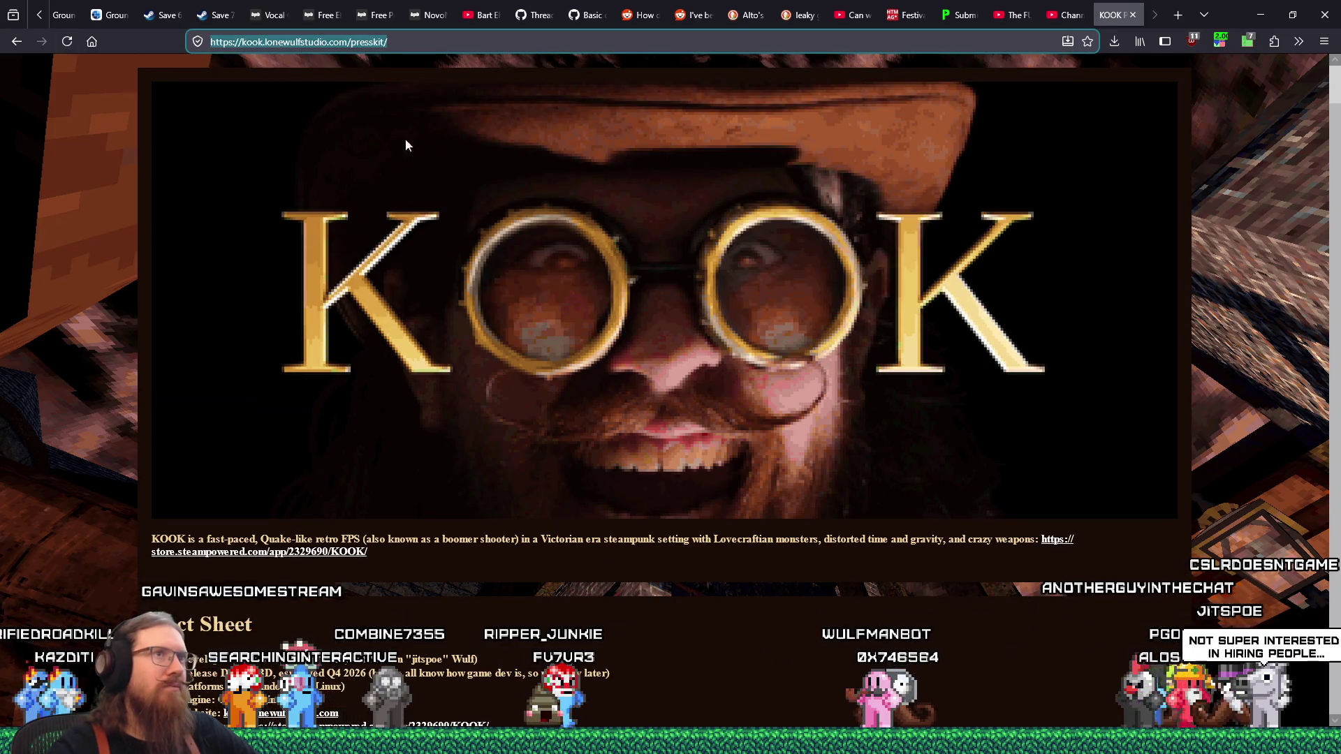
pyautogui.click(1013, 18)
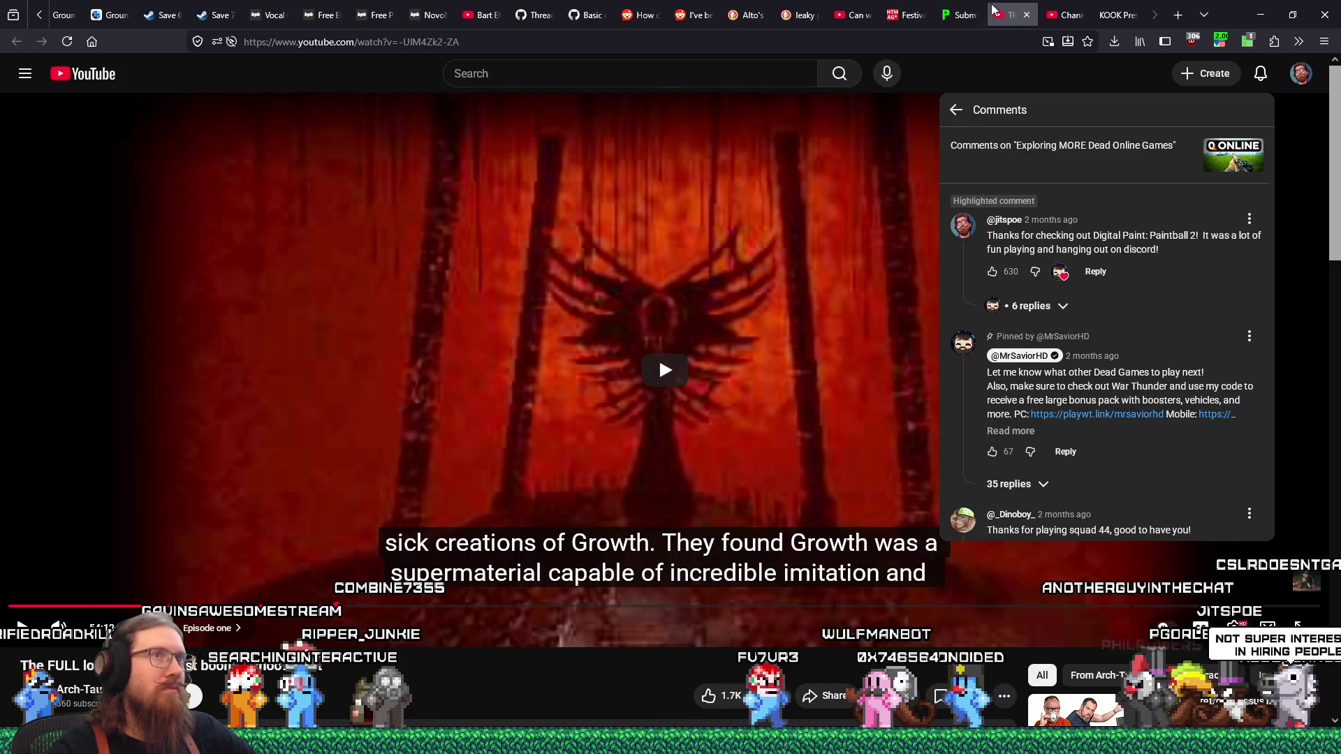
pyautogui.click(1061, 14)
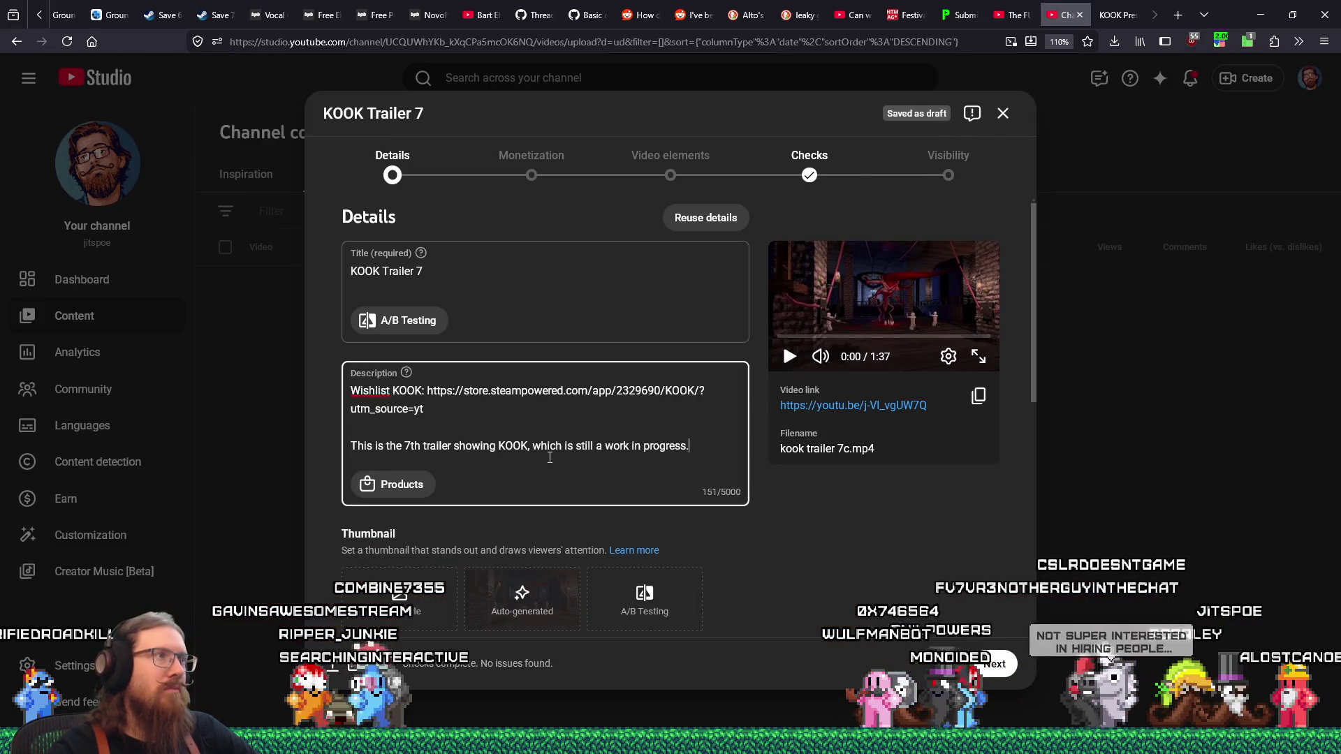
# Paste the press kit link into the High-Res Key Art & Screenshots and Asset Uplink fields.
pyautogui.click(955, 19)
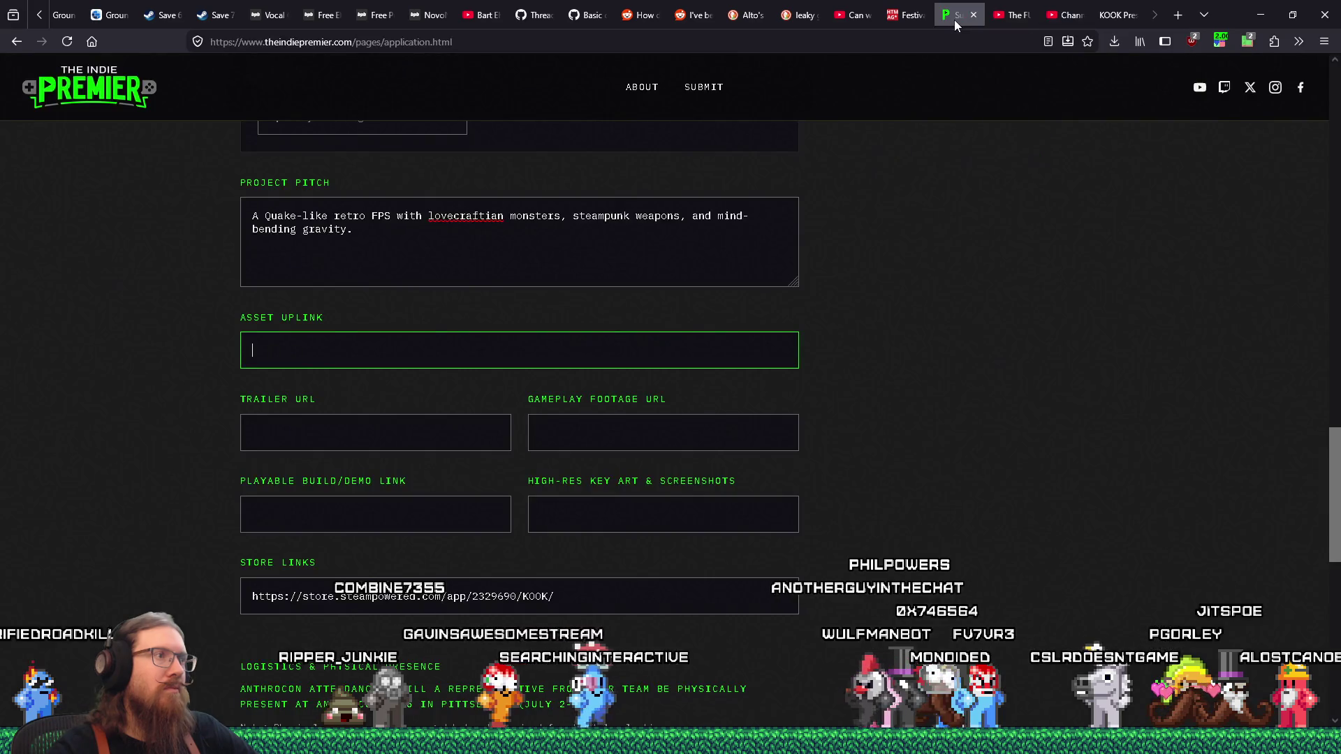
pyautogui.moveTo(1117, 14); pyautogui.dragTo(1060, 18)
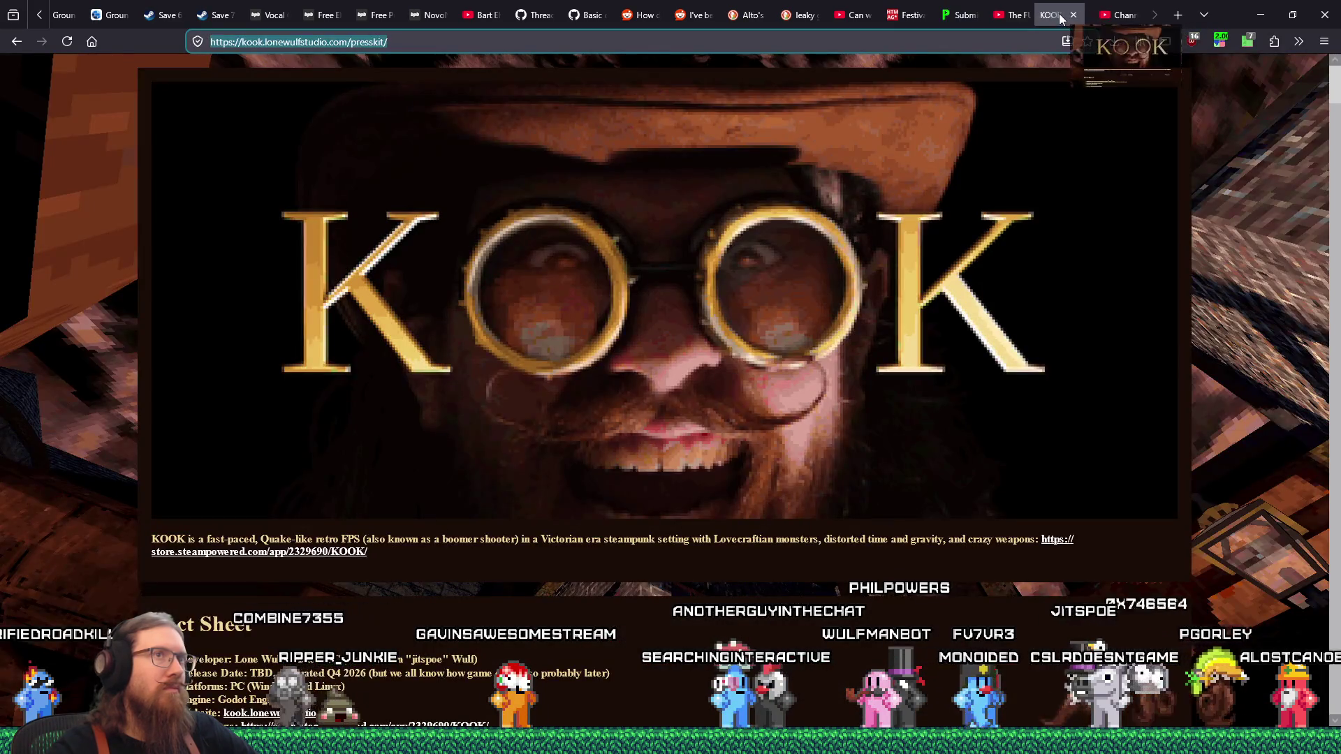
pyautogui.click(951, 20)
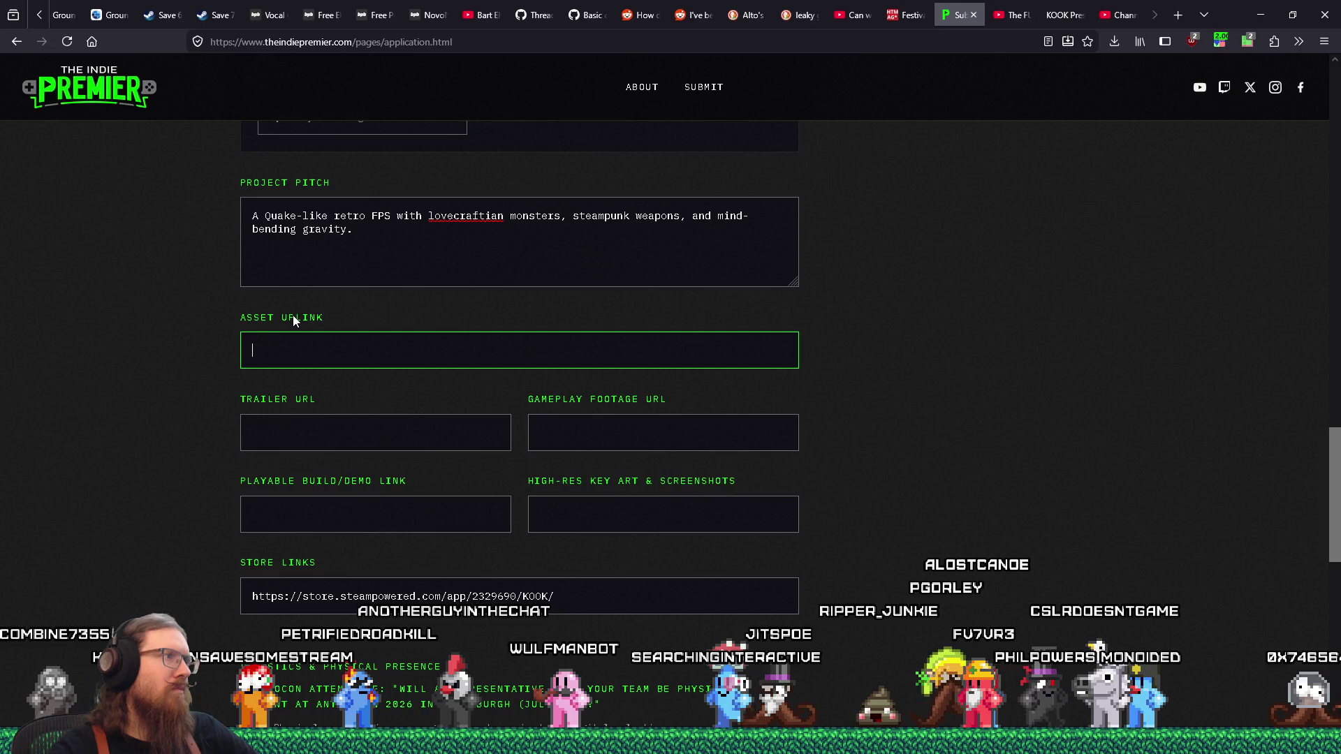
pyautogui.moveTo(242, 319); pyautogui.dragTo(337, 308)
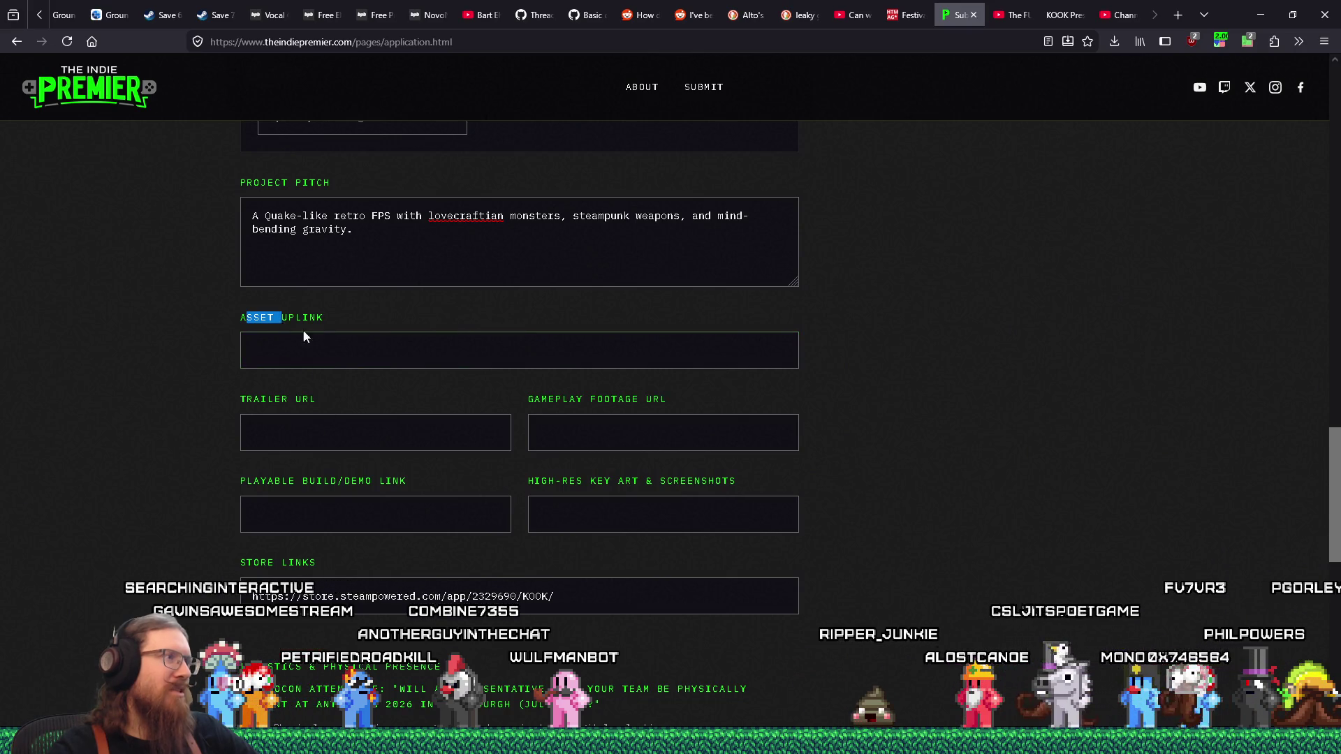
pyautogui.click(612, 440)
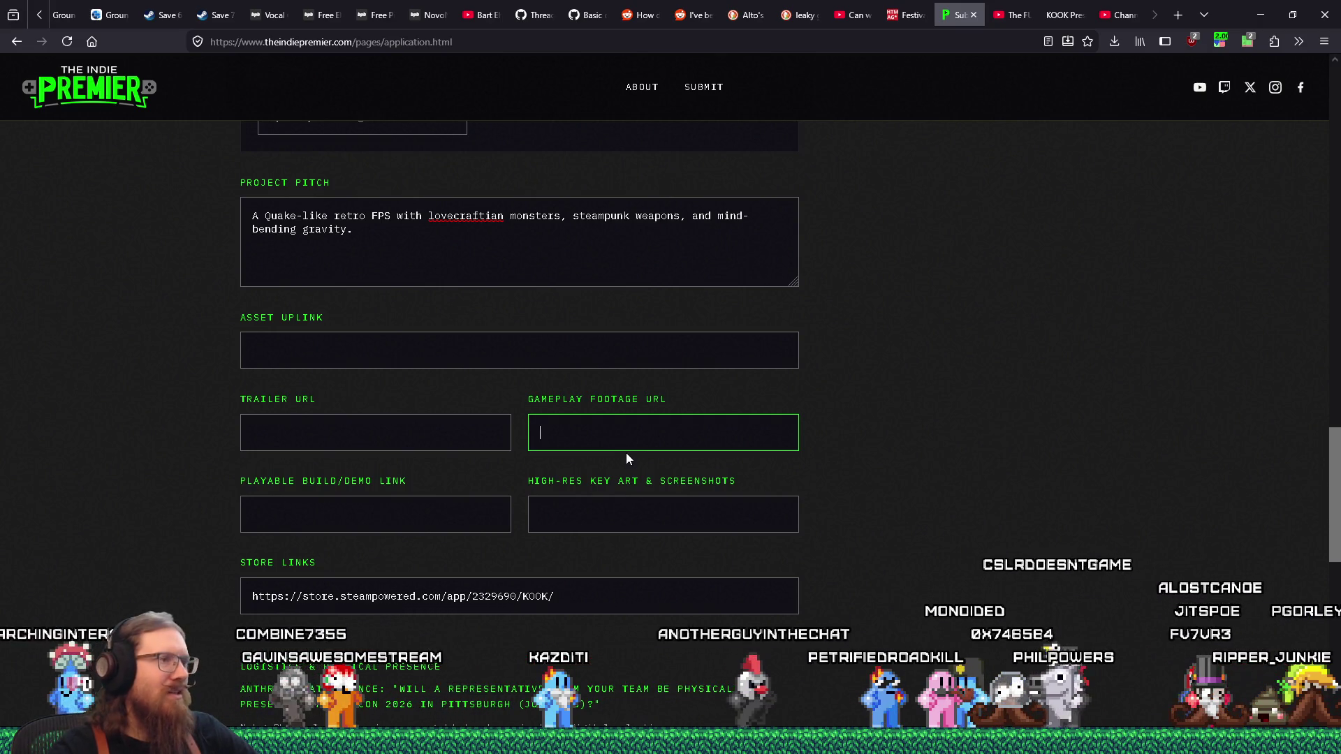
pyautogui.rightClick(631, 508)
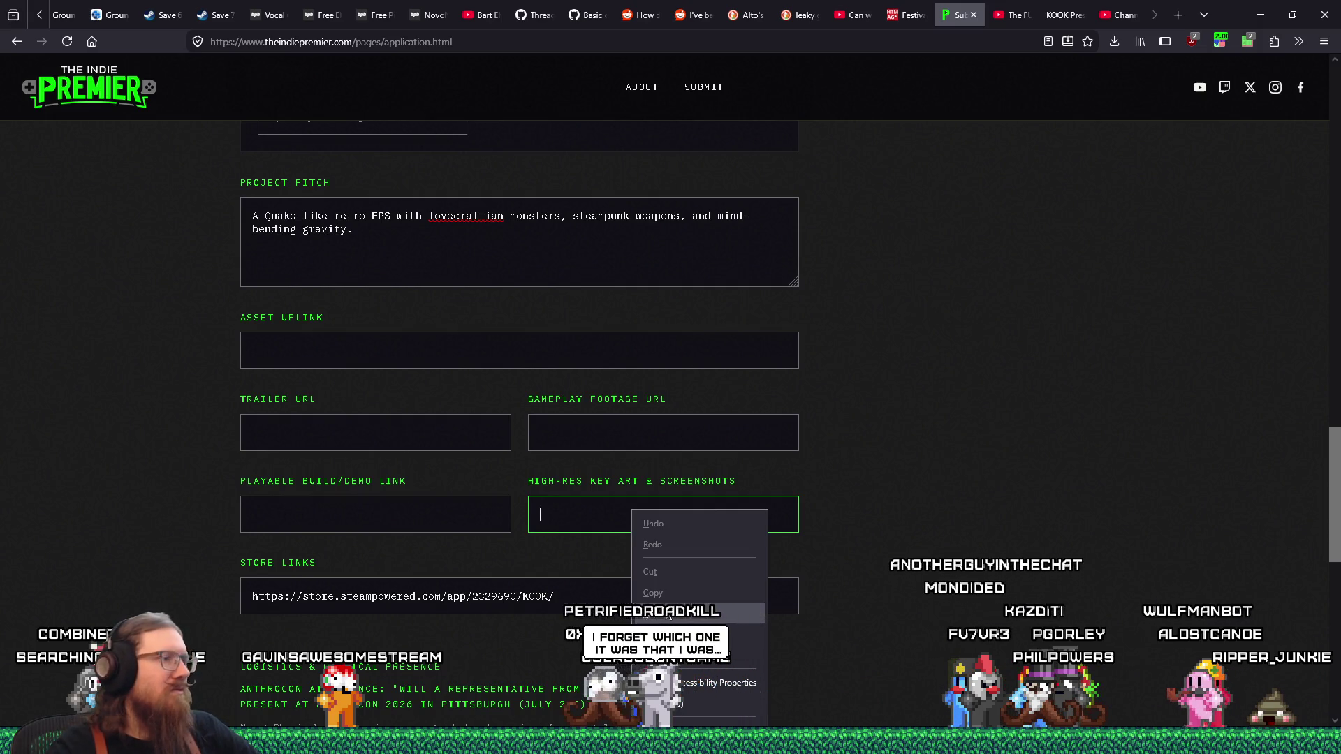
pyautogui.click(666, 614)
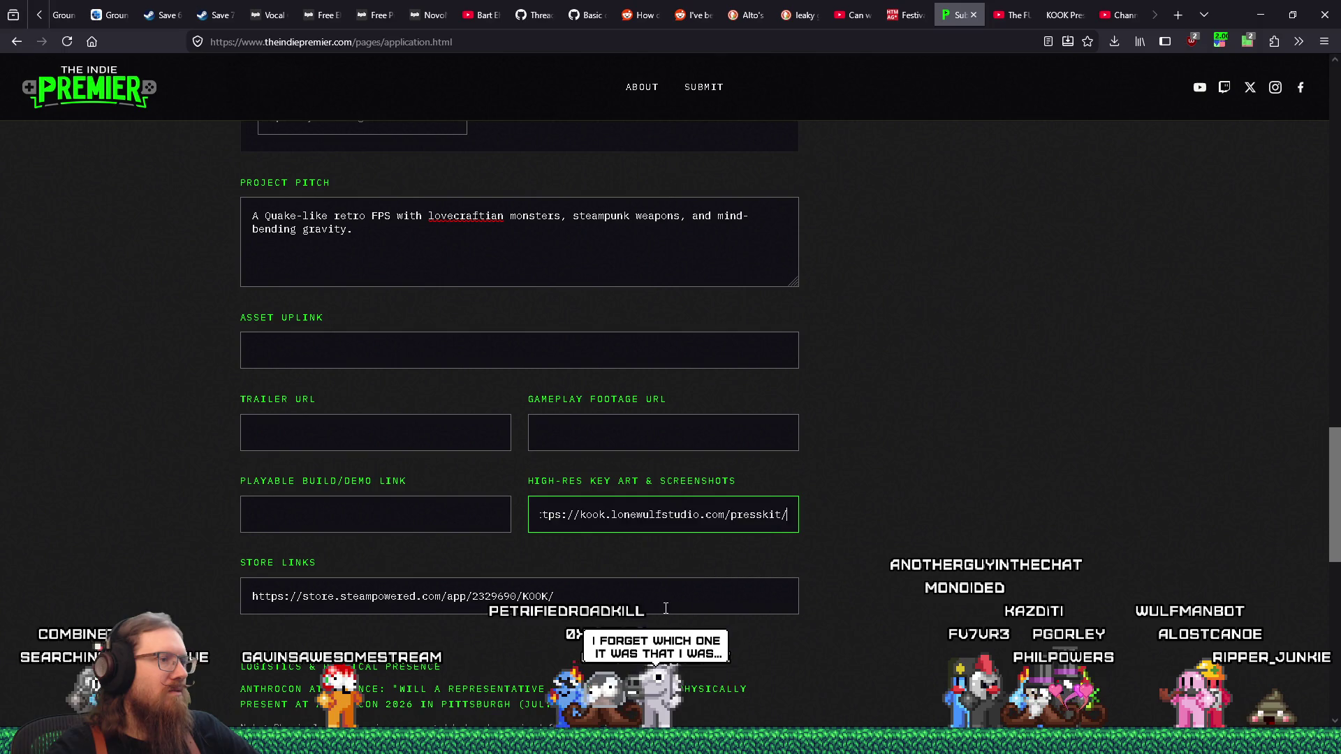
pyautogui.rightClick(520, 344)
pyautogui.click(564, 441)
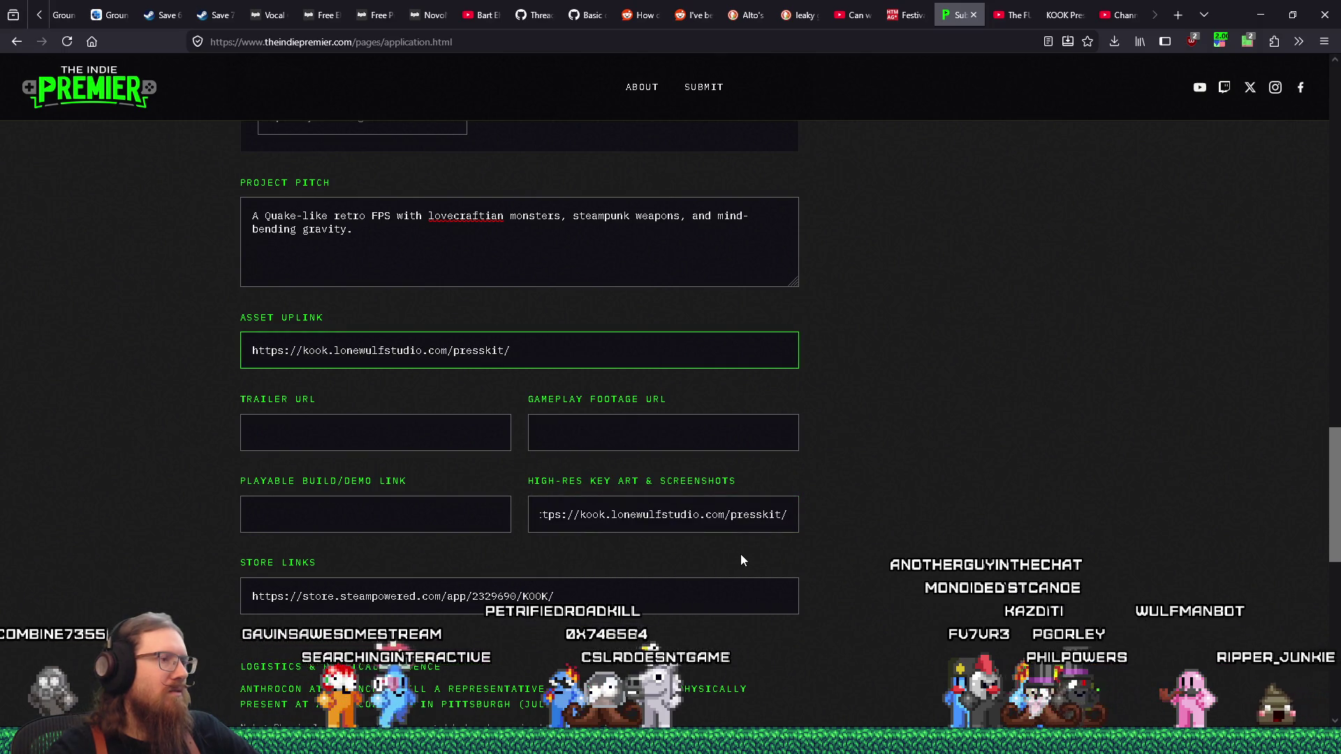
pyautogui.click(456, 447)
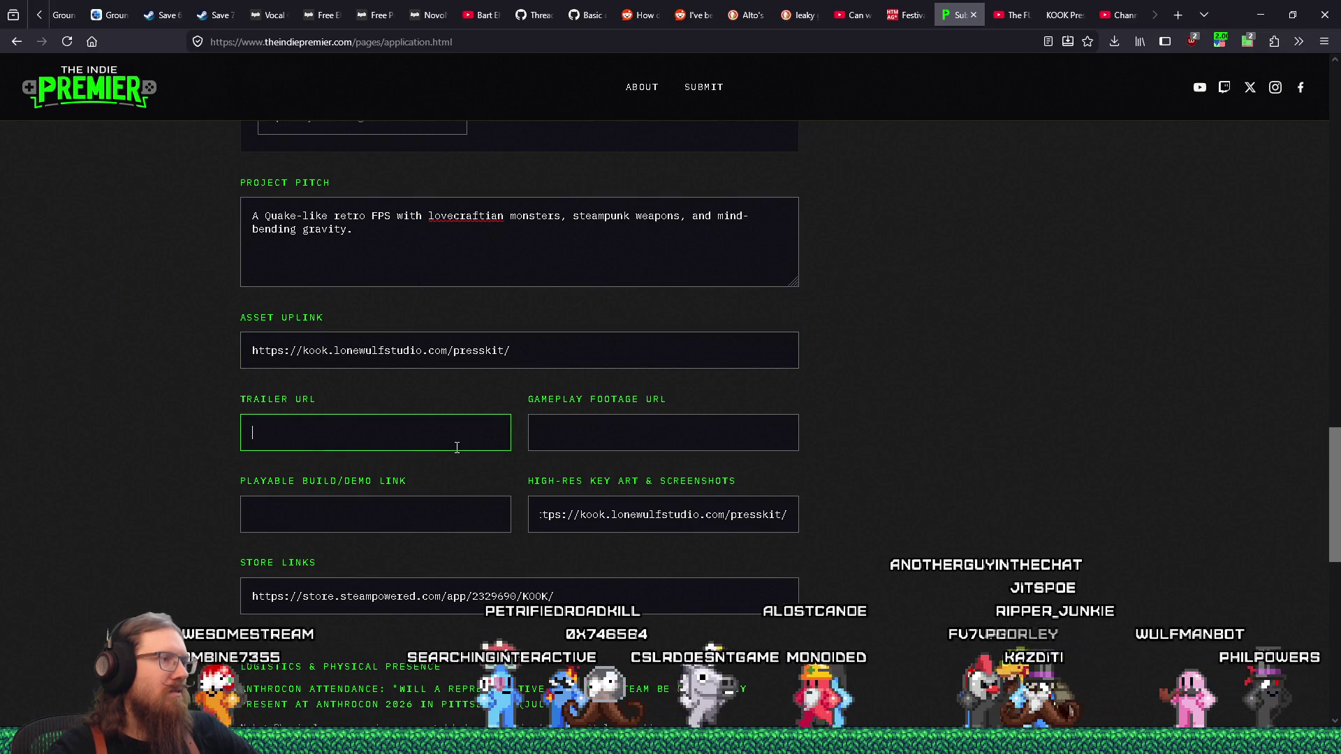
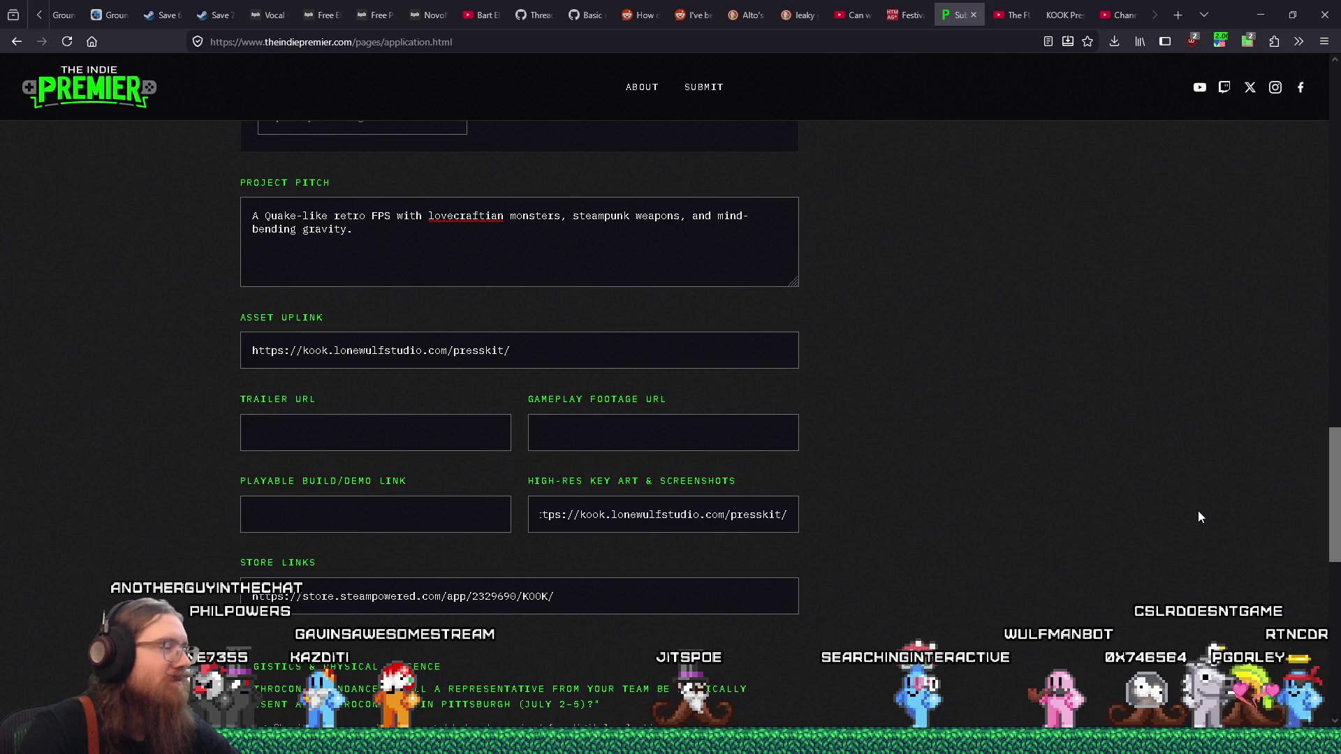
# Bring the event_submissions.ods spreadsheet to the front from its LibreOffice taskbar preview.
pyautogui.moveTo(1113, 744)
pyautogui.click(1114, 685)
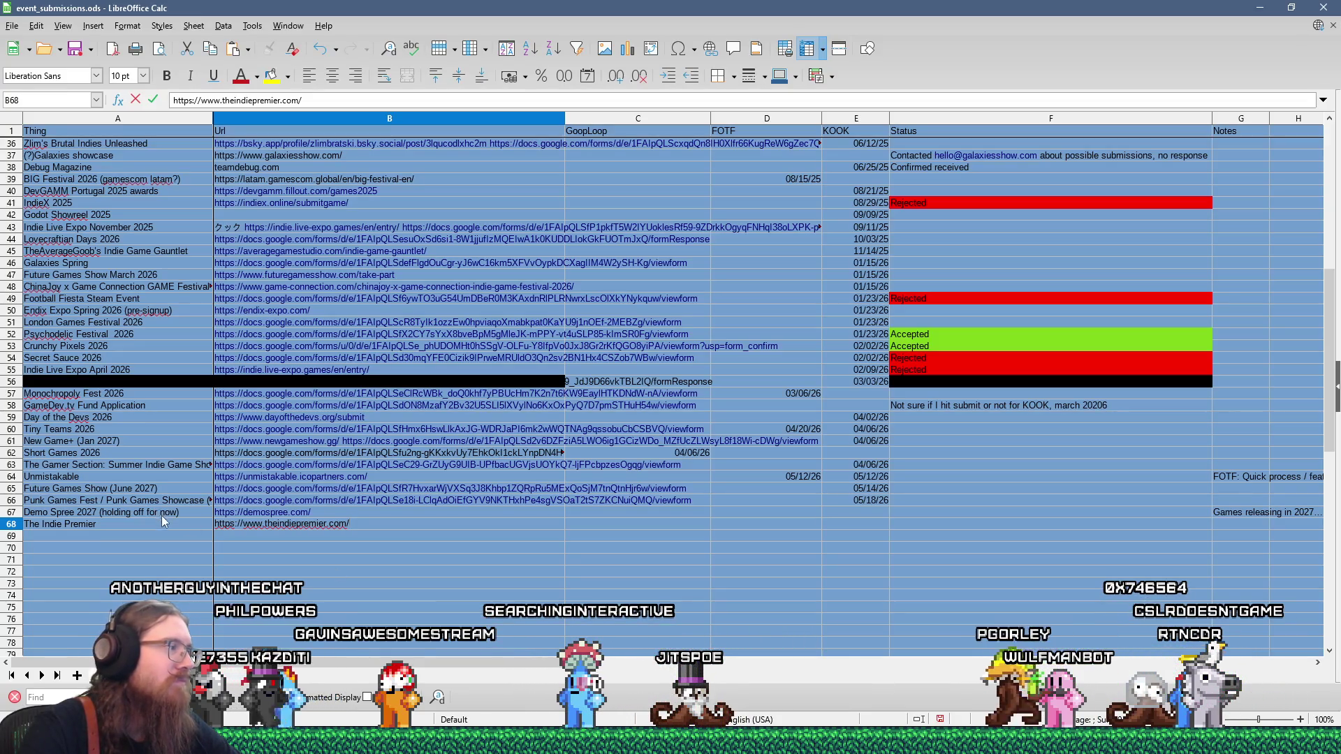
# Change cell A68 to 'The Indie Premier (submission in progress)', then switch back to the application form.
pyautogui.click(178, 524)
pyautogui.write('(in progress')
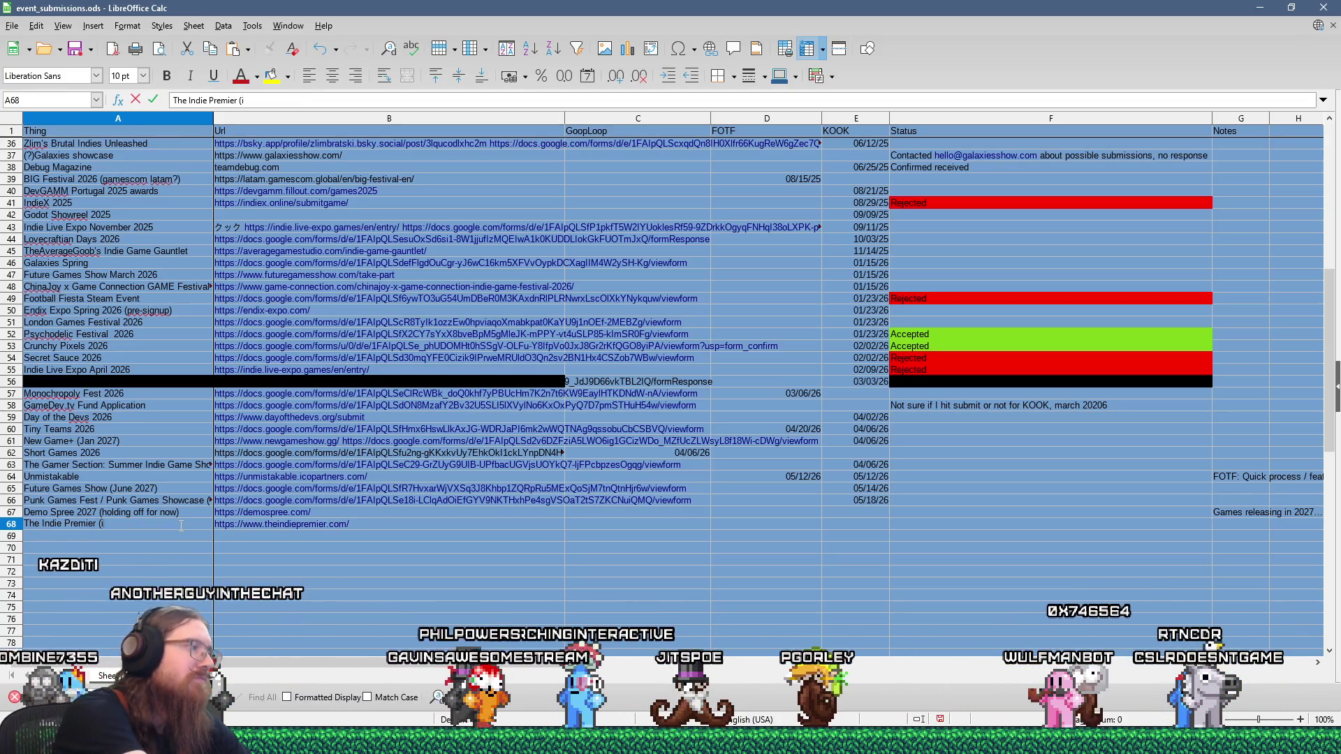
pyautogui.press('BackSpace')
pyautogui.press('BackSpace')
pyautogui.press('BackSpace')
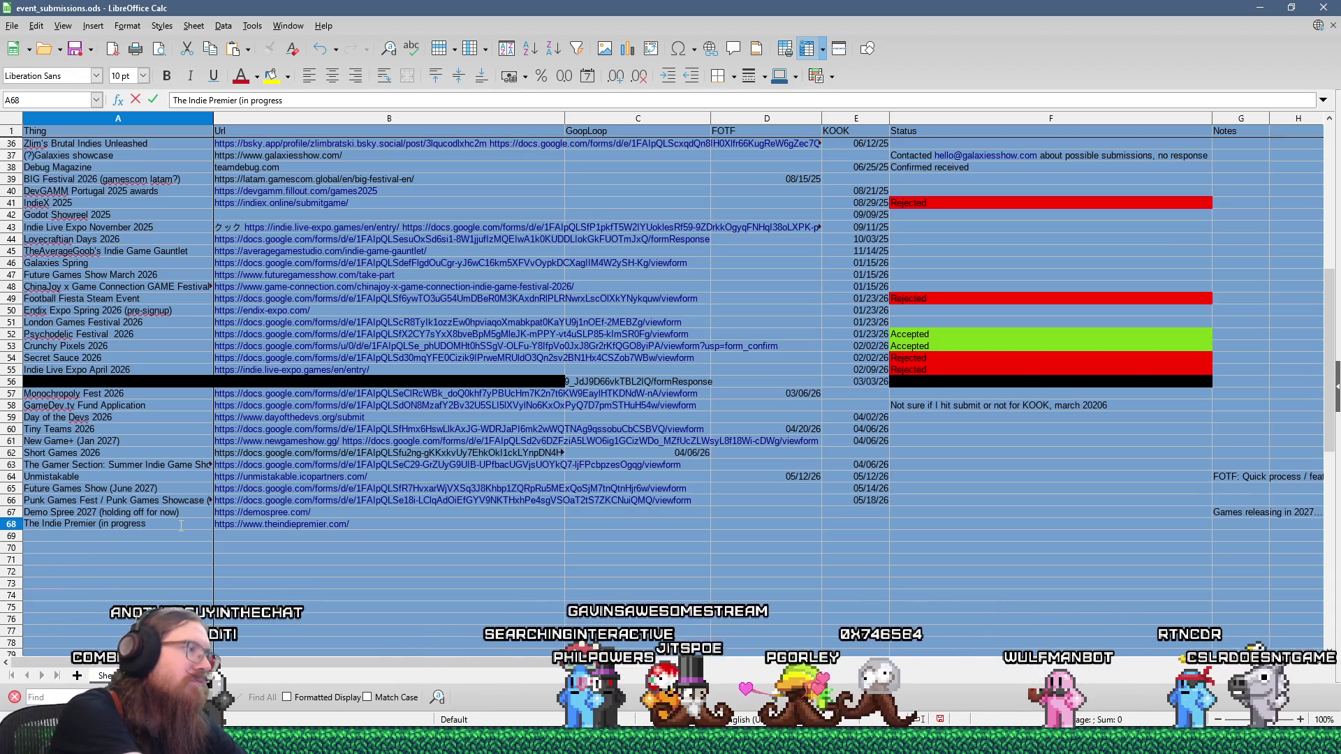
pyautogui.write('submis')
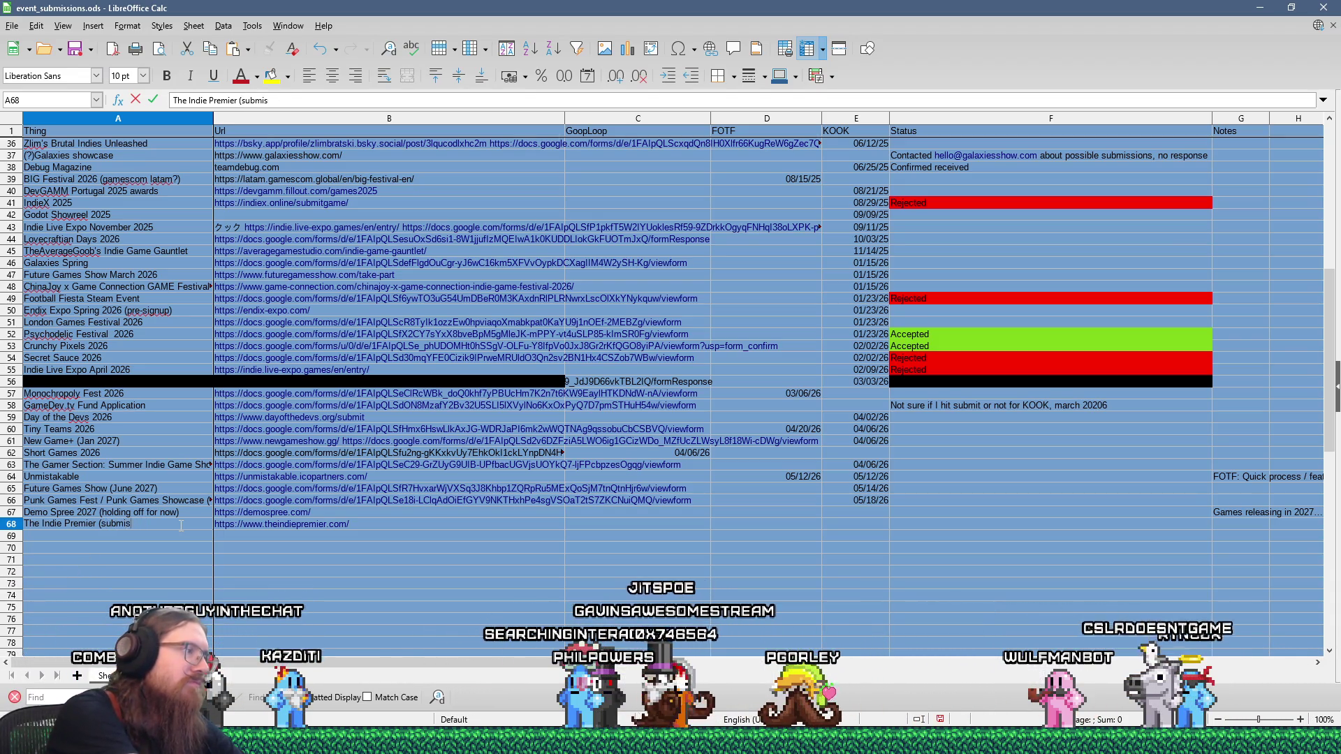
pyautogui.write('ess)')
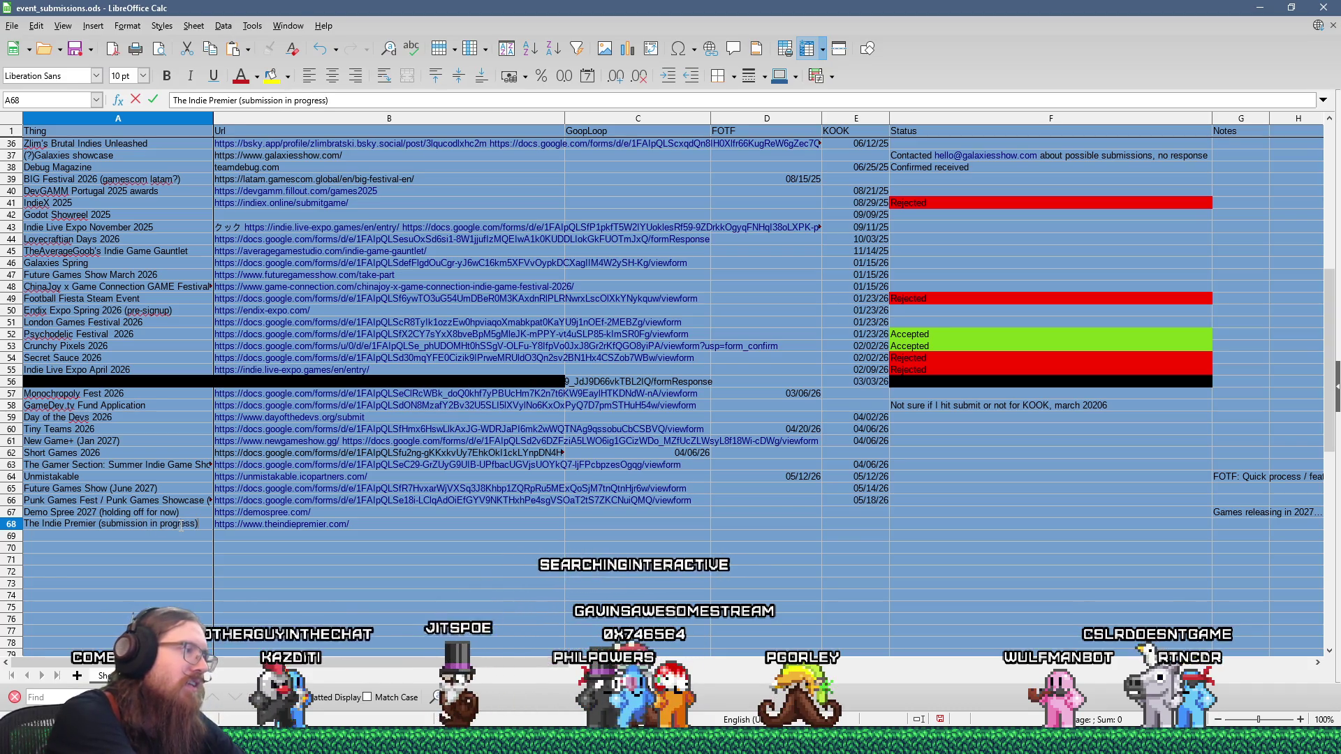
pyautogui.press('Return')
pyautogui.hotkey('alt', 'Tab')
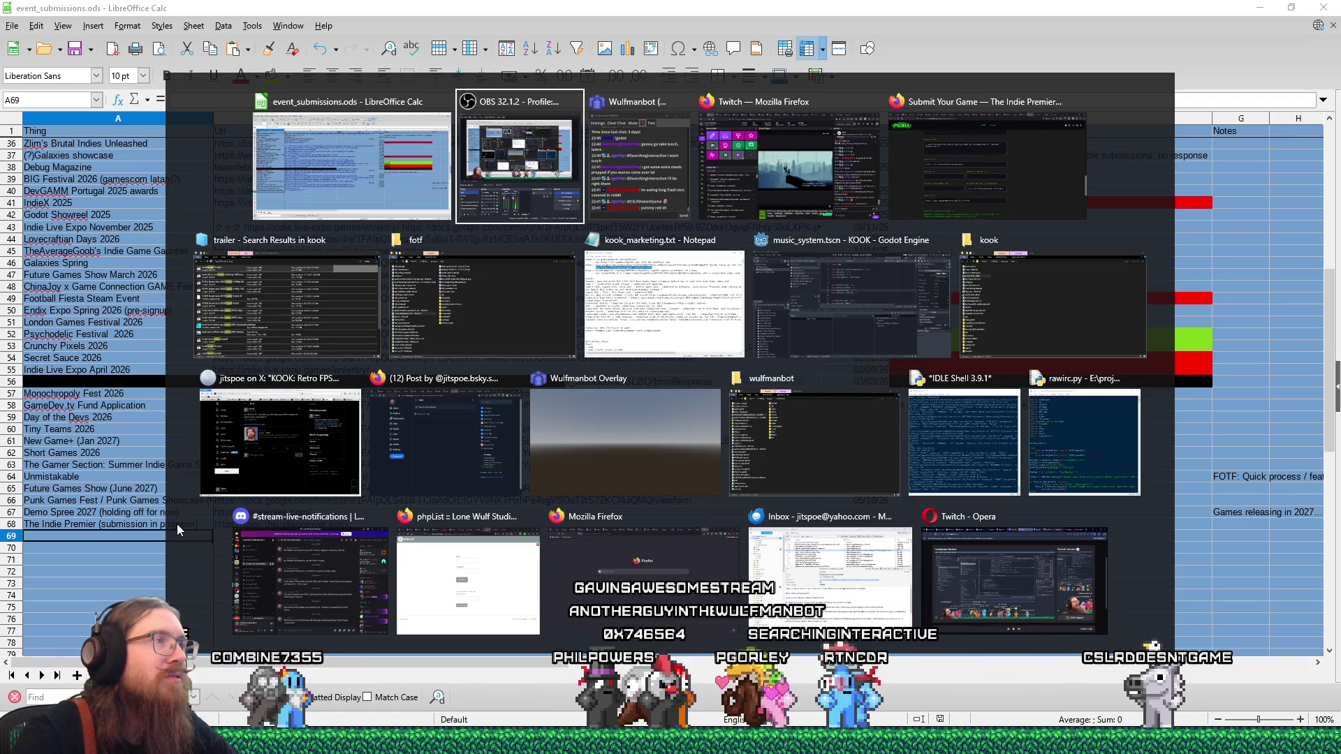
pyautogui.hotkey('alt', 'Tab')
pyautogui.hotkey('alt', 'Tab')
pyautogui.hotkey('alt', 'Tab')
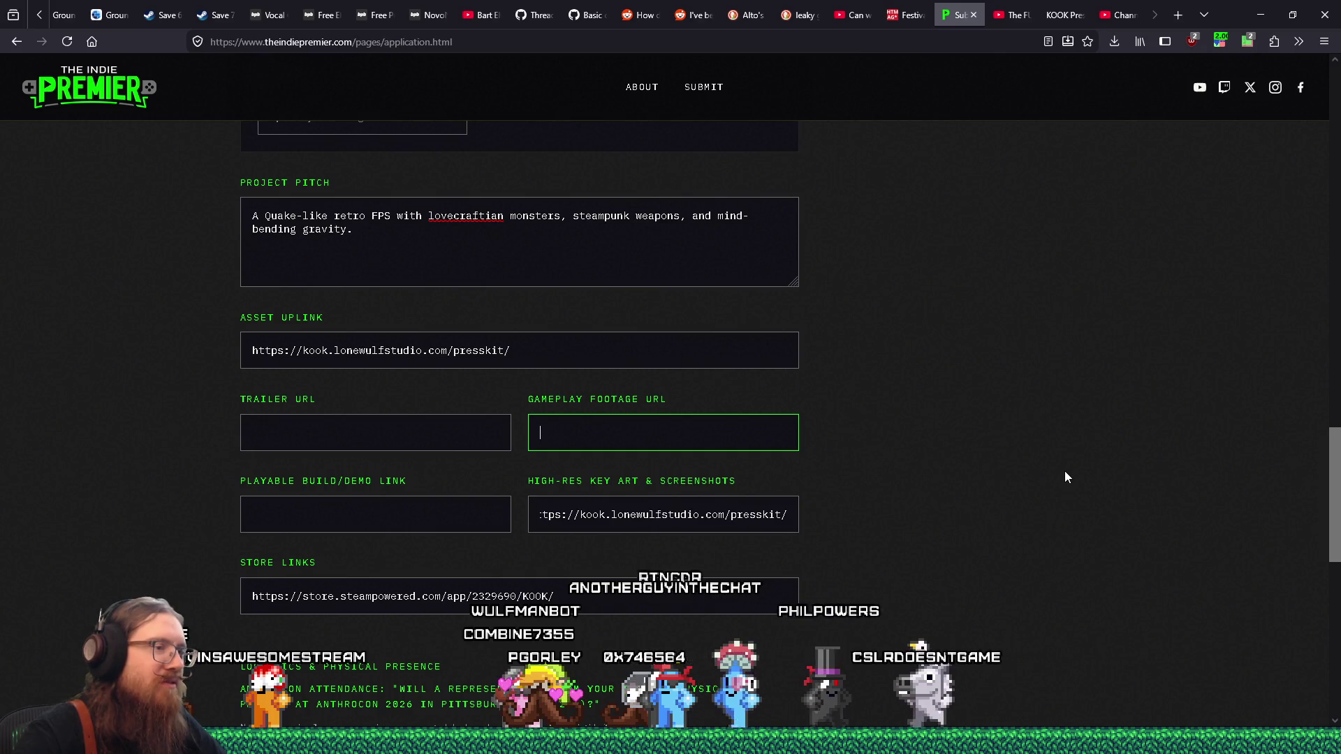
# Switch to the How To Market A Game festivals tab.
pyautogui.click(907, 18)
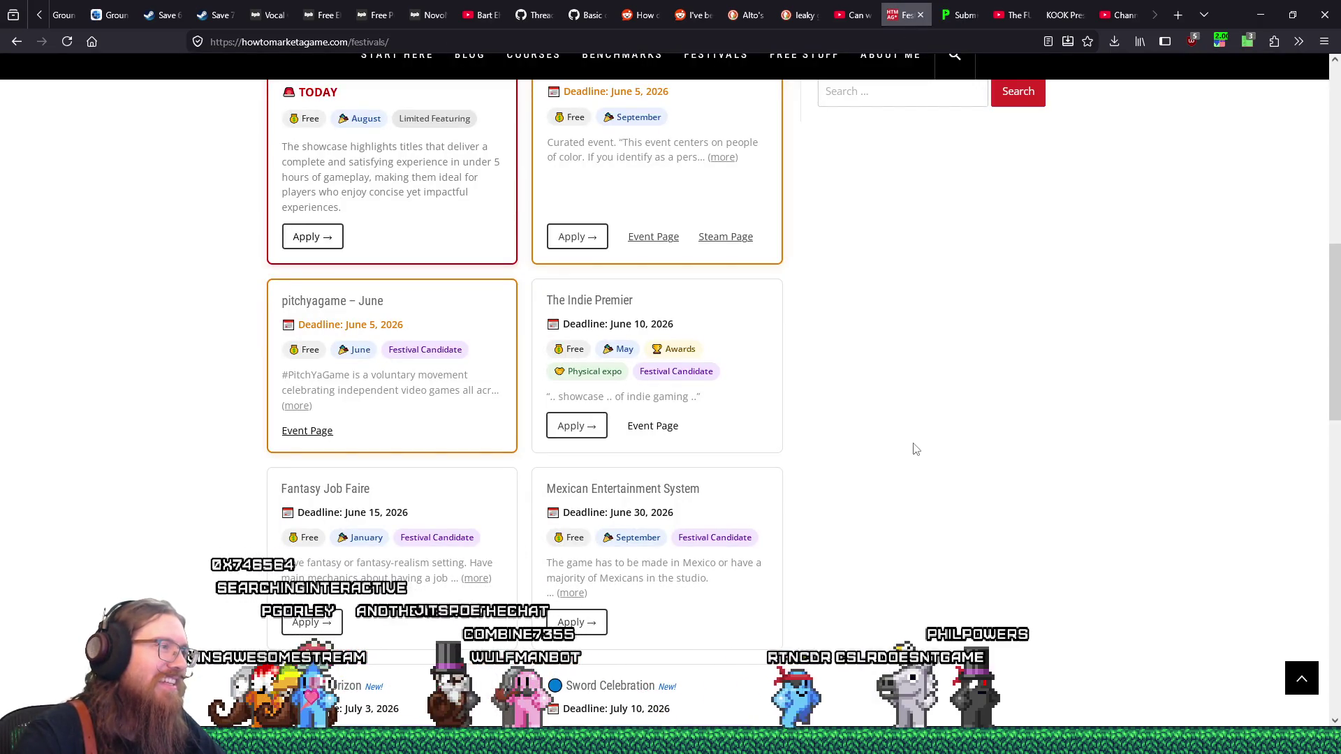
pyautogui.scroll(-1, 916, 449)
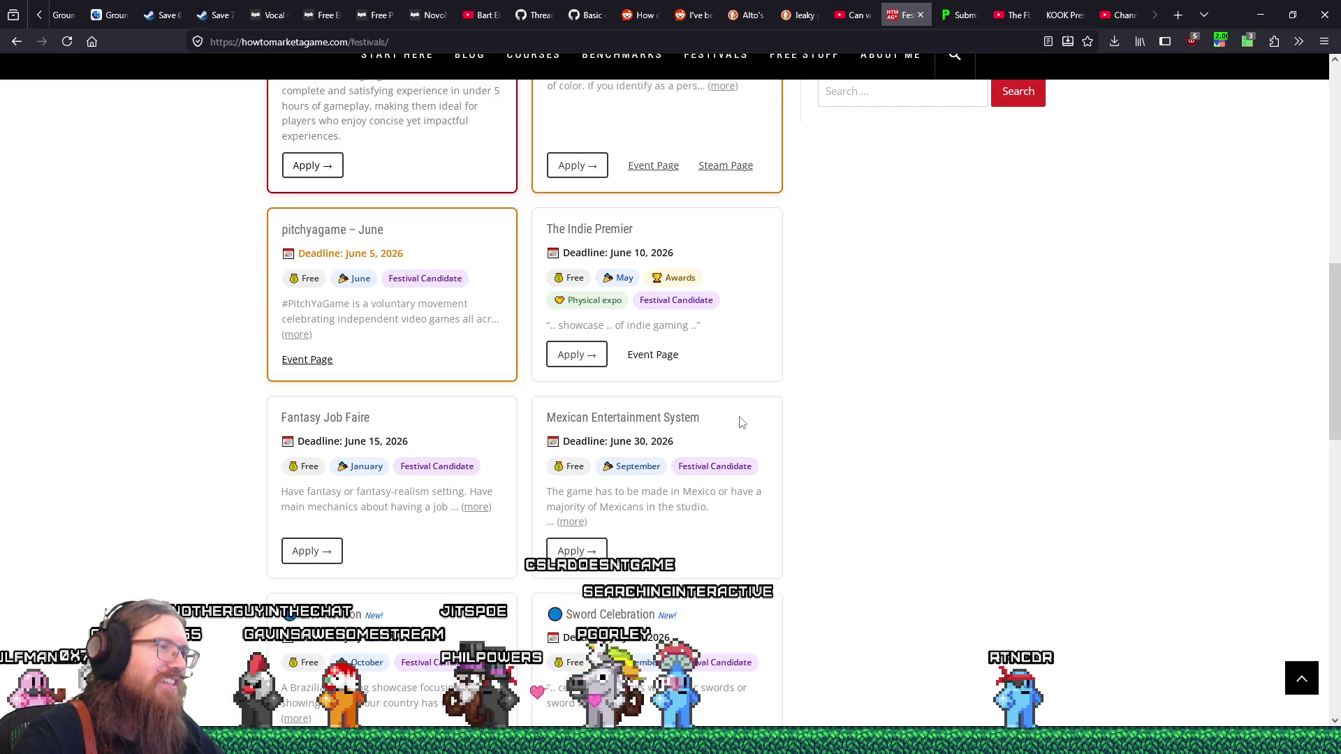
pyautogui.scroll(-2, 742, 422)
pyautogui.scroll(-1, 742, 427)
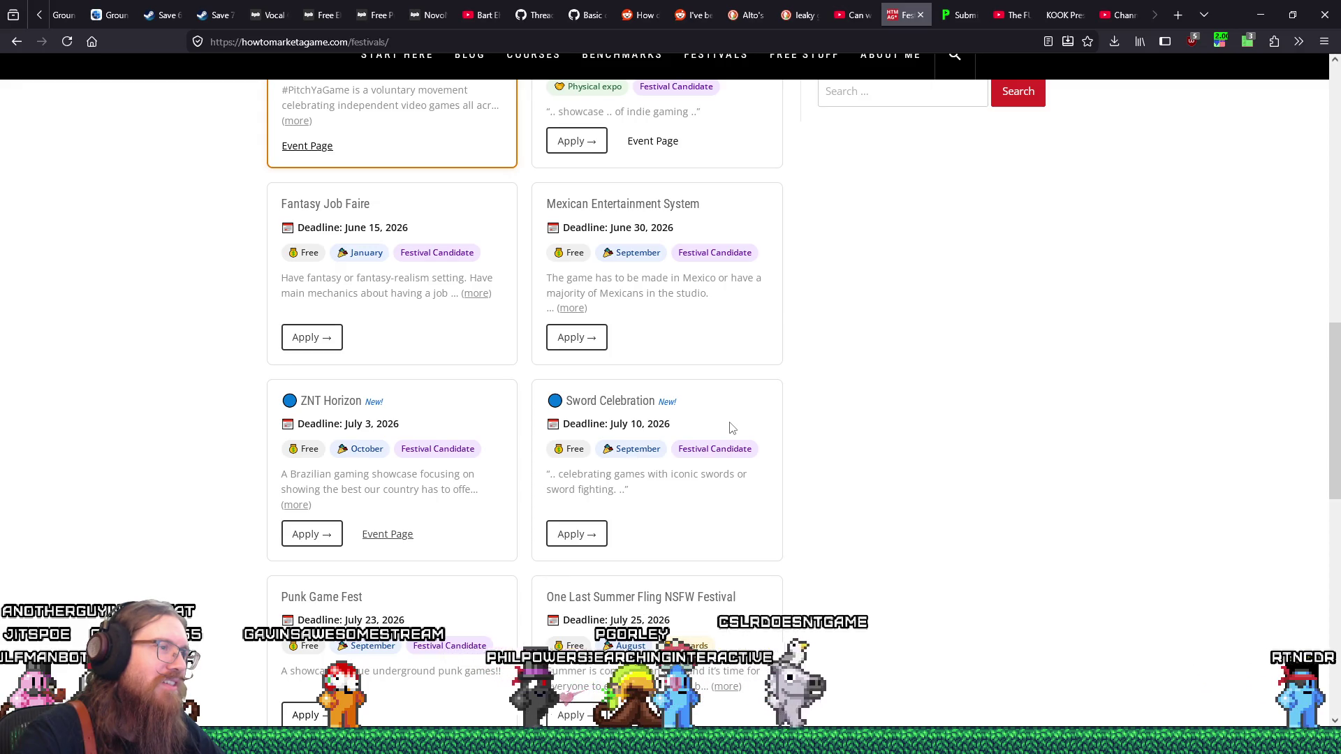
pyautogui.scroll(-2, 732, 428)
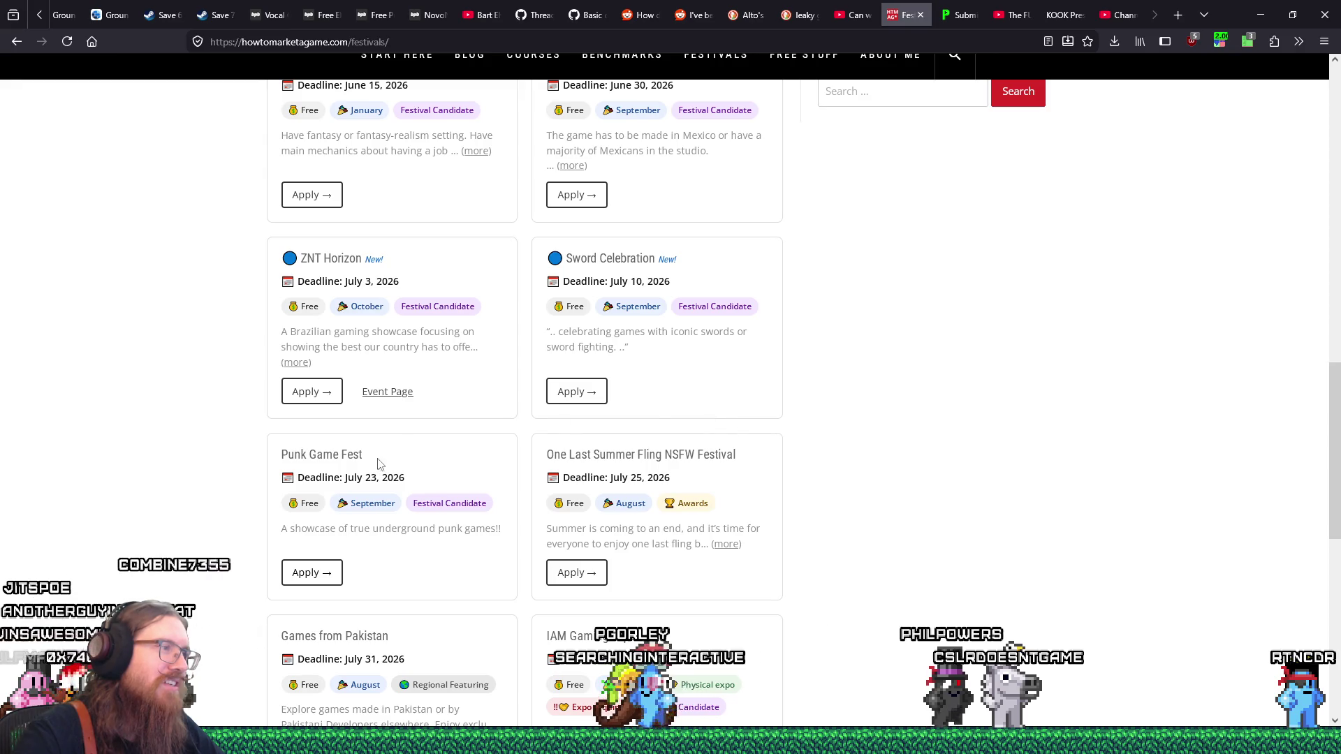
pyautogui.scroll(-3, 808, 418)
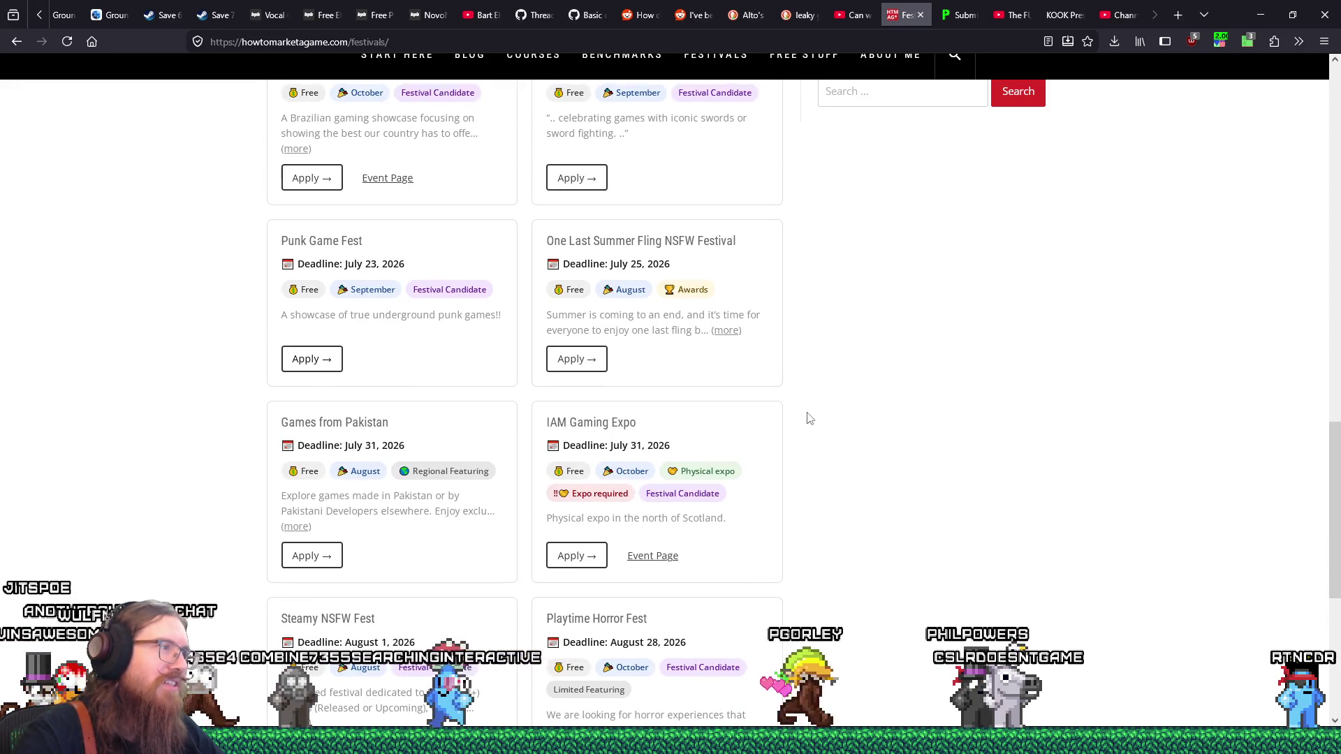
pyautogui.scroll(-1, 808, 418)
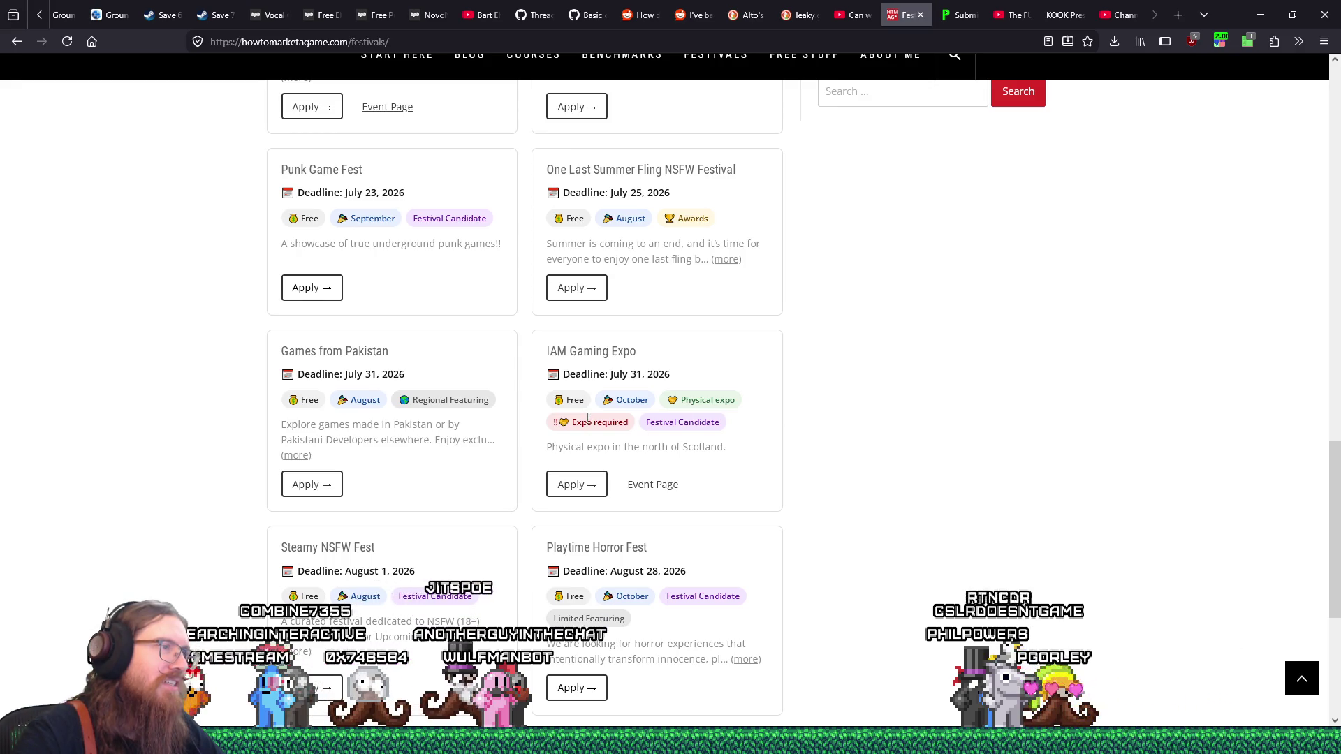
pyautogui.scroll(-2, 587, 419)
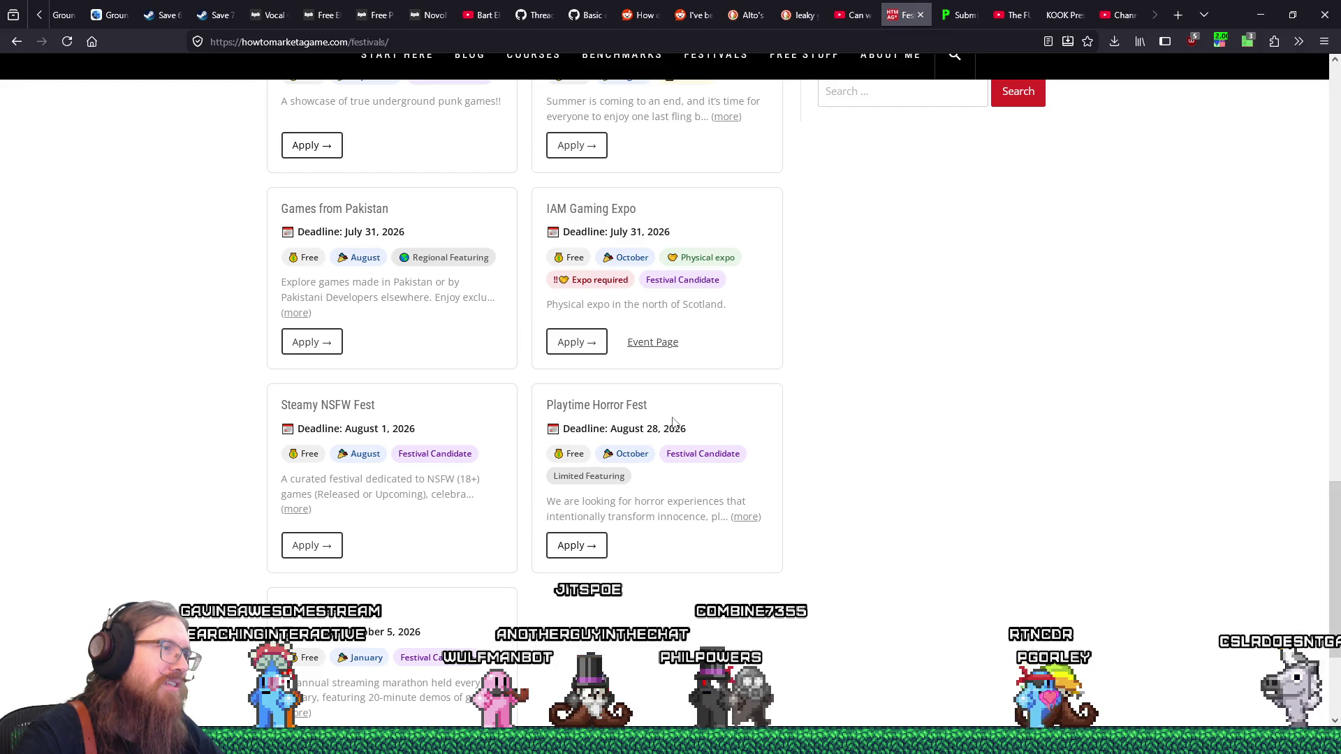
pyautogui.scroll(-3, 673, 424)
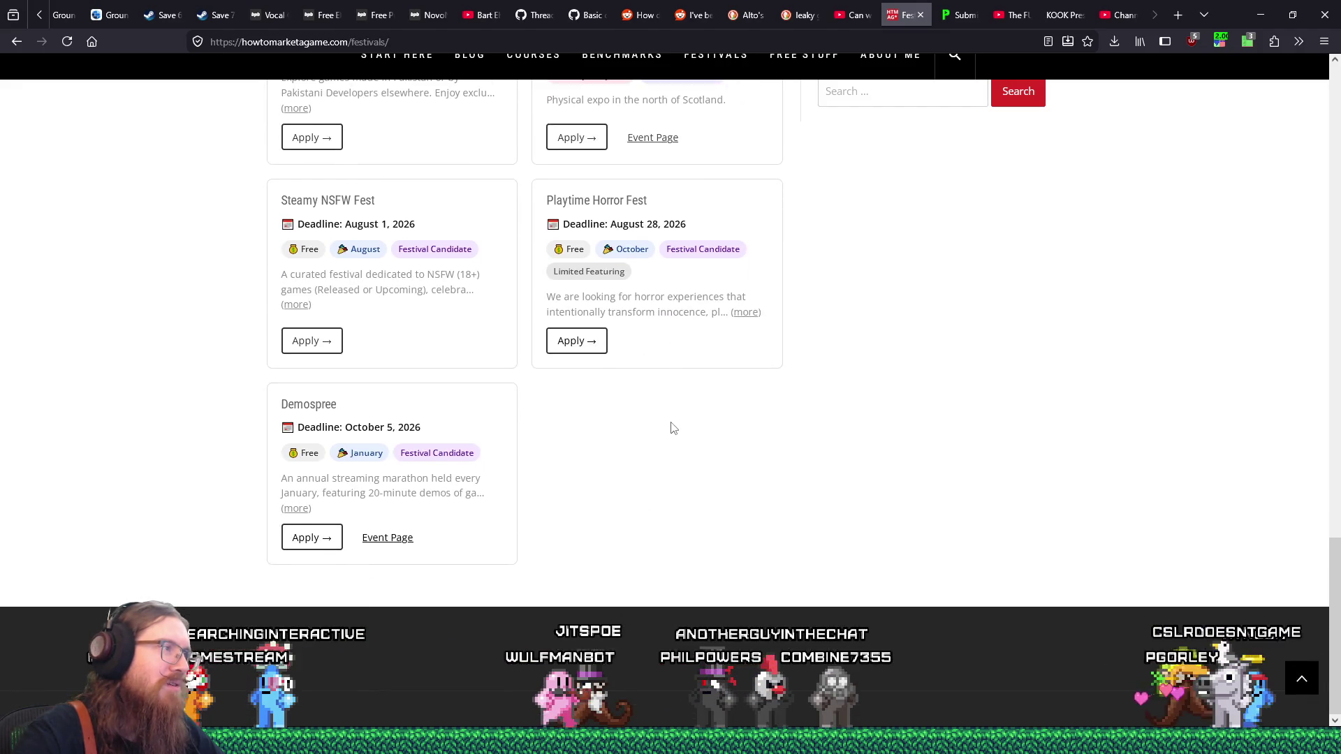
pyautogui.scroll(20, 672, 427)
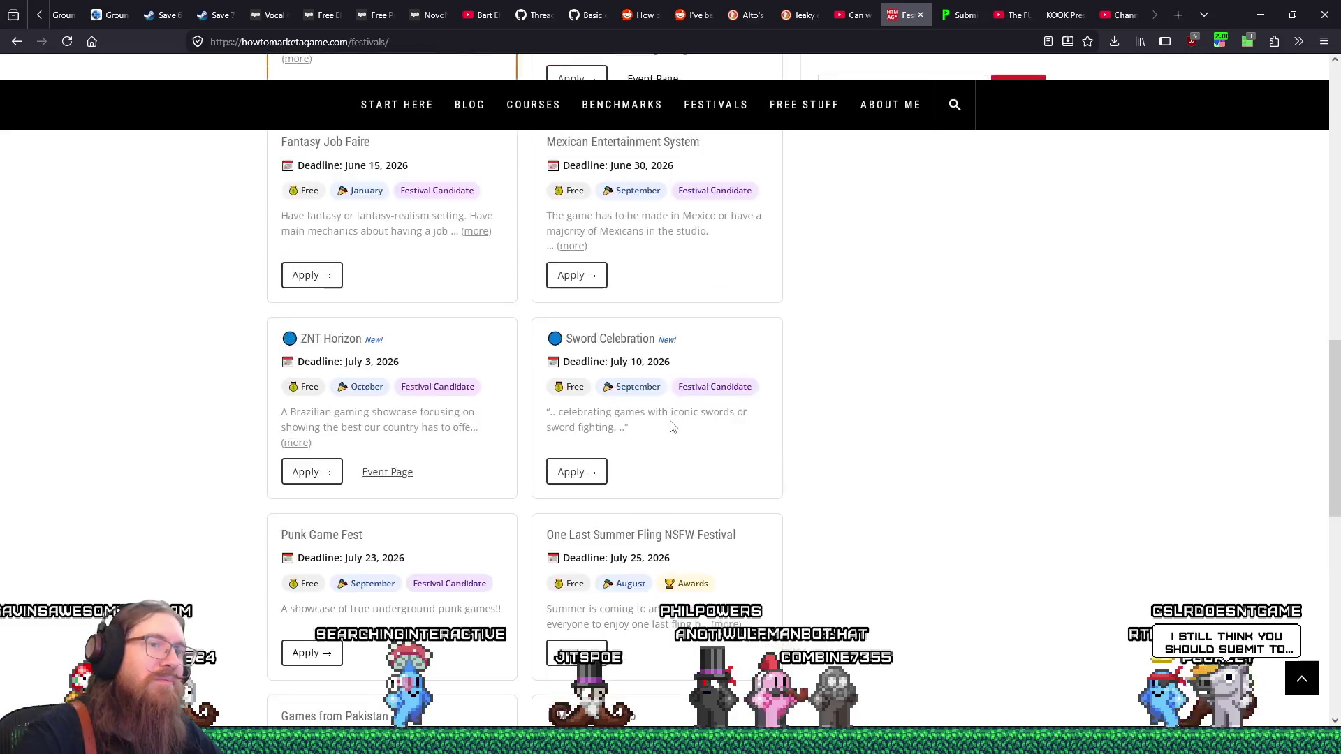
pyautogui.scroll(2, 673, 428)
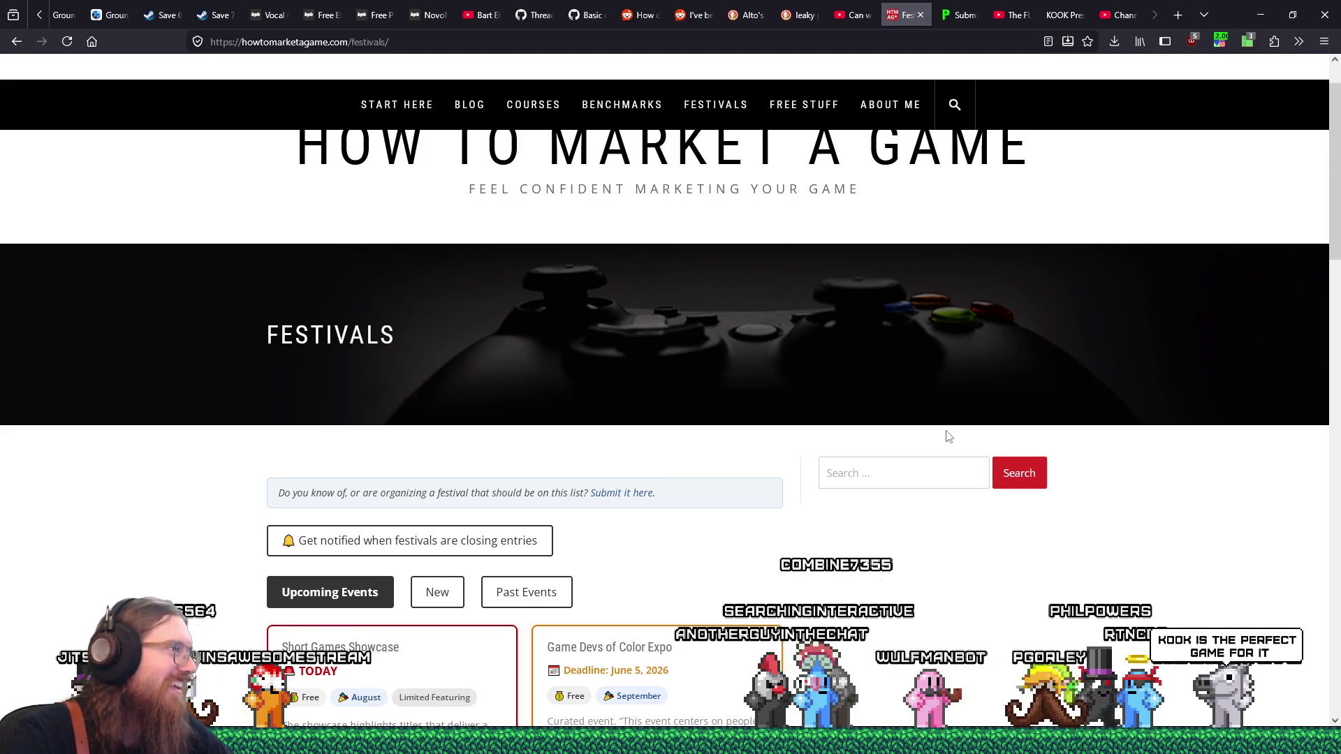
# Open Steamy NSFW Fest's Apply link in a new window and place it beside the festivals list.
pyautogui.scroll(-15, 950, 447)
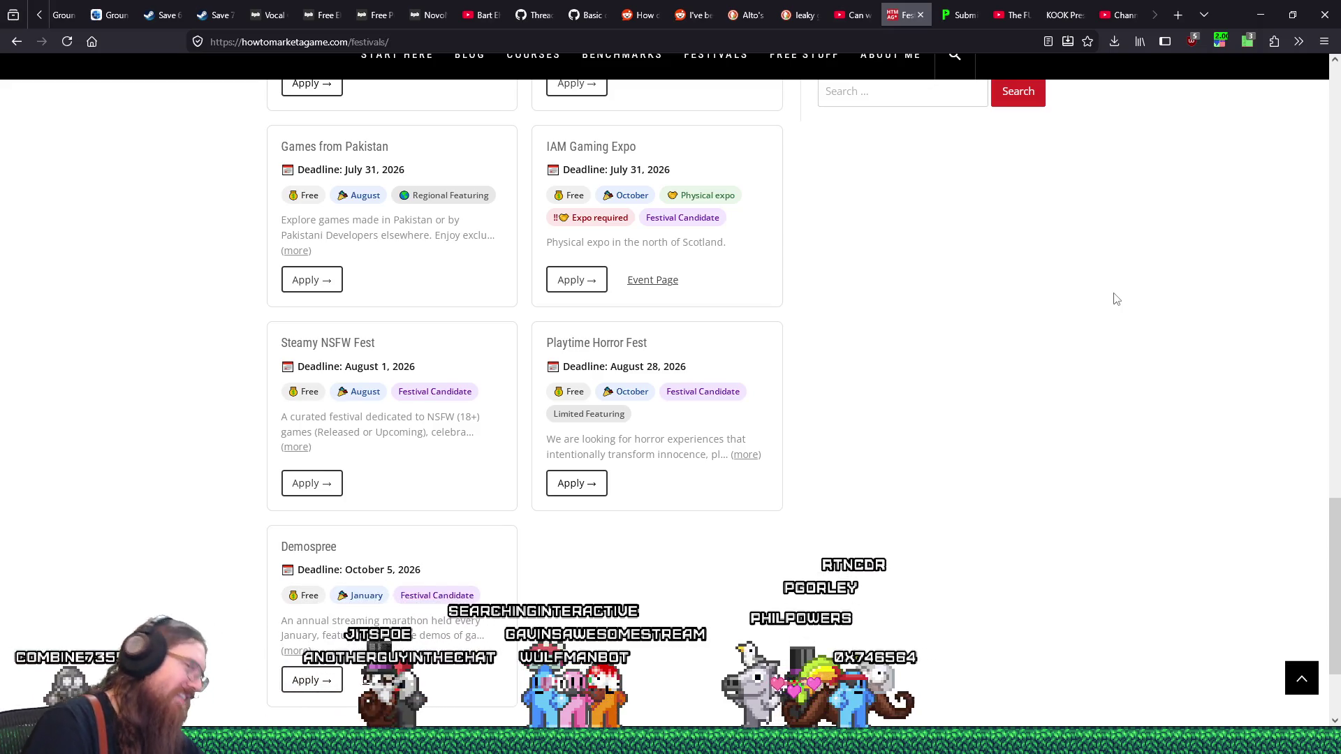
pyautogui.rightClick(332, 491)
pyautogui.click(395, 363)
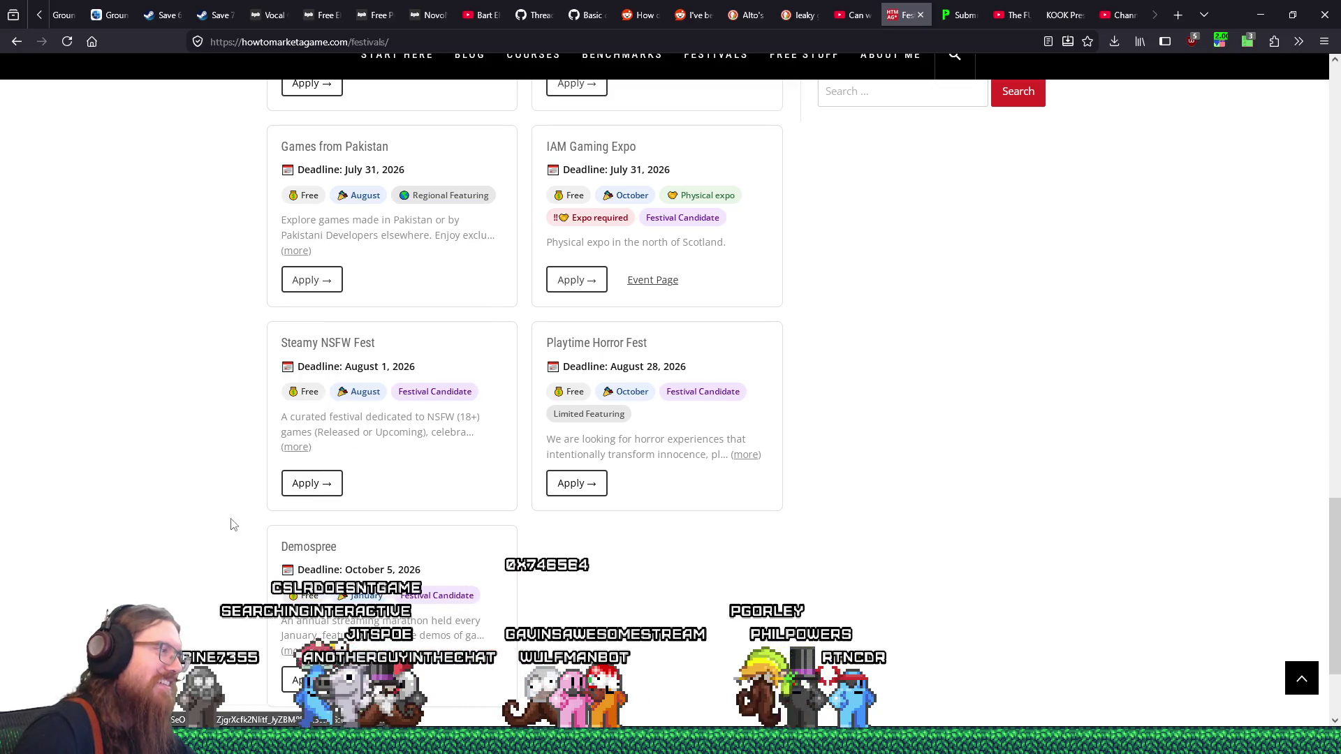
pyautogui.moveTo(670, 740)
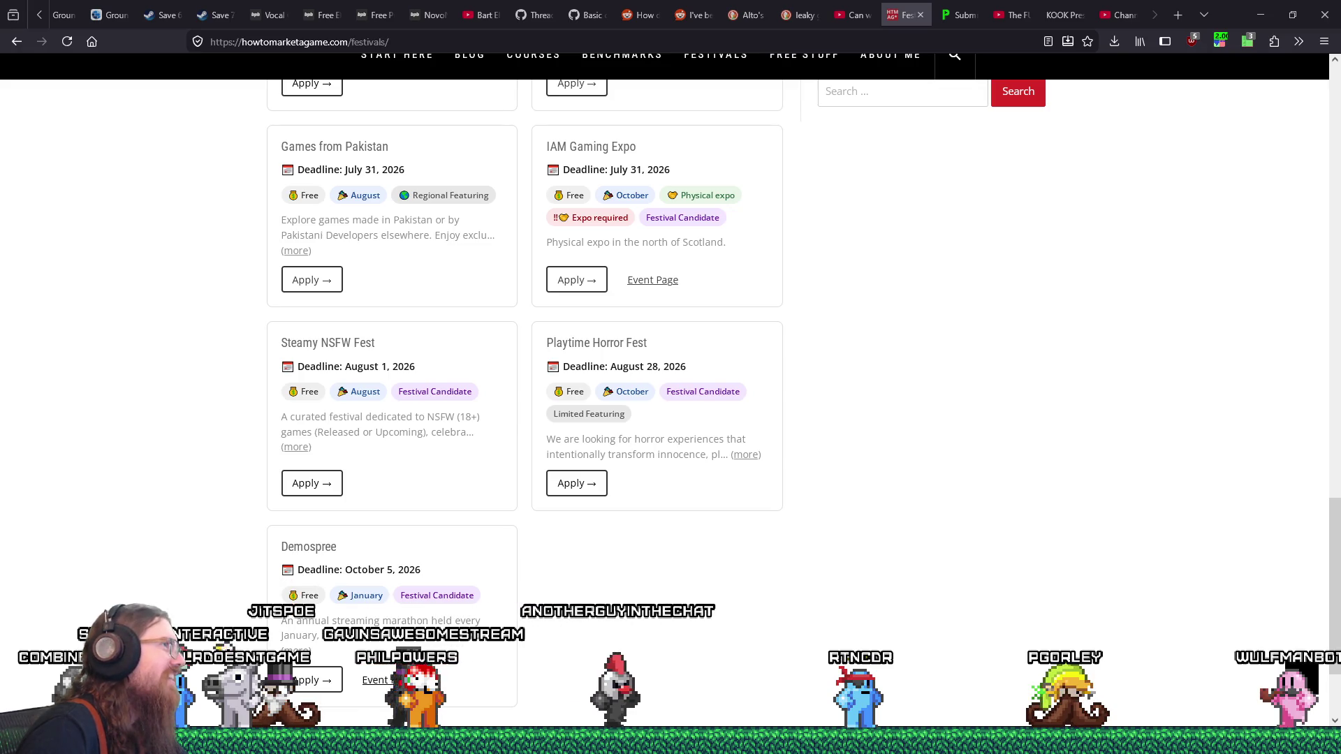
pyautogui.moveTo(0, 91)
pyautogui.mouseDown()
pyautogui.moveTo(706, 32)
pyautogui.moveTo(807, 69)
pyautogui.mouseUp()
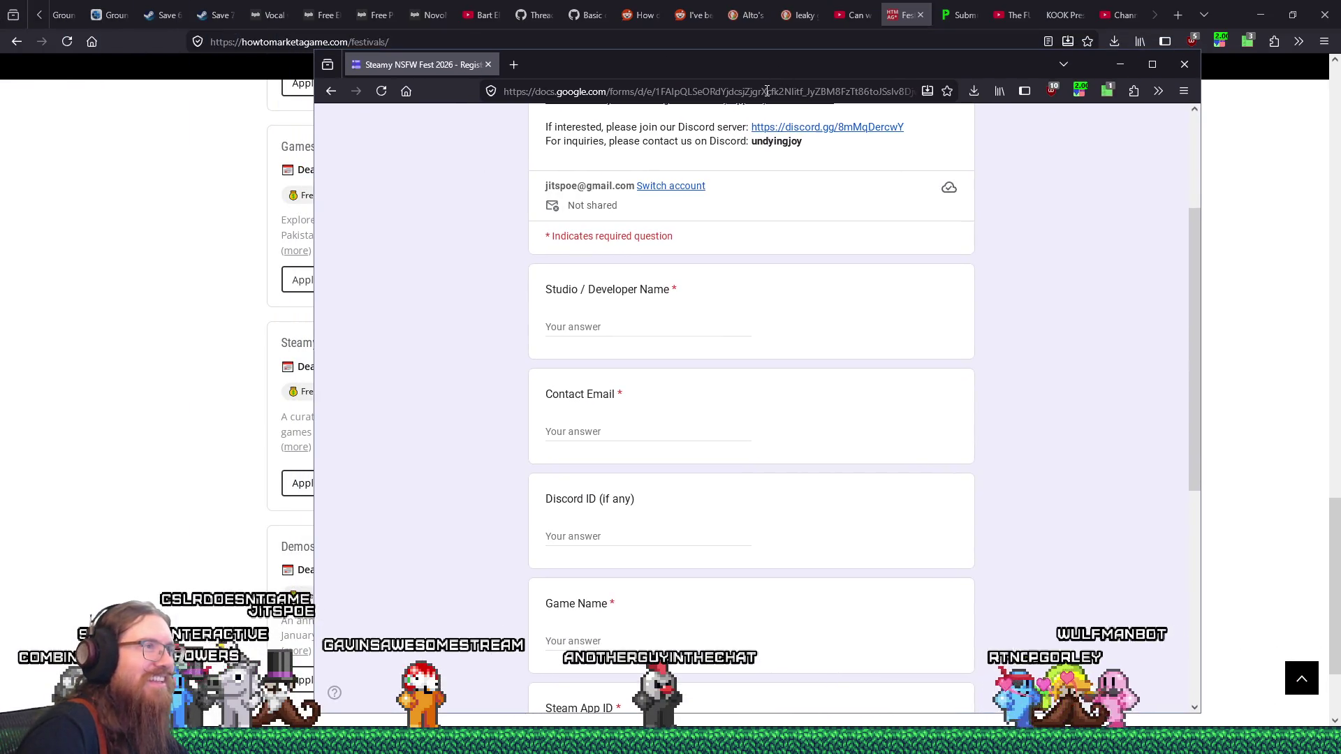
# Scroll through the Steamy NSFW Fest 2026 registration form, ending back at its title and description.
pyautogui.scroll(-5, 854, 291)
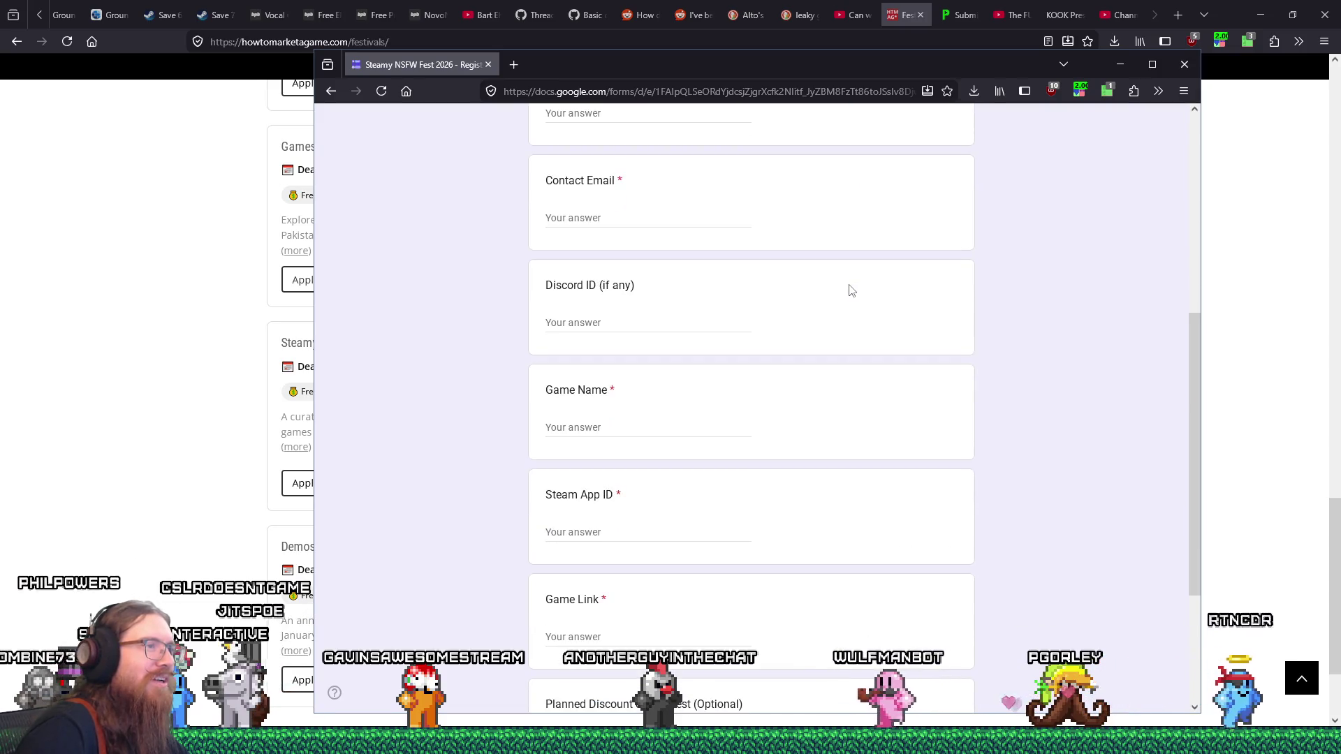
pyautogui.scroll(4, 868, 347)
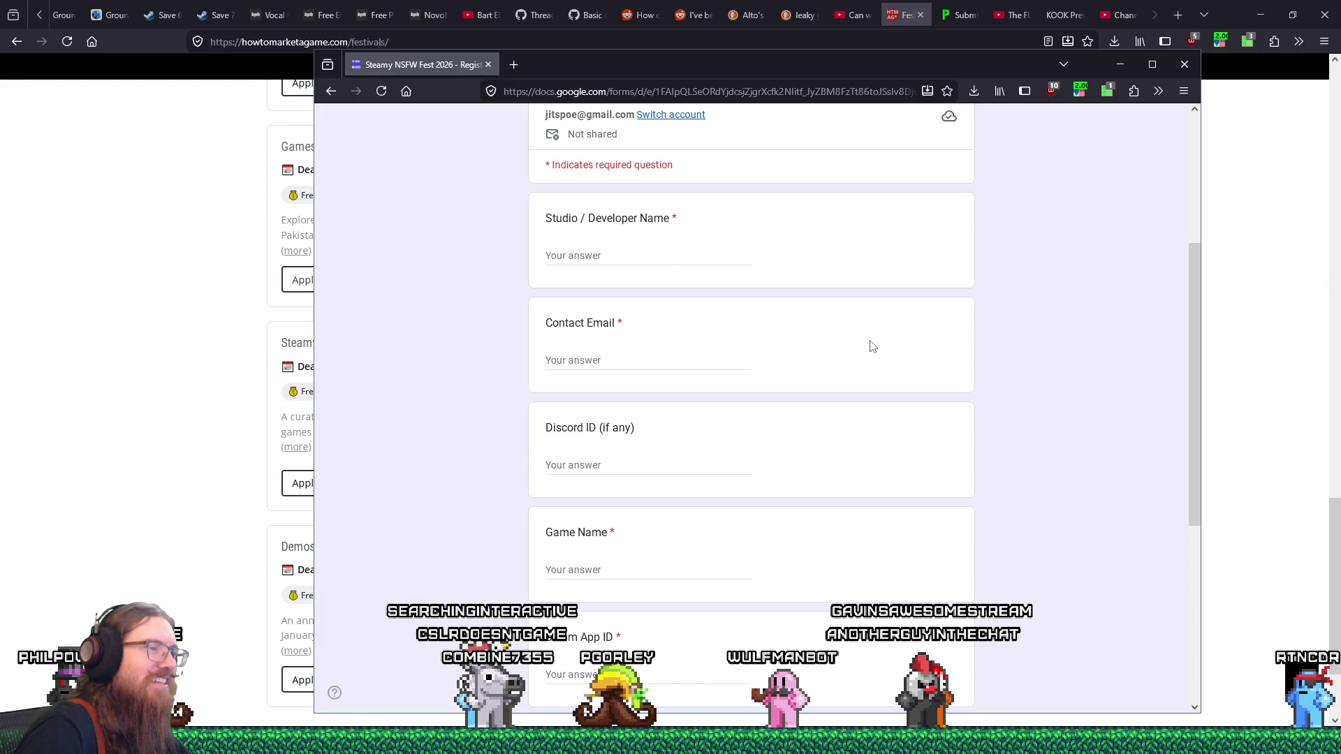
pyautogui.scroll(-3, 871, 348)
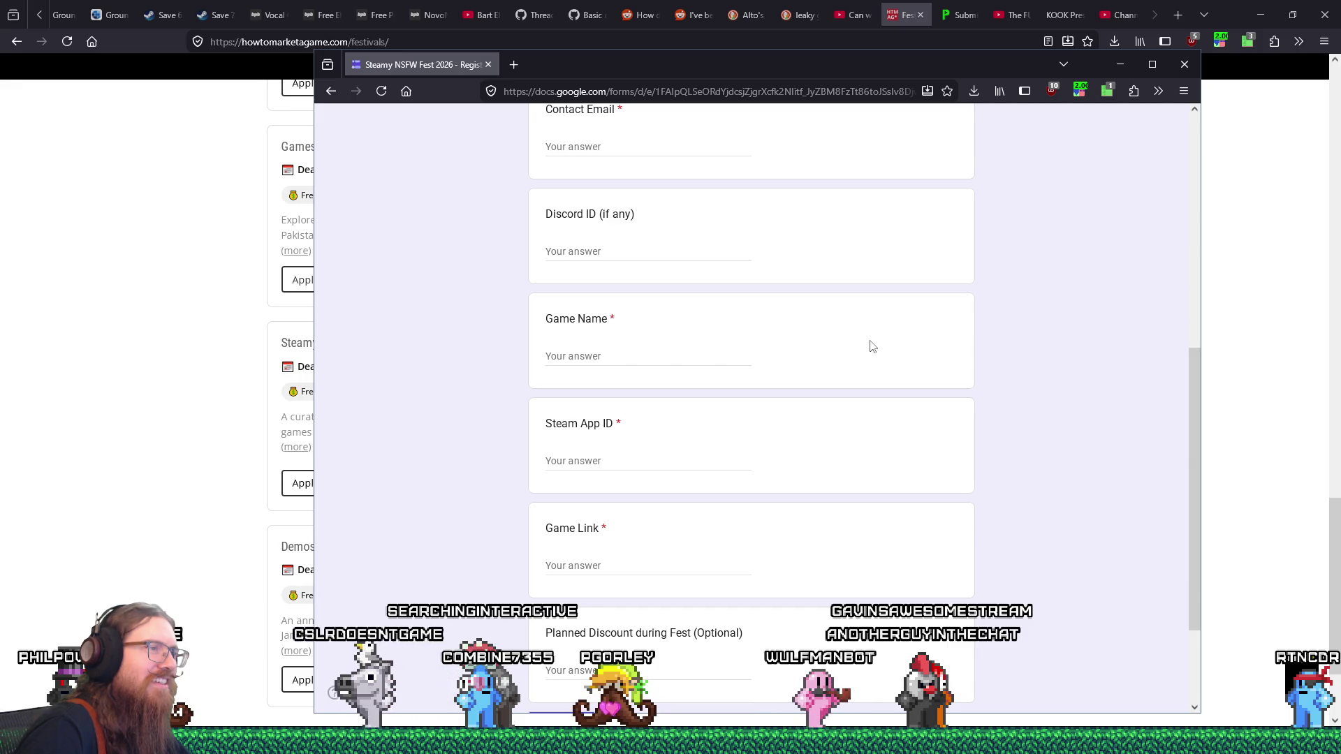
pyautogui.scroll(-1, 870, 347)
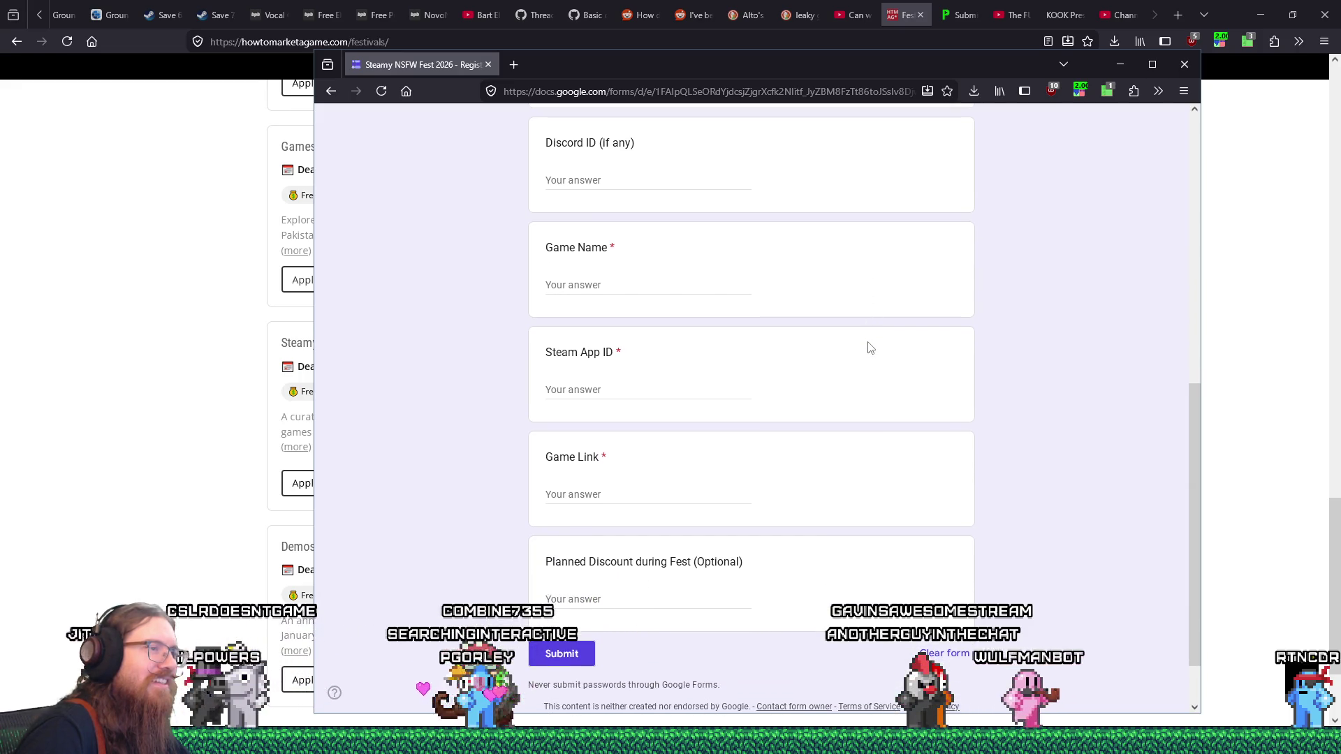
pyautogui.scroll(5, 868, 347)
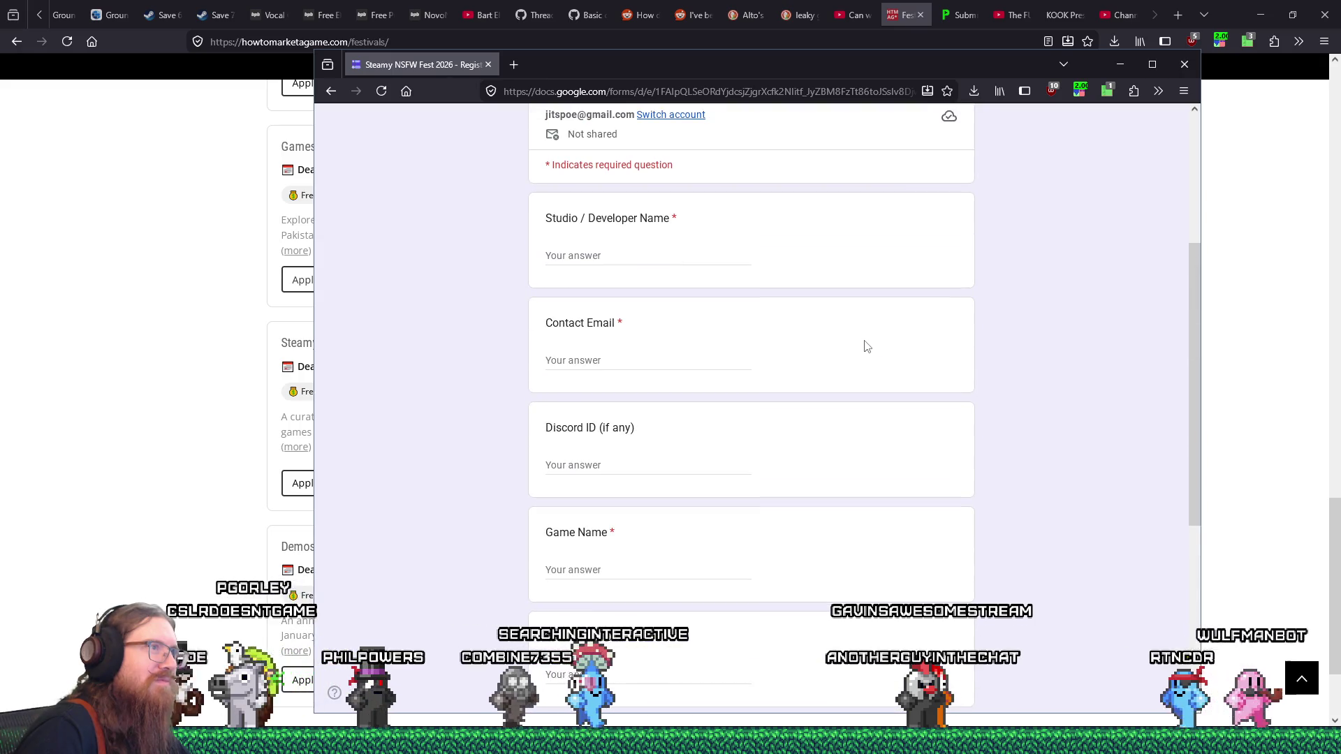
pyautogui.scroll(1, 866, 348)
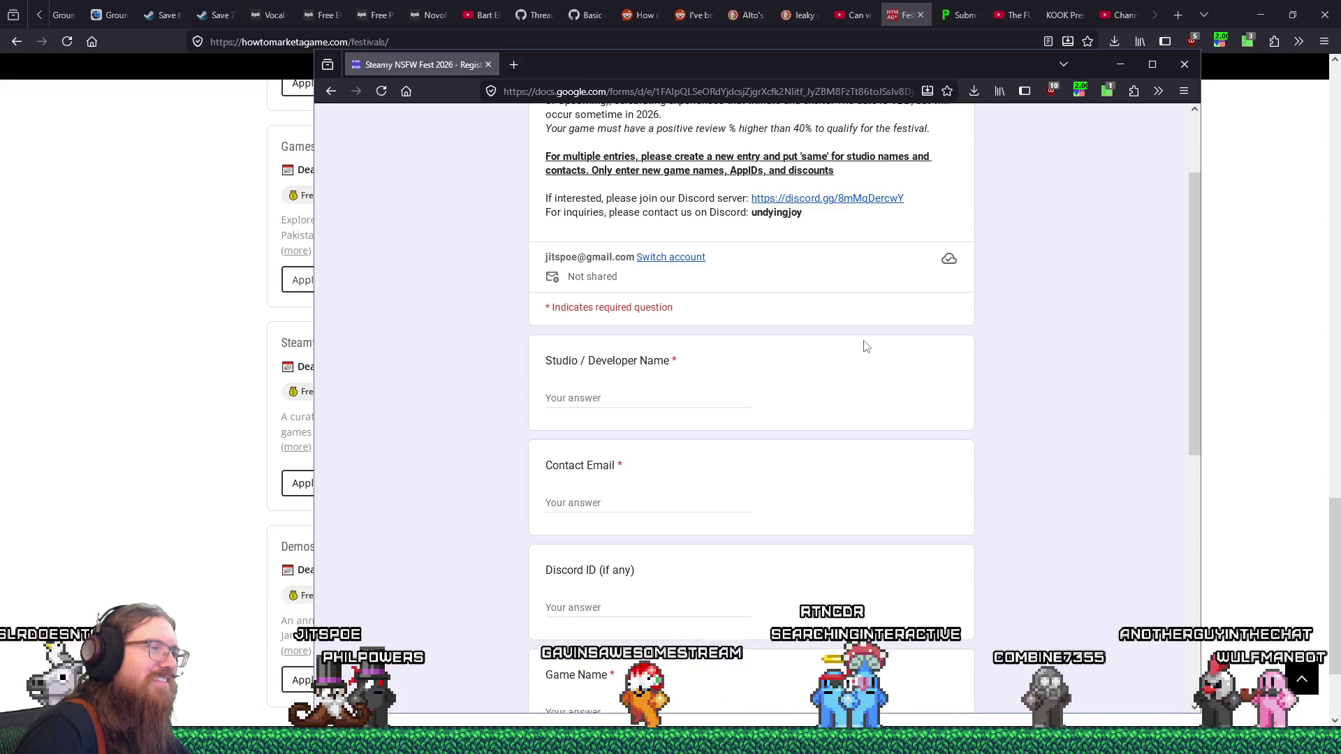
pyautogui.scroll(-1, 866, 347)
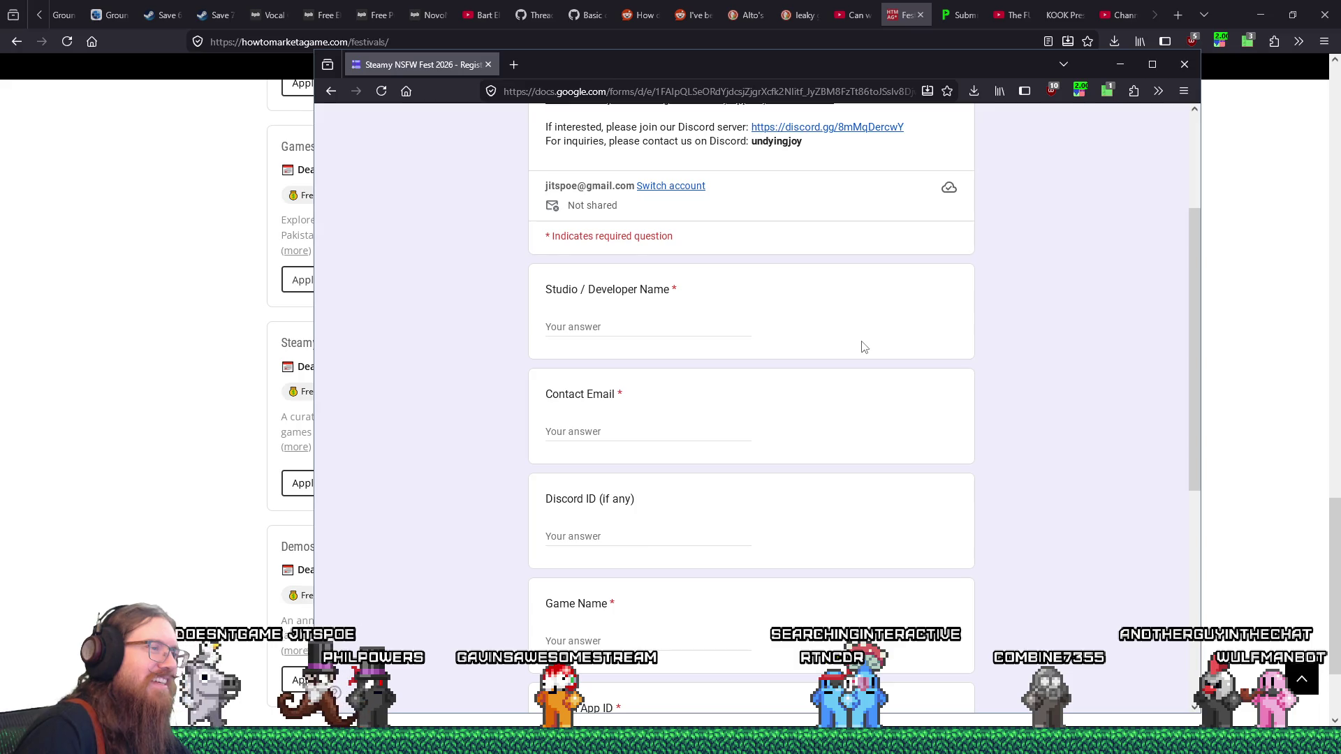
pyautogui.scroll(-2, 864, 347)
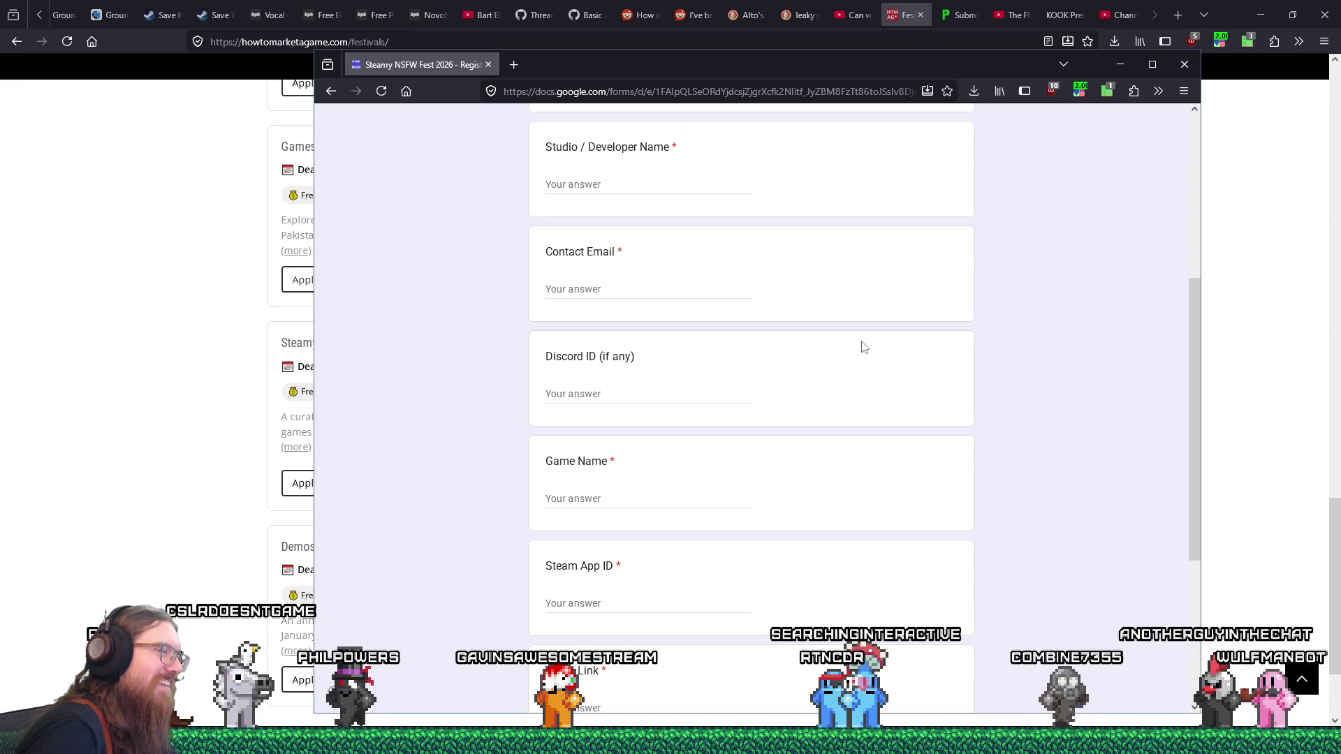
pyautogui.scroll(4, 862, 344)
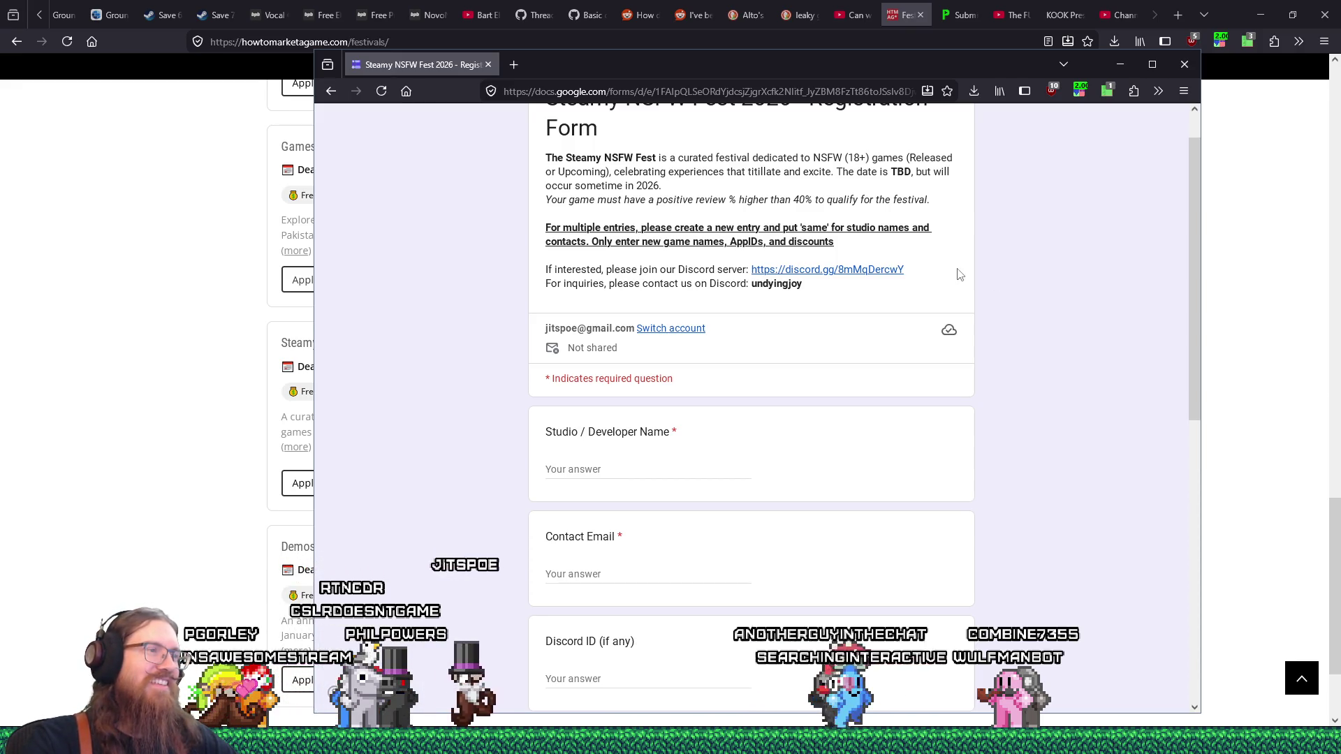
pyautogui.moveTo(958, 73)
pyautogui.mouseDown()
pyautogui.moveTo(1079, 86)
pyautogui.moveTo(919, 77)
pyautogui.moveTo(916, 63)
pyautogui.mouseUp()
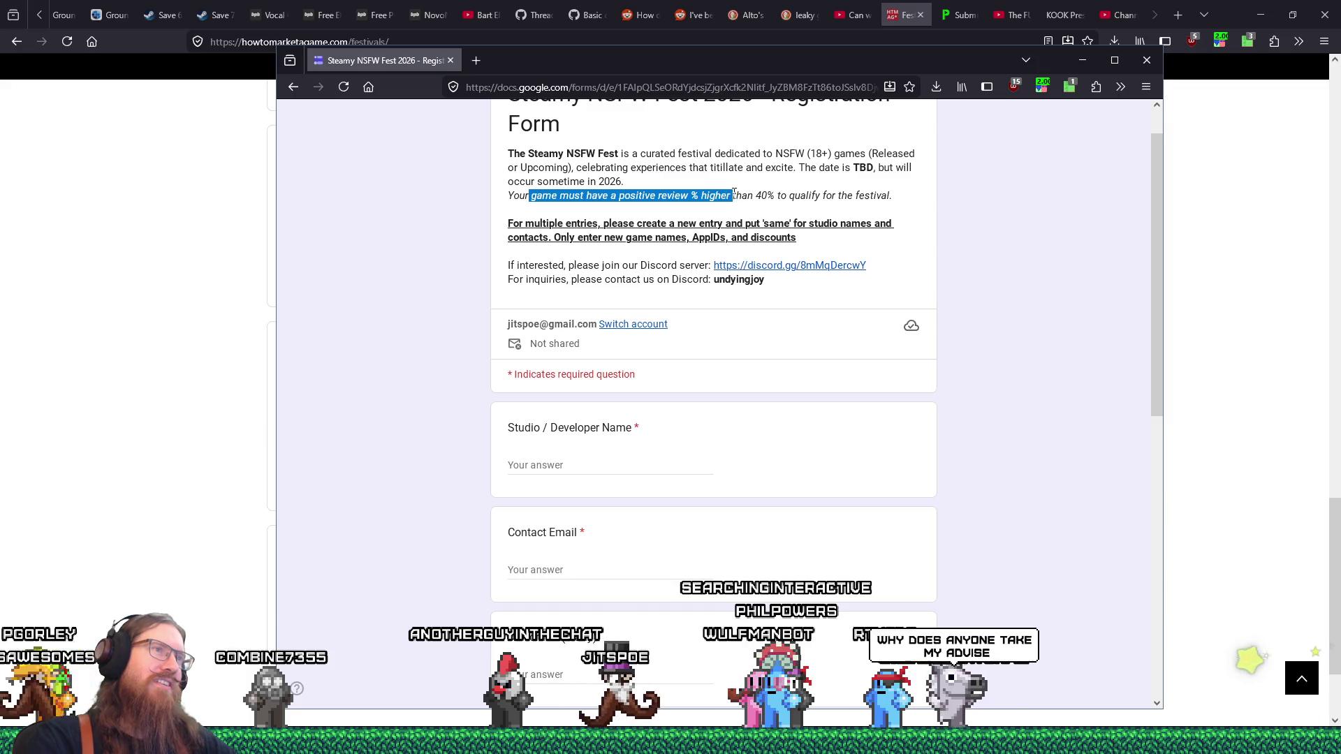
pyautogui.moveTo(764, 194); pyautogui.dragTo(893, 196)
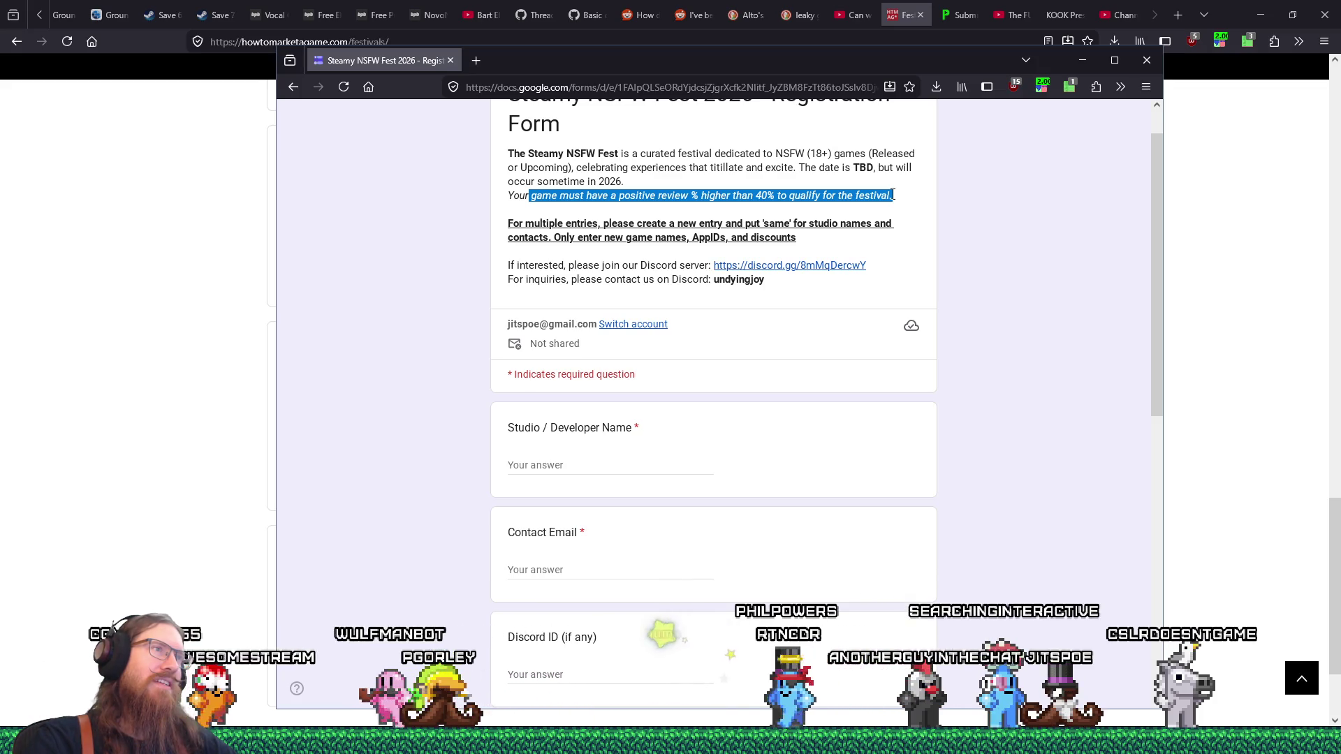
pyautogui.moveTo(867, 154); pyautogui.dragTo(869, 155)
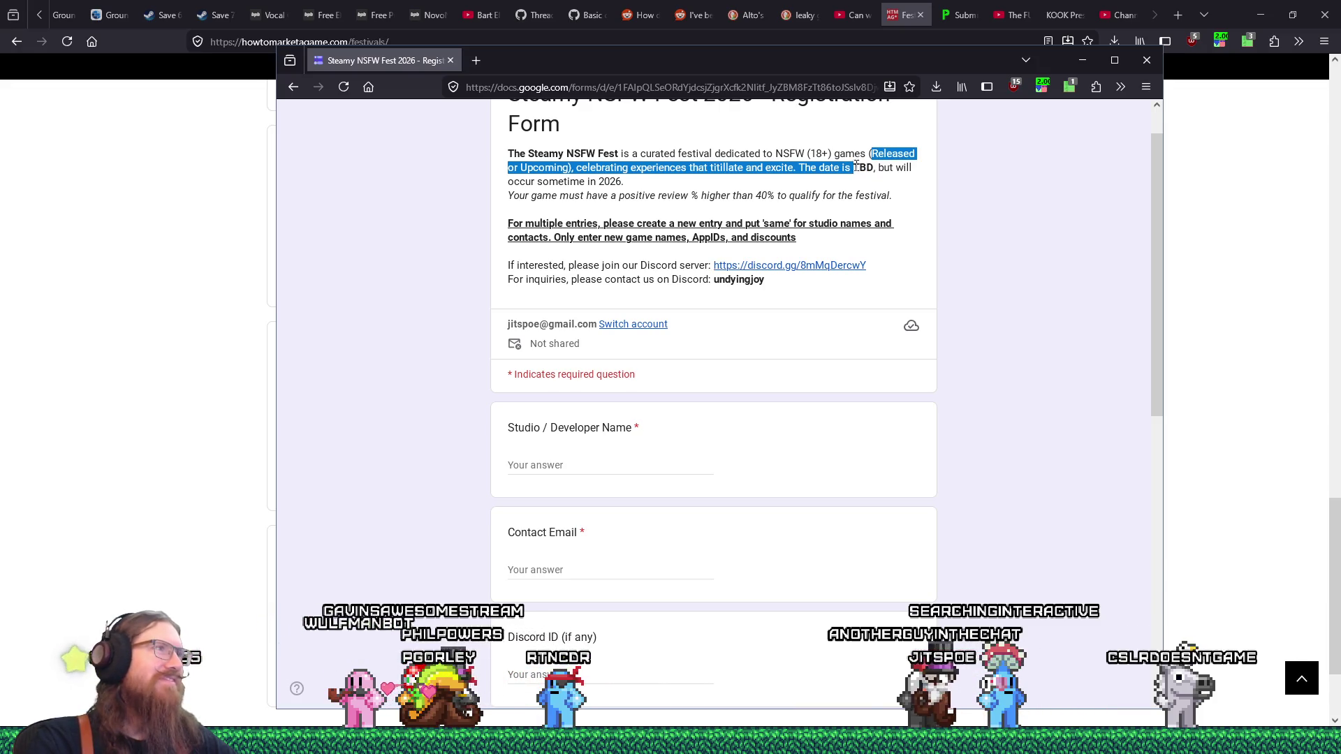
pyautogui.click(450, 61)
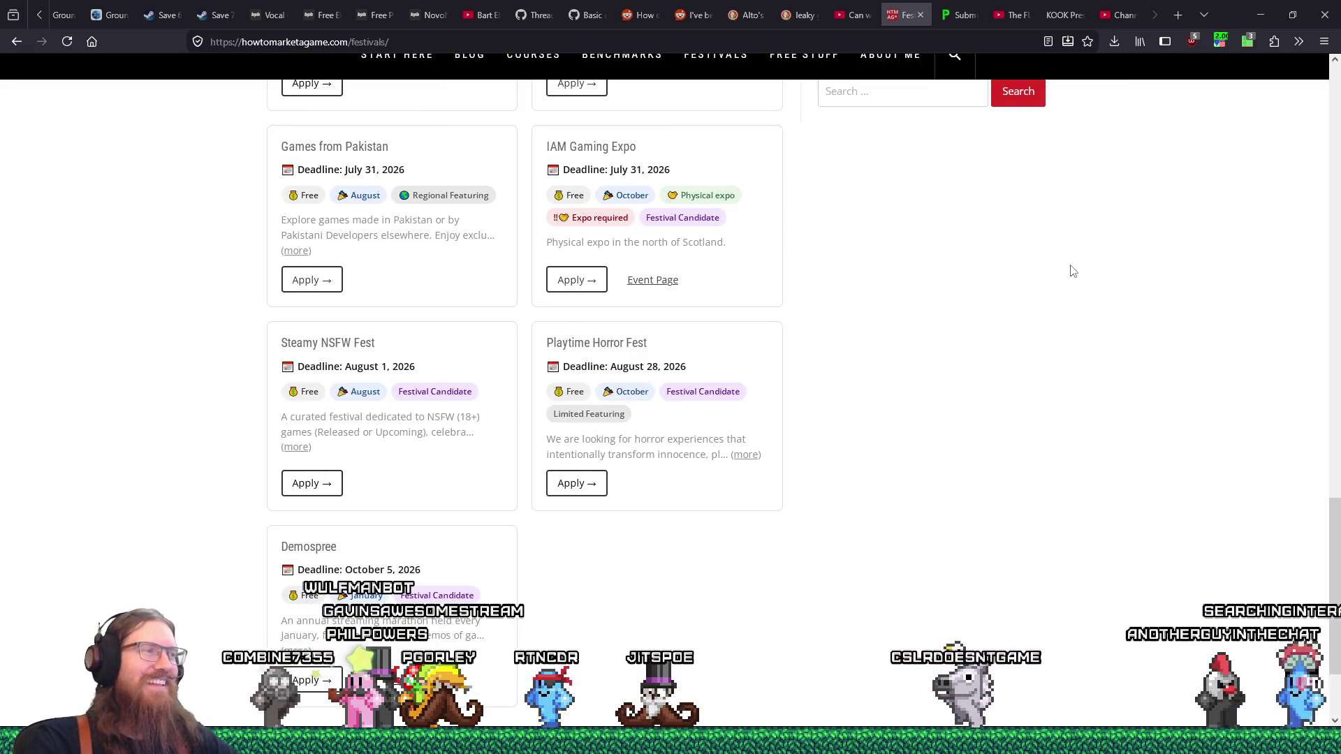
# Close the How To Market A Game festivals tab and switch back to The Indie Premier form.
pyautogui.scroll(2, 1073, 273)
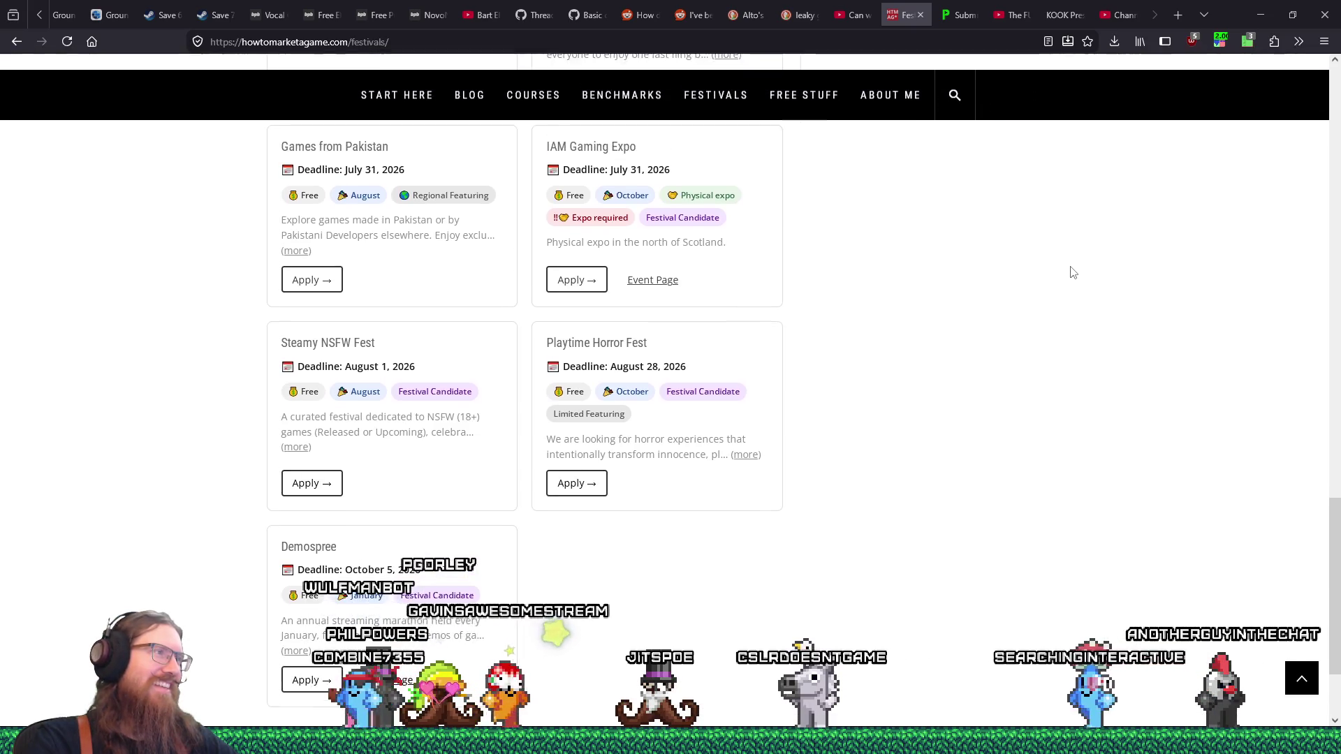
pyautogui.scroll(12, 1073, 272)
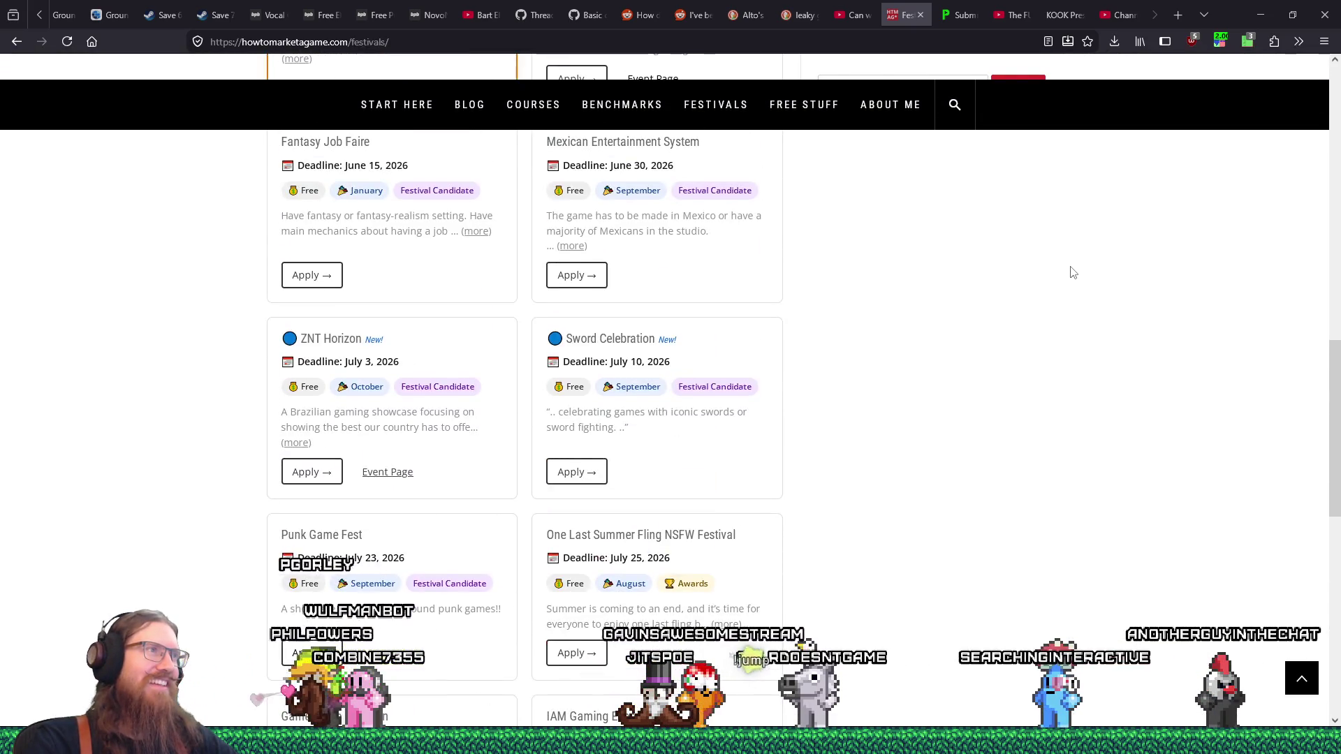
pyautogui.scroll(10, 1073, 272)
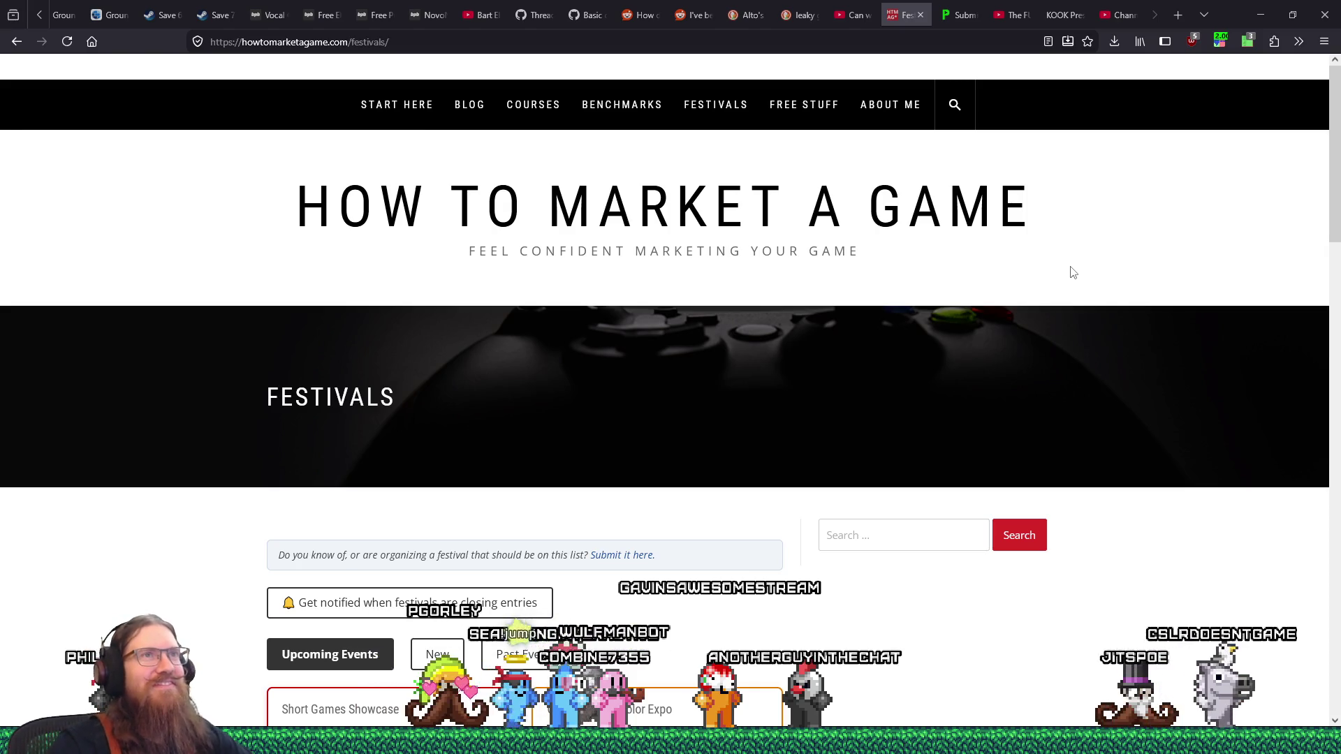
pyautogui.click(919, 14)
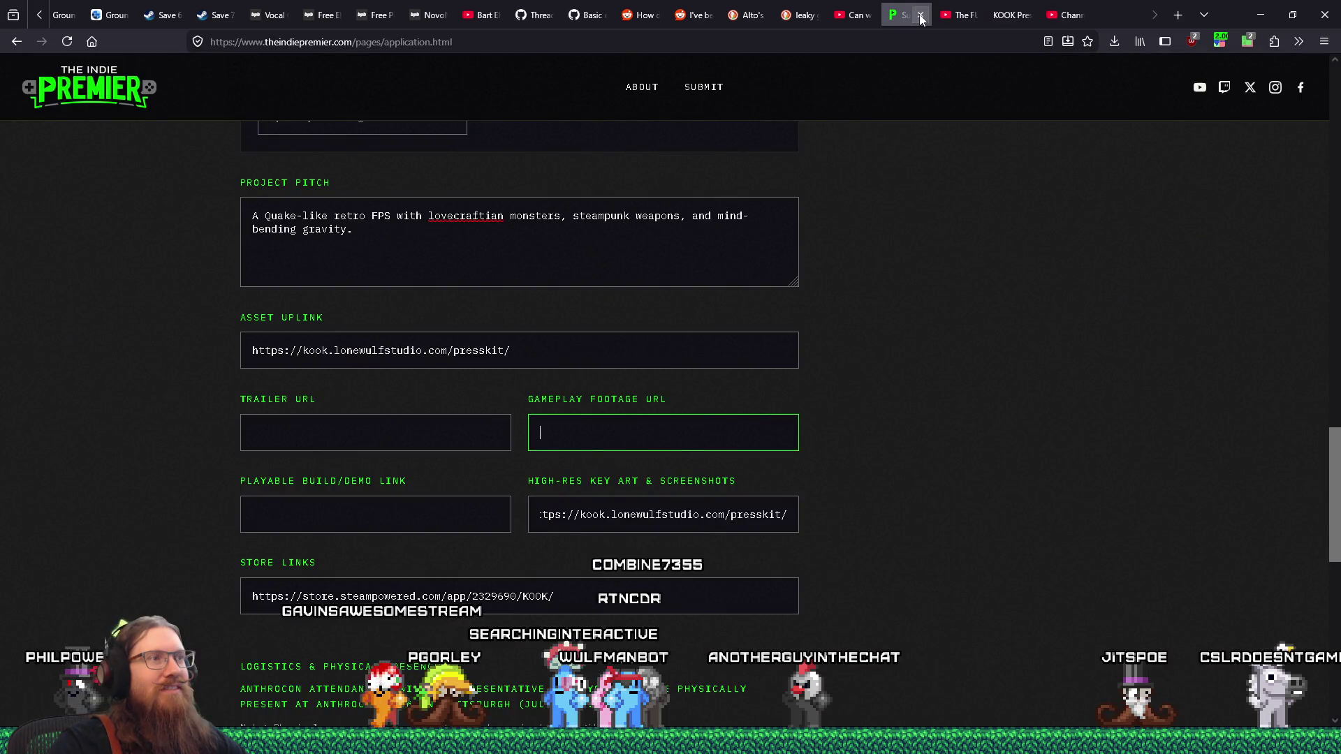
pyautogui.hotkey('alt', 'Tab')
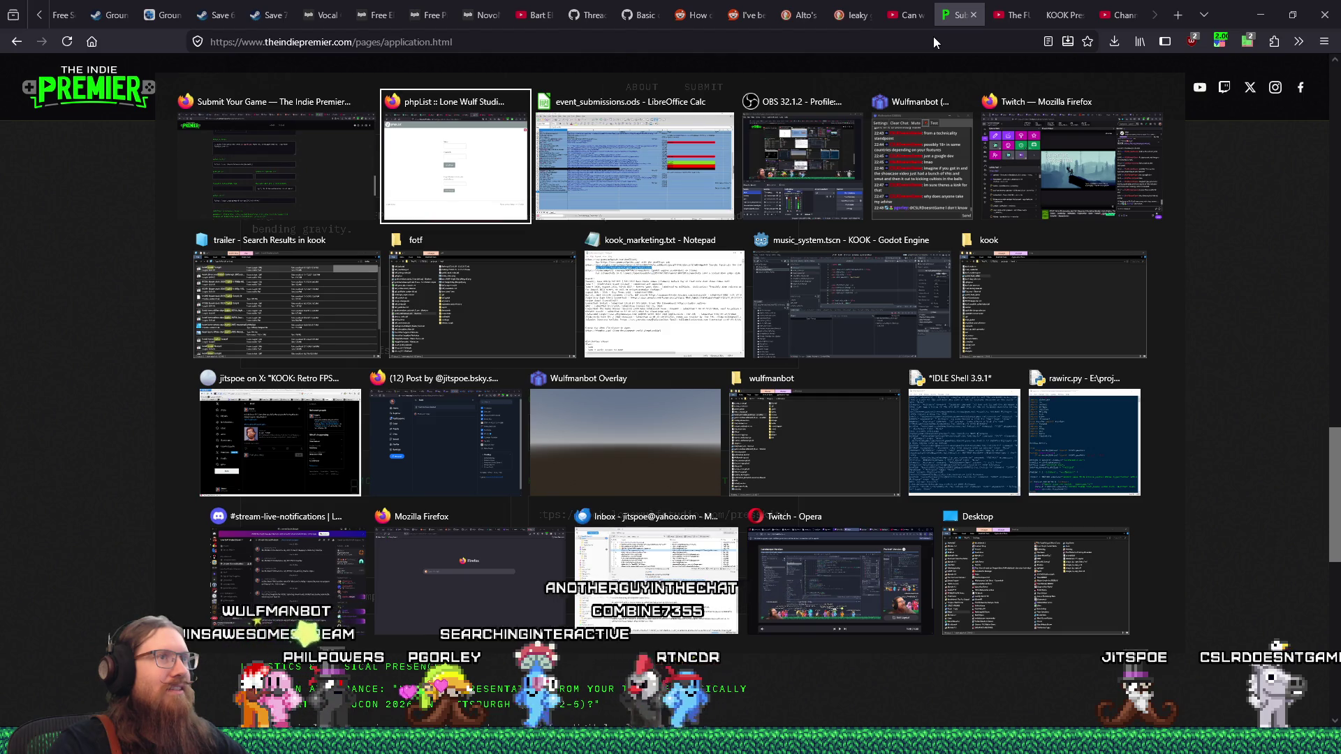
# Read through the kook_marketing.txt notes in Notepad, then return to the YouTube video tab.
pyautogui.click(679, 250)
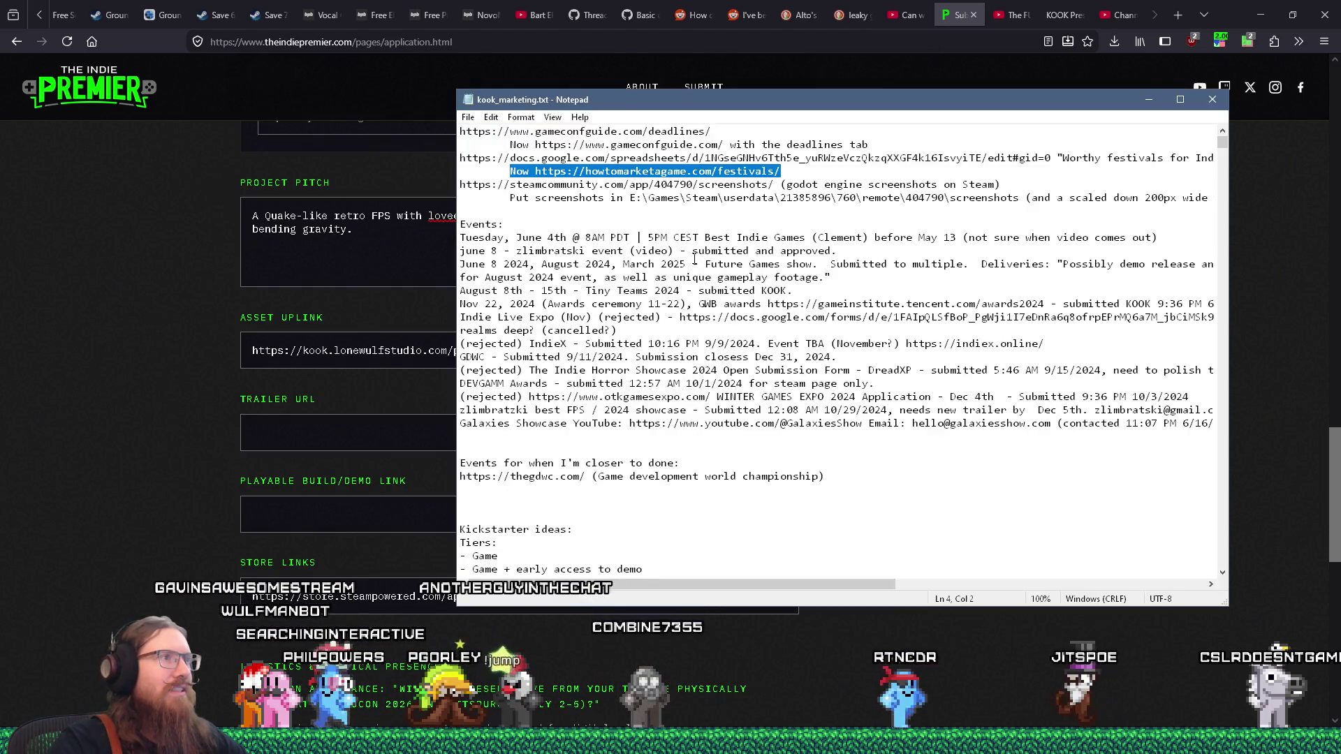
pyautogui.click(660, 229)
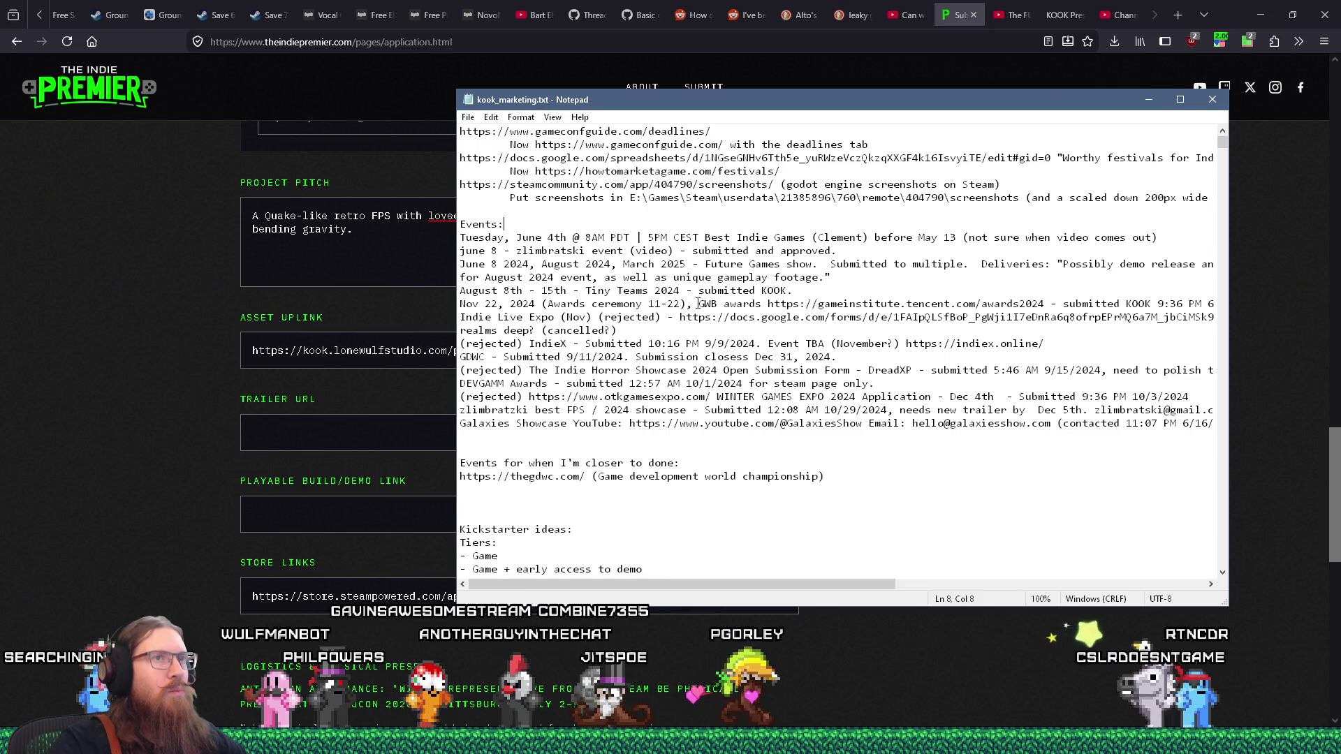
pyautogui.moveTo(823, 589)
pyautogui.mouseDown()
pyautogui.moveTo(1154, 571)
pyautogui.moveTo(655, 518)
pyautogui.mouseUp()
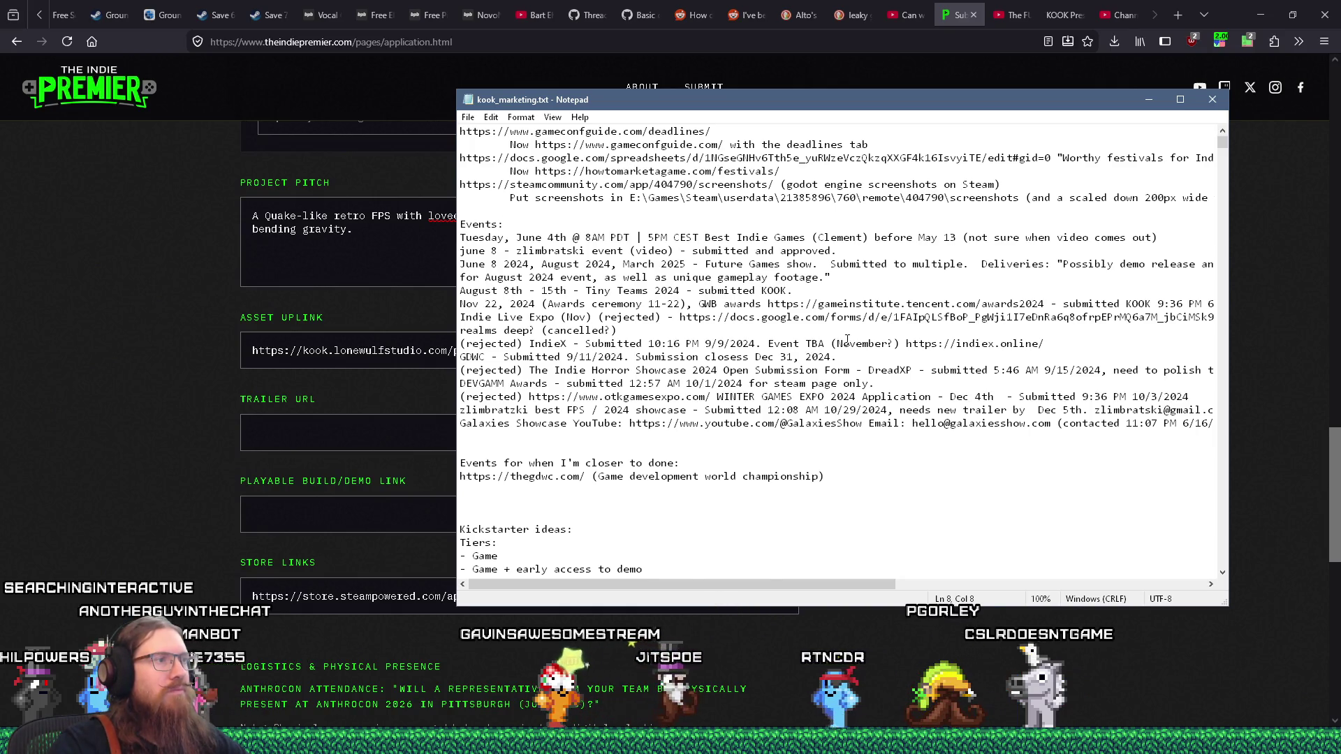
pyautogui.scroll(-8, 848, 340)
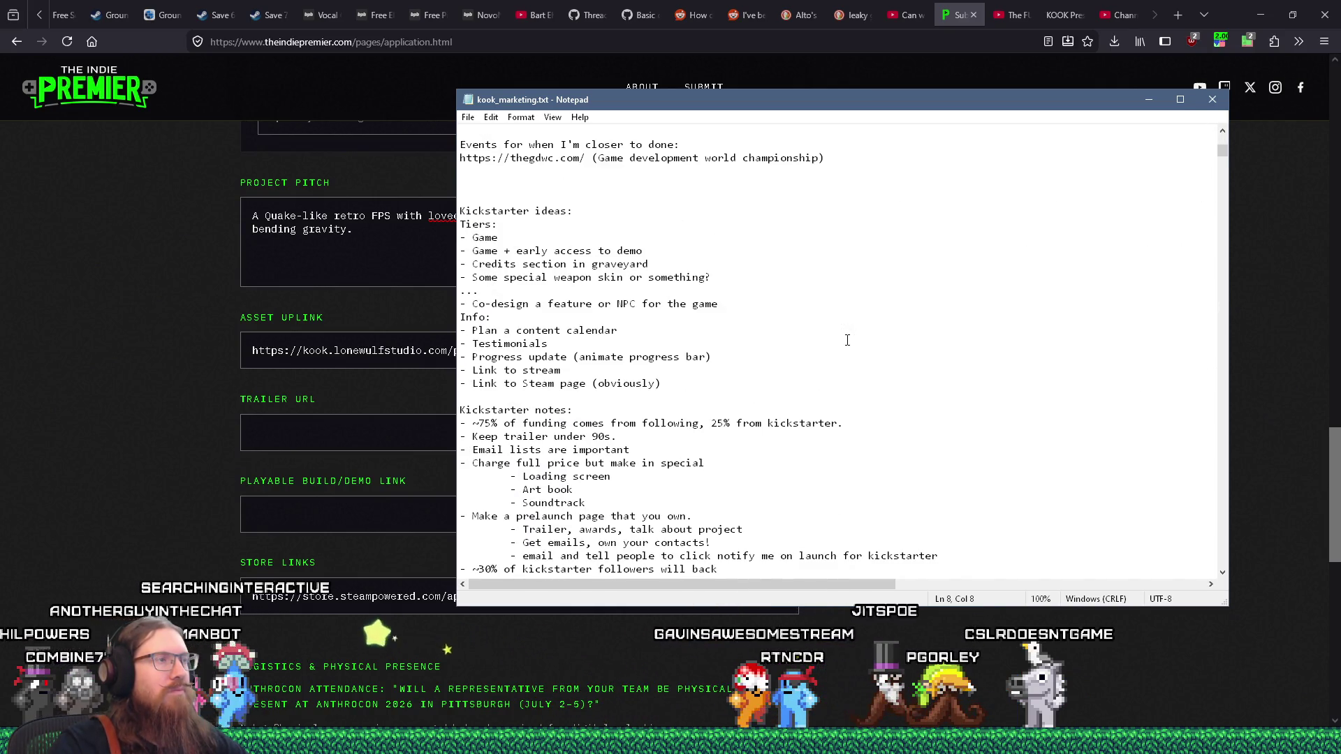
pyautogui.scroll(-20, 847, 341)
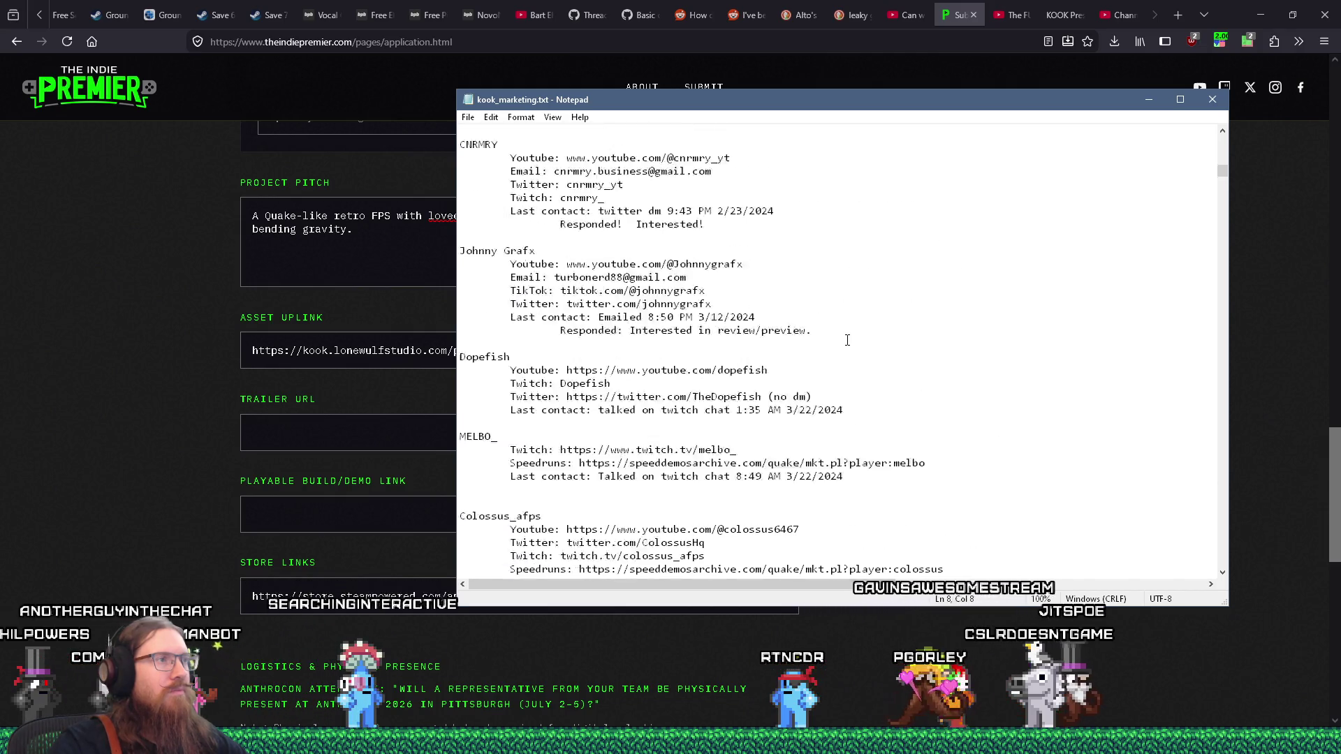
pyautogui.scroll(3, 847, 340)
pyautogui.scroll(10, 1165, 215)
pyautogui.scroll(-10, 1165, 216)
pyautogui.scroll(5, 1226, 171)
pyautogui.hotkey('alt', 'Tab')
pyautogui.click(997, 19)
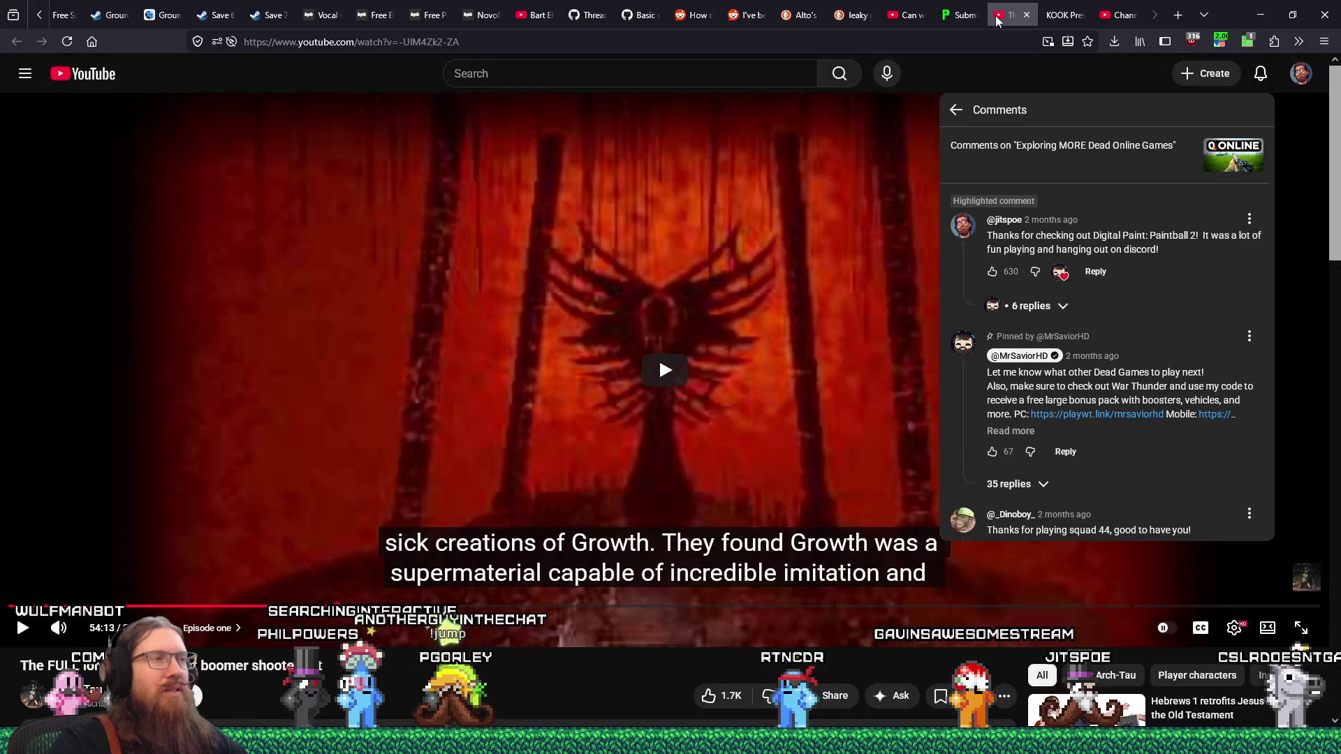
# Replace the KOOK Press Kit tab's address with youtube.com and load it.
pyautogui.moveTo(1079, 17)
pyautogui.mouseDown()
pyautogui.moveTo(1103, 17)
pyautogui.moveTo(1089, 15)
pyautogui.mouseUp()
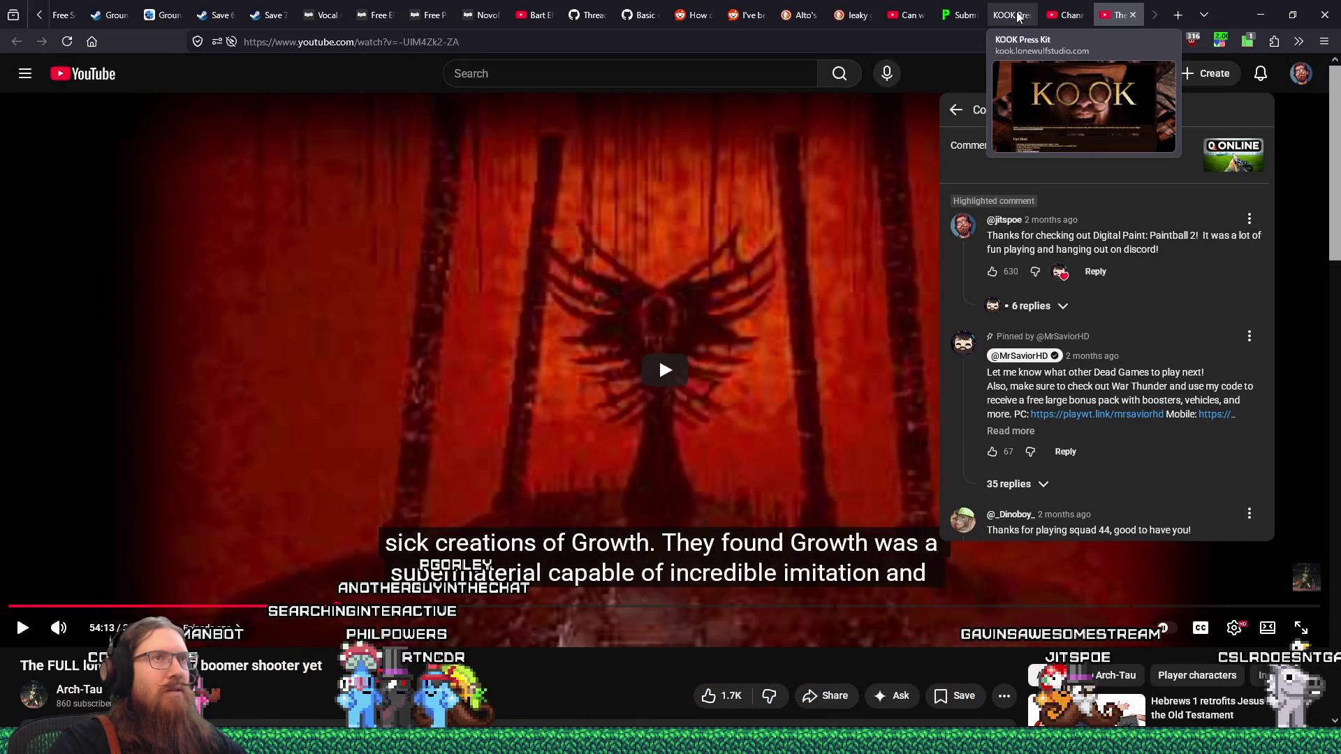
pyautogui.click(1011, 15)
pyautogui.click(896, 43)
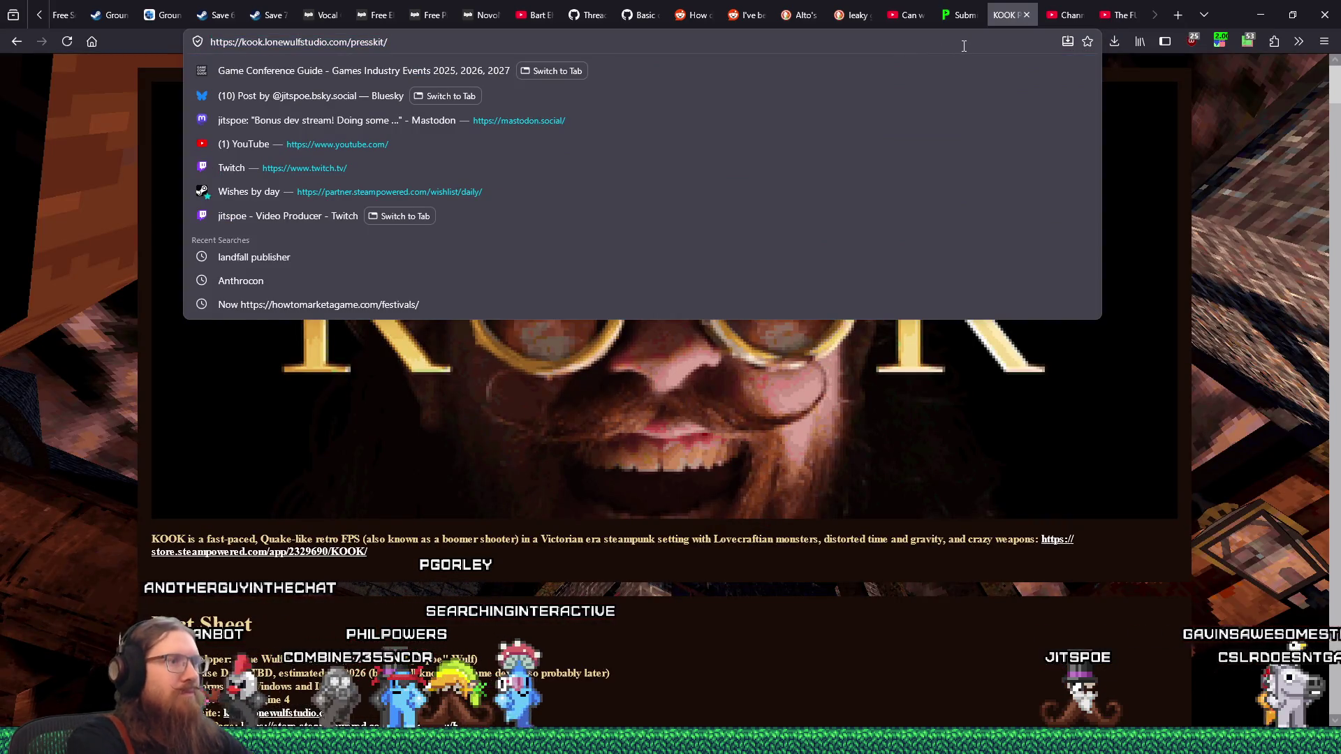
pyautogui.write('youtube.c')
pyautogui.write('om')
pyautogui.press('Return')
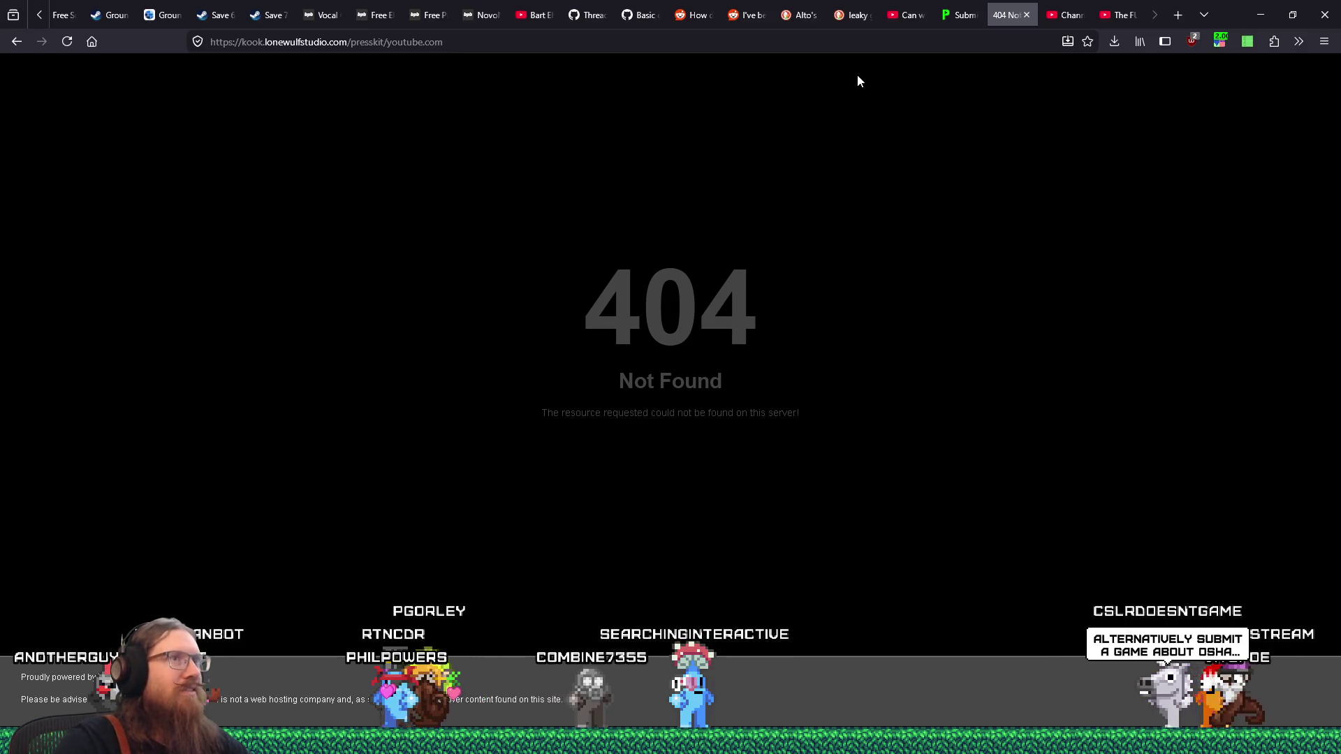
pyautogui.click(848, 46)
pyautogui.write('youtube.com/')
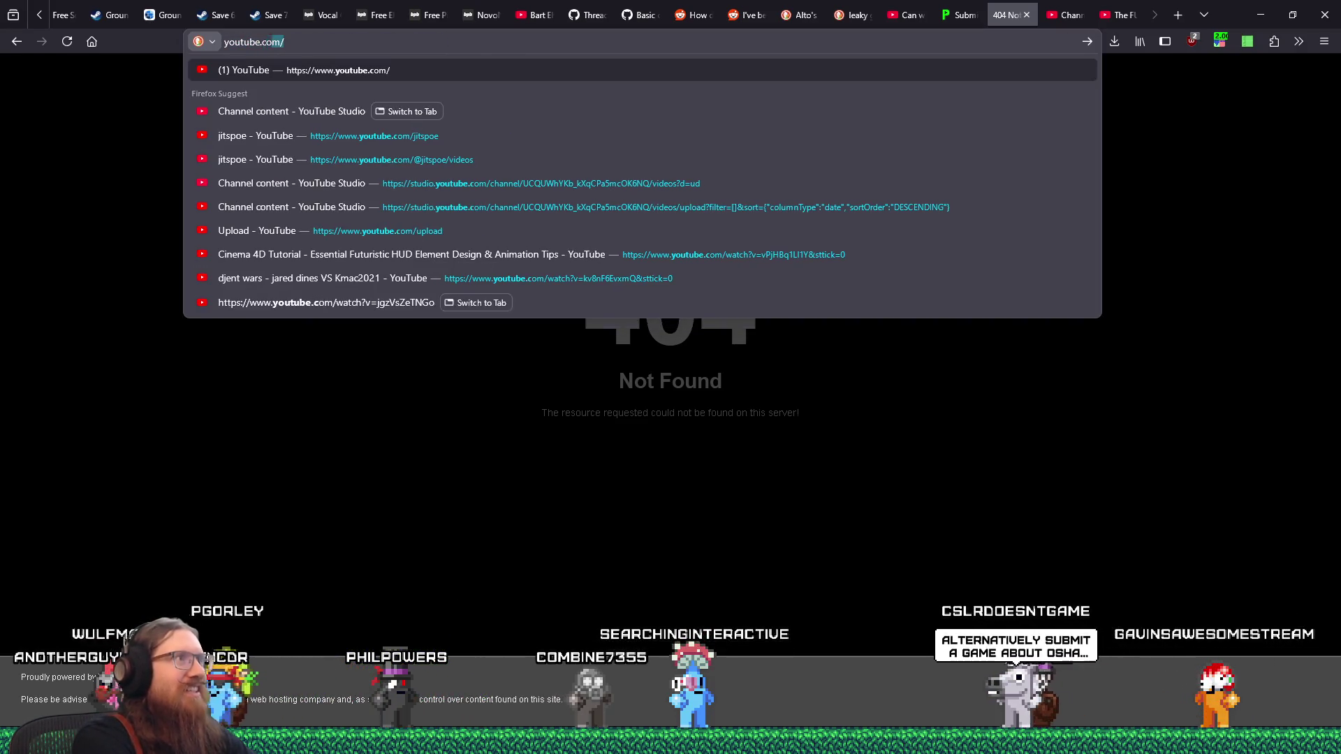
pyautogui.press('Return')
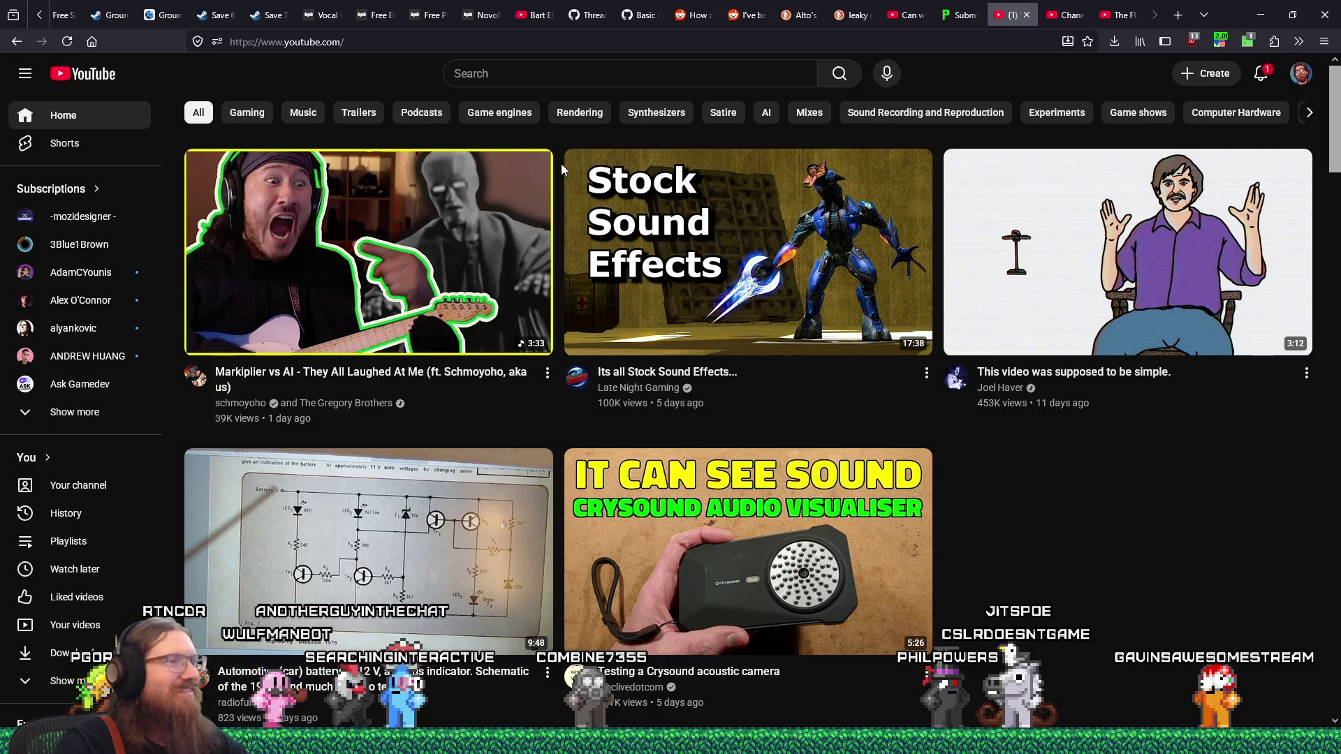
# Scroll through the recommended videos on the YouTube home feed.
pyautogui.moveTo(897, 408)
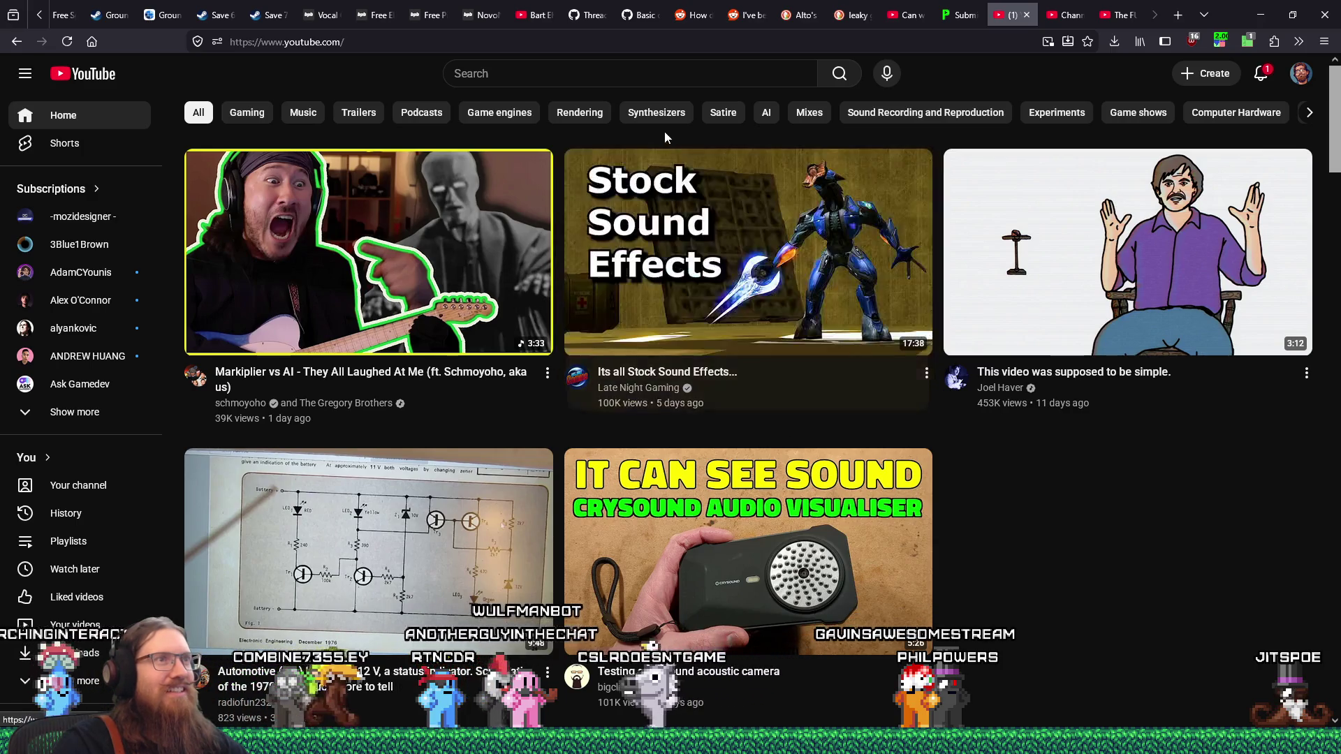
pyautogui.click(682, 82)
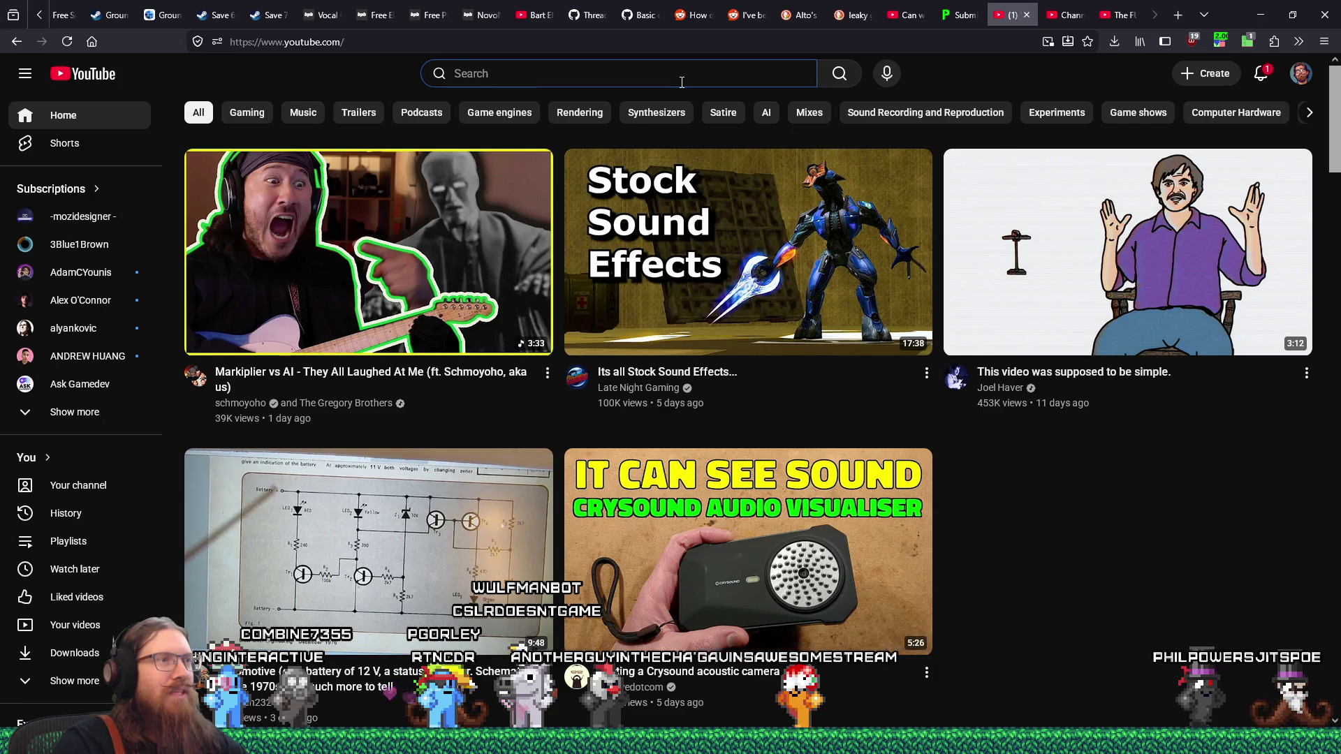
pyautogui.moveTo(686, 237)
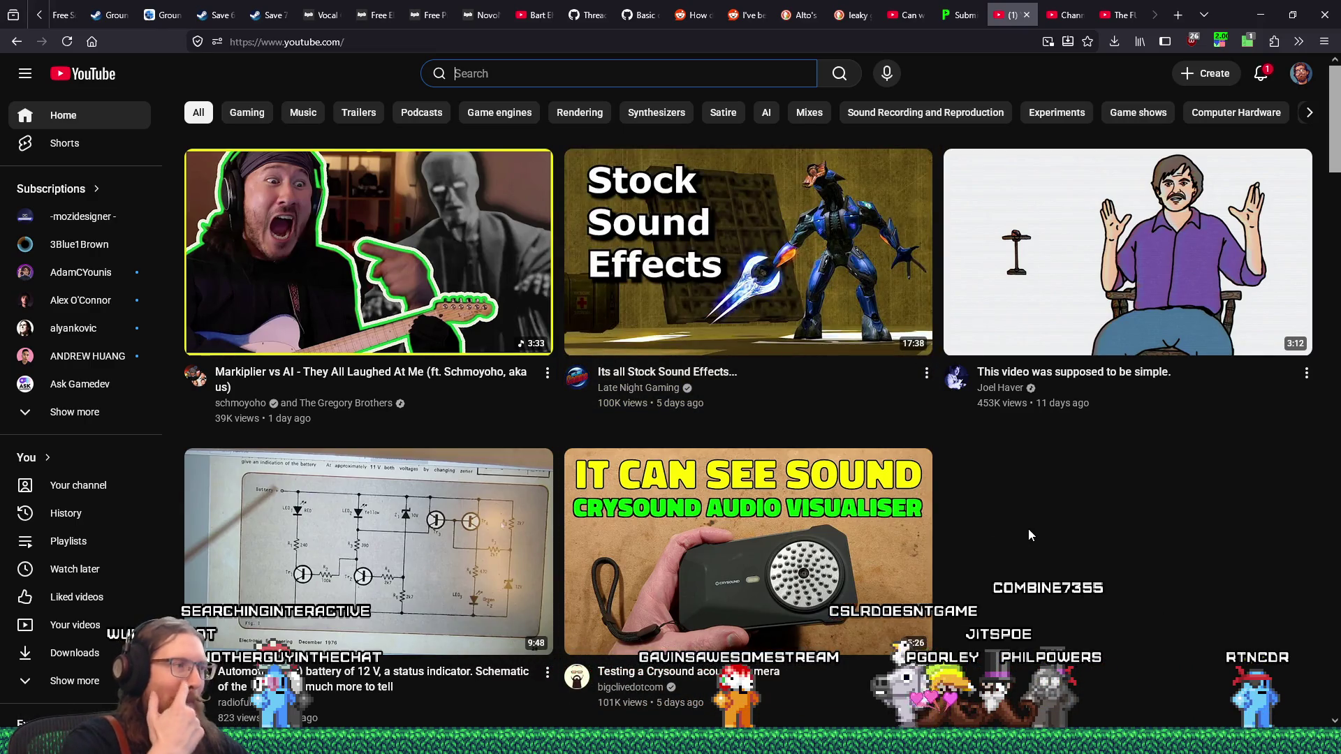
pyautogui.scroll(-4, 1095, 557)
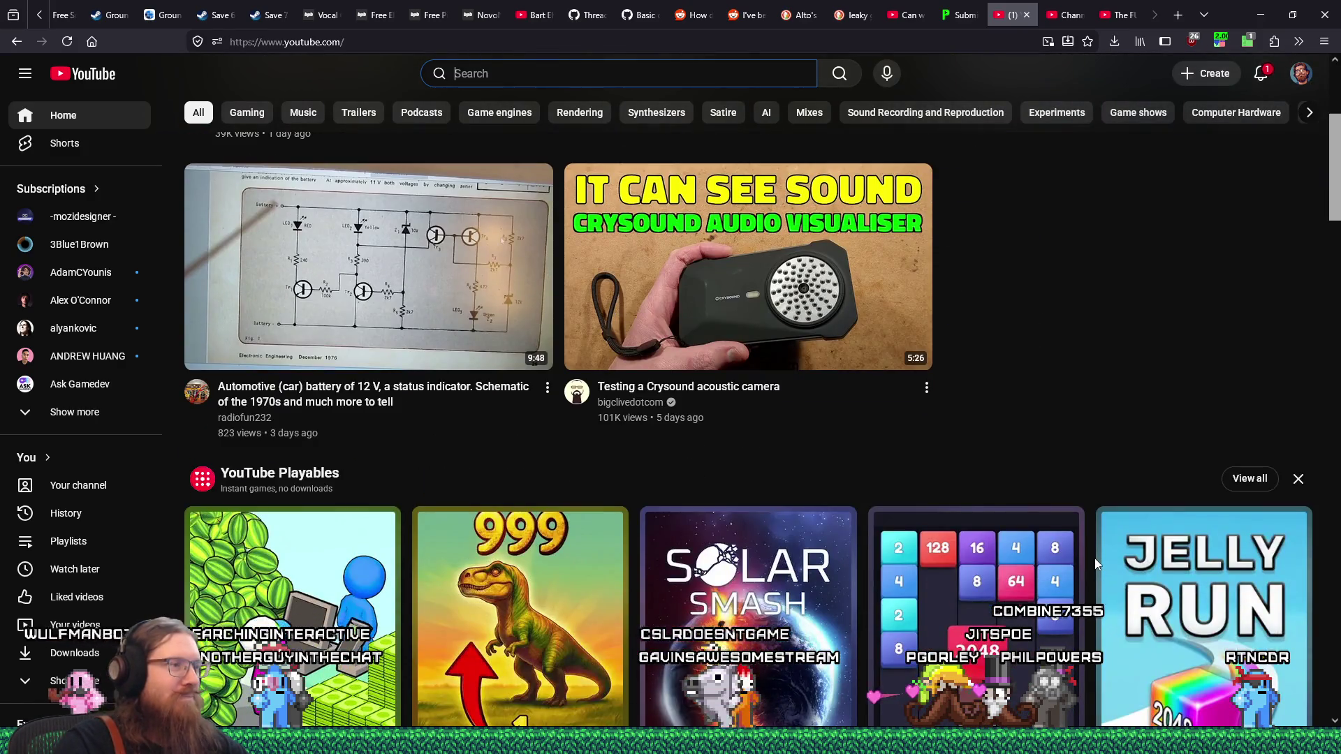
pyautogui.scroll(-4, 1096, 561)
pyautogui.scroll(4, 1094, 561)
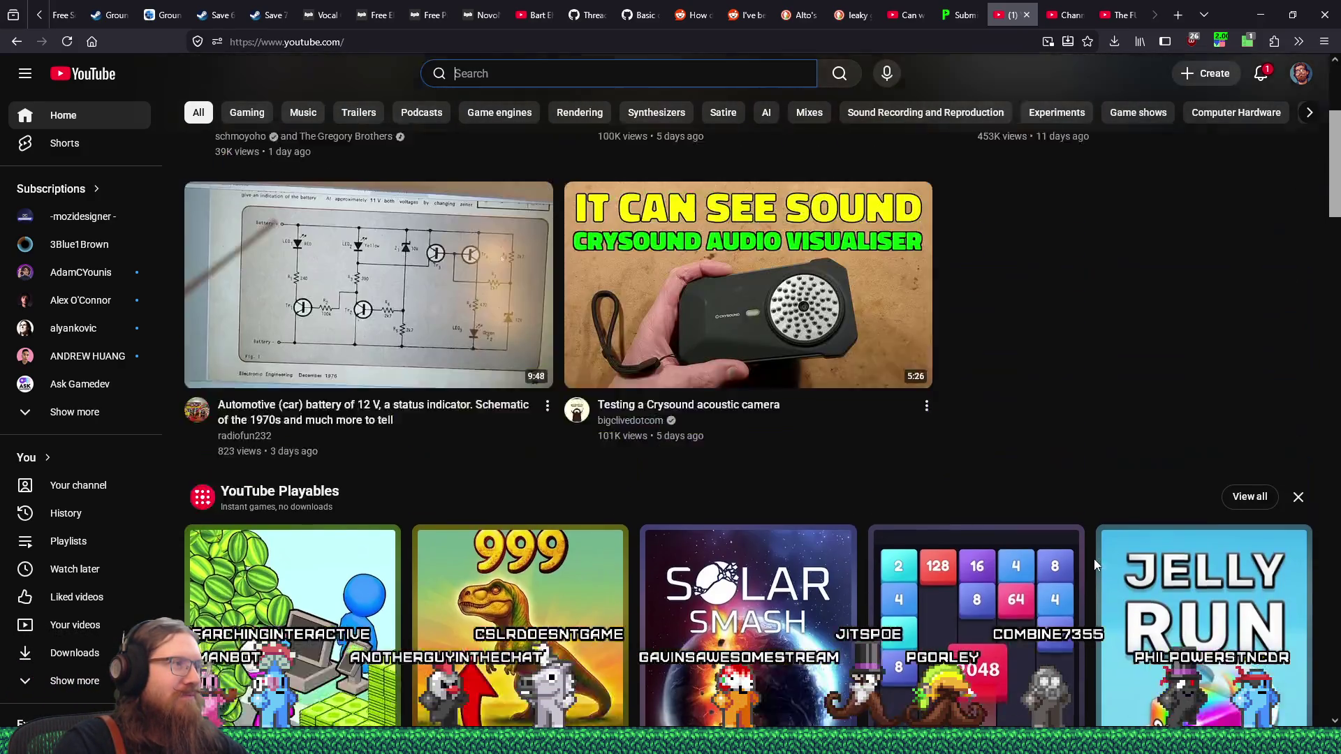
pyautogui.scroll(-3, 1094, 564)
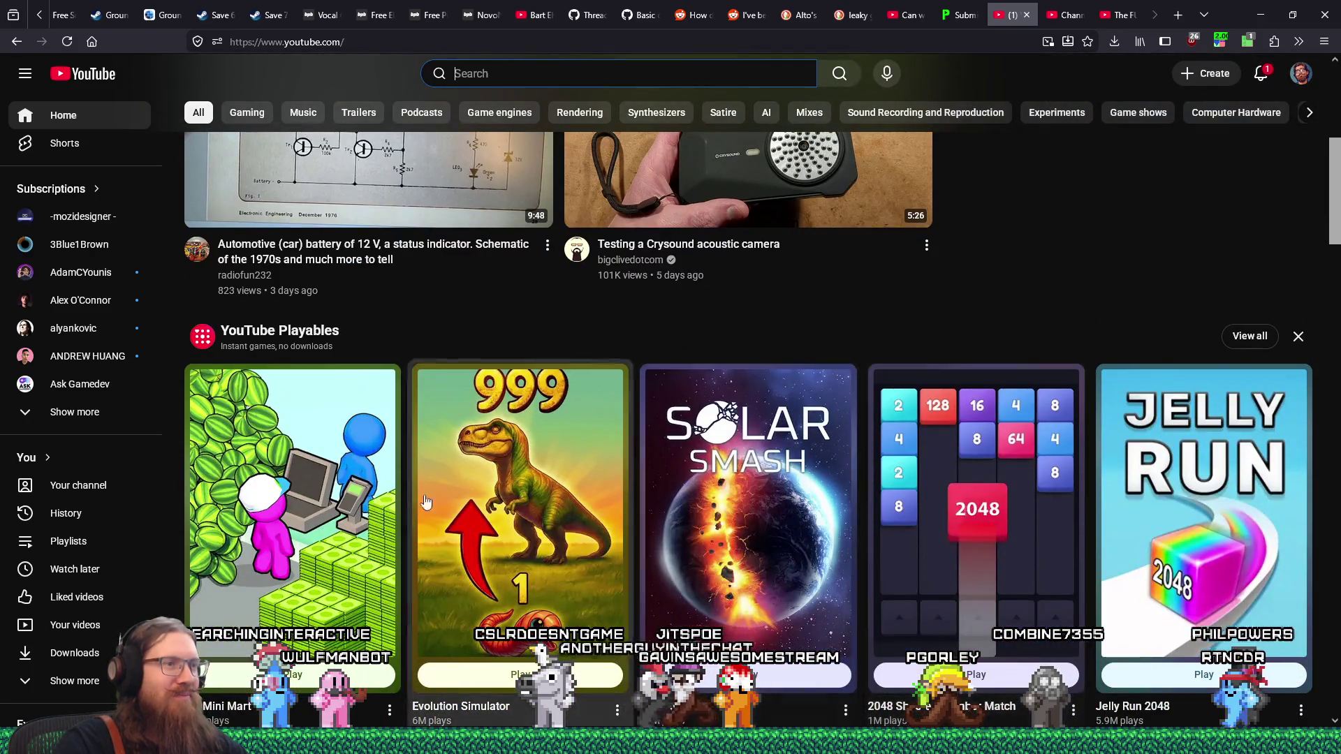
pyautogui.scroll(-4, 897, 454)
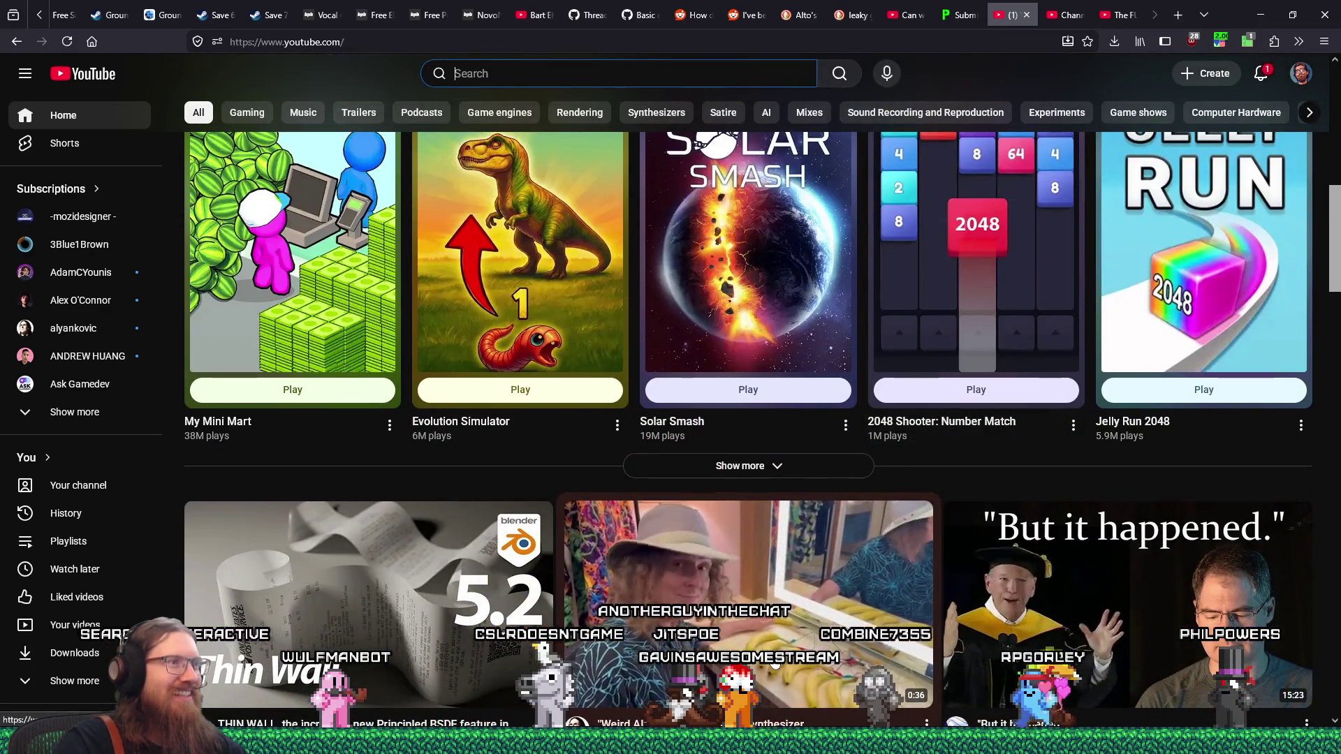
pyautogui.scroll(10, 769, 656)
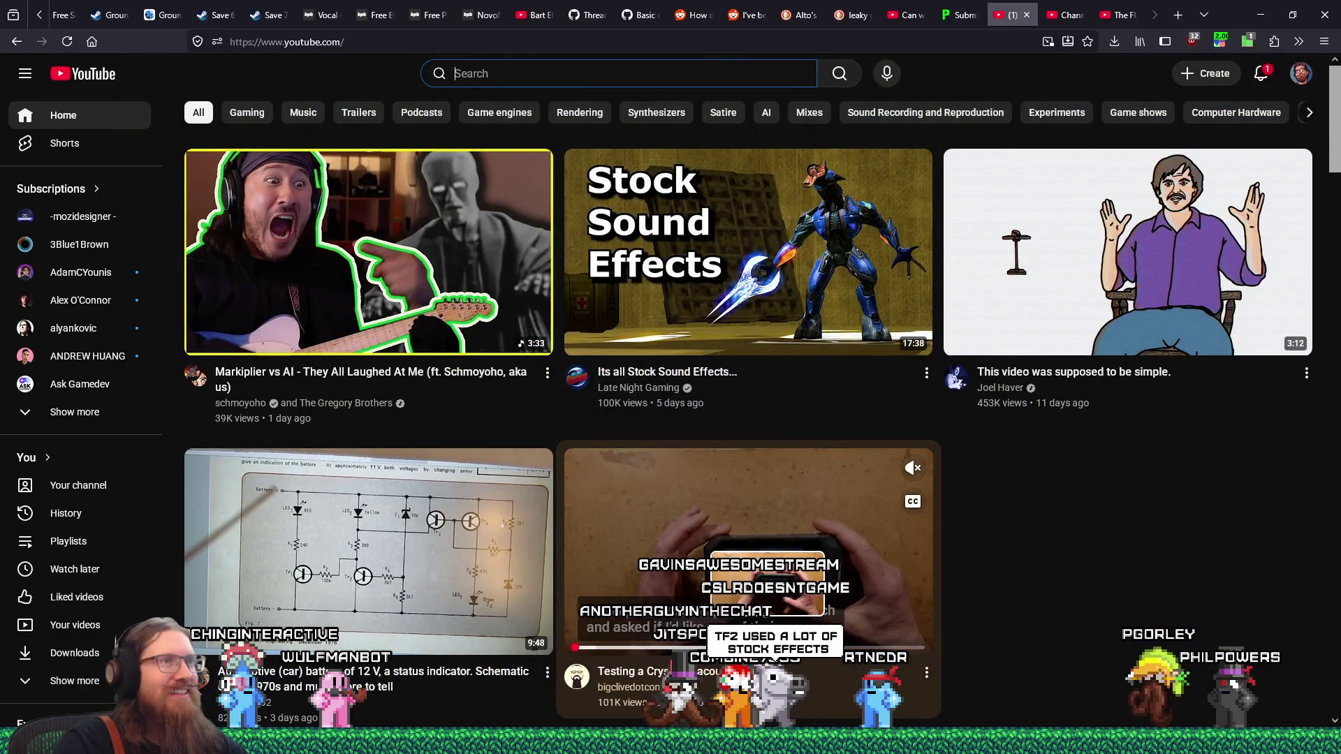
# Open the 'Its all Stock Sound Effects...' video in a new background tab.
pyautogui.middleClick(905, 178)
pyautogui.scroll(-7, 824, 419)
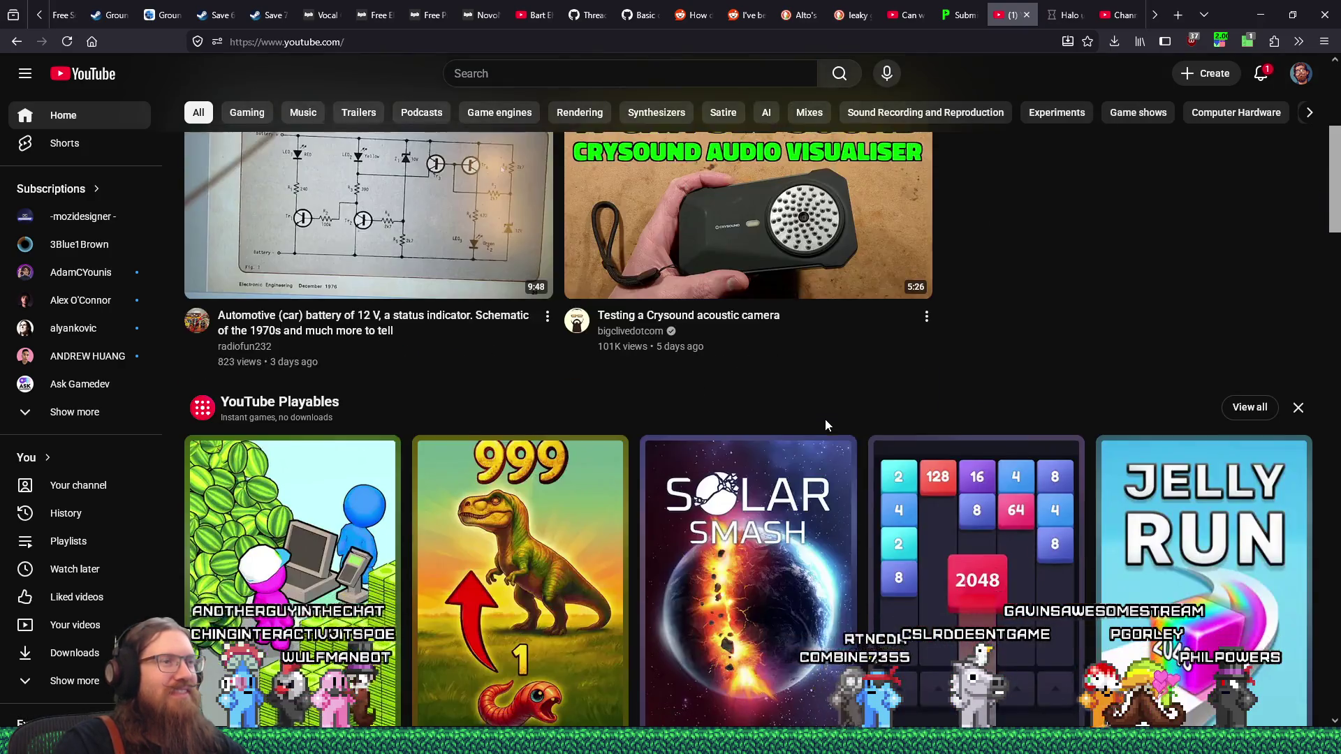
pyautogui.scroll(7, 824, 417)
pyautogui.click(572, 76)
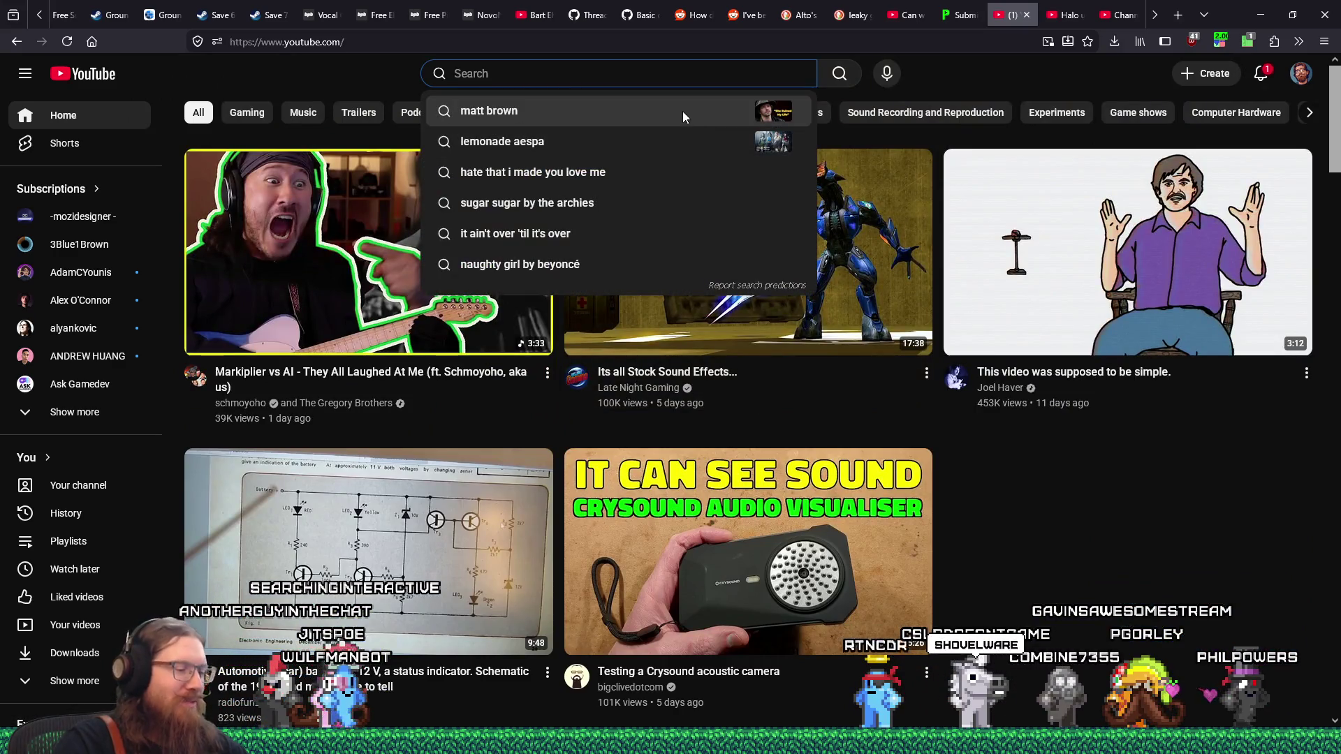
# Search YouTube for 'retro fps' and filter the results to Recently uploaded.
pyautogui.write('boom')
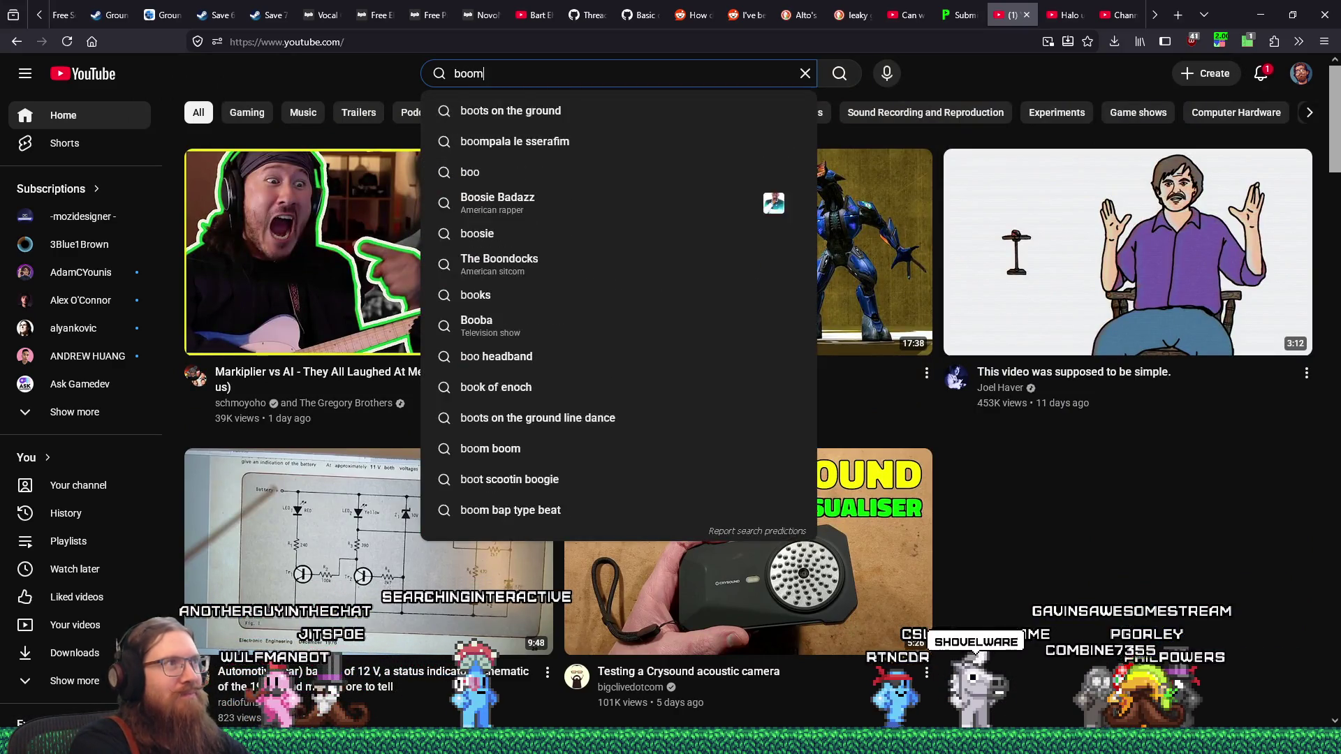
pyautogui.press('BackSpace')
pyautogui.press('BackSpace')
pyautogui.press('BackSpace')
pyautogui.write('retro fps')
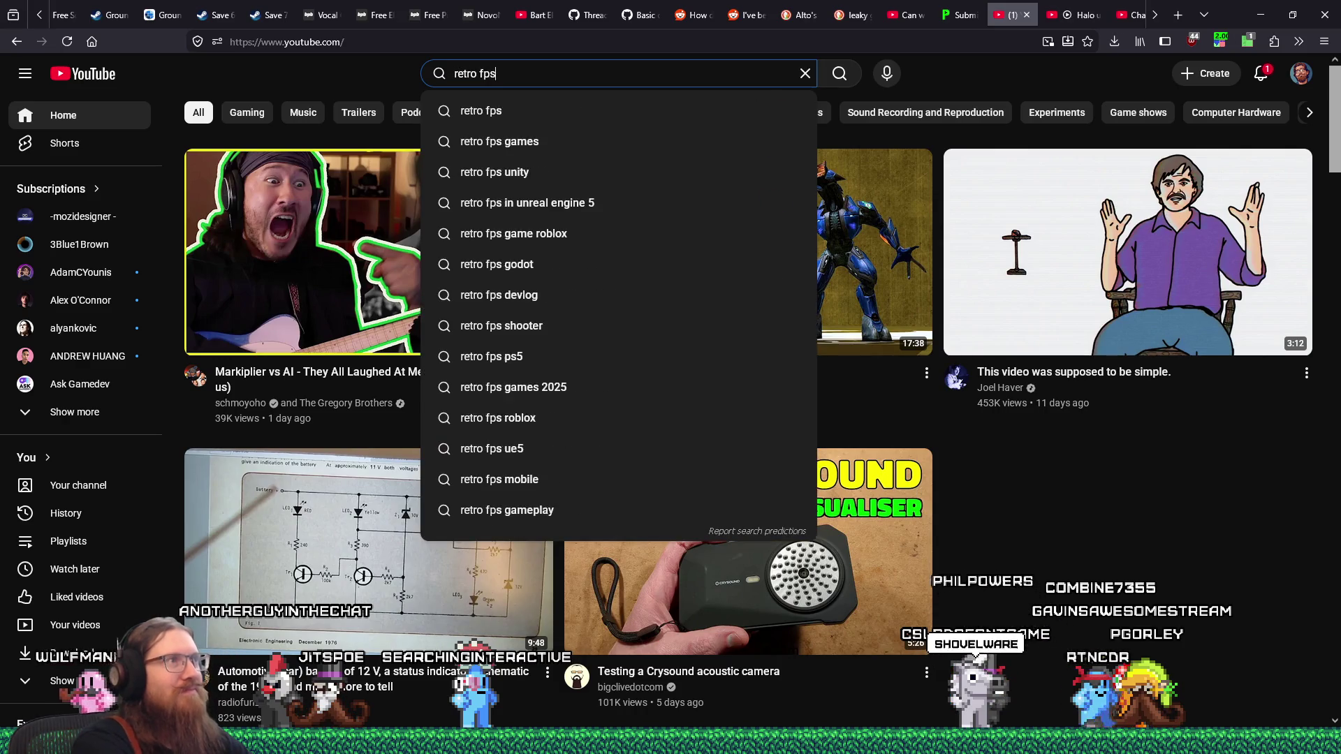
pyautogui.press('Return')
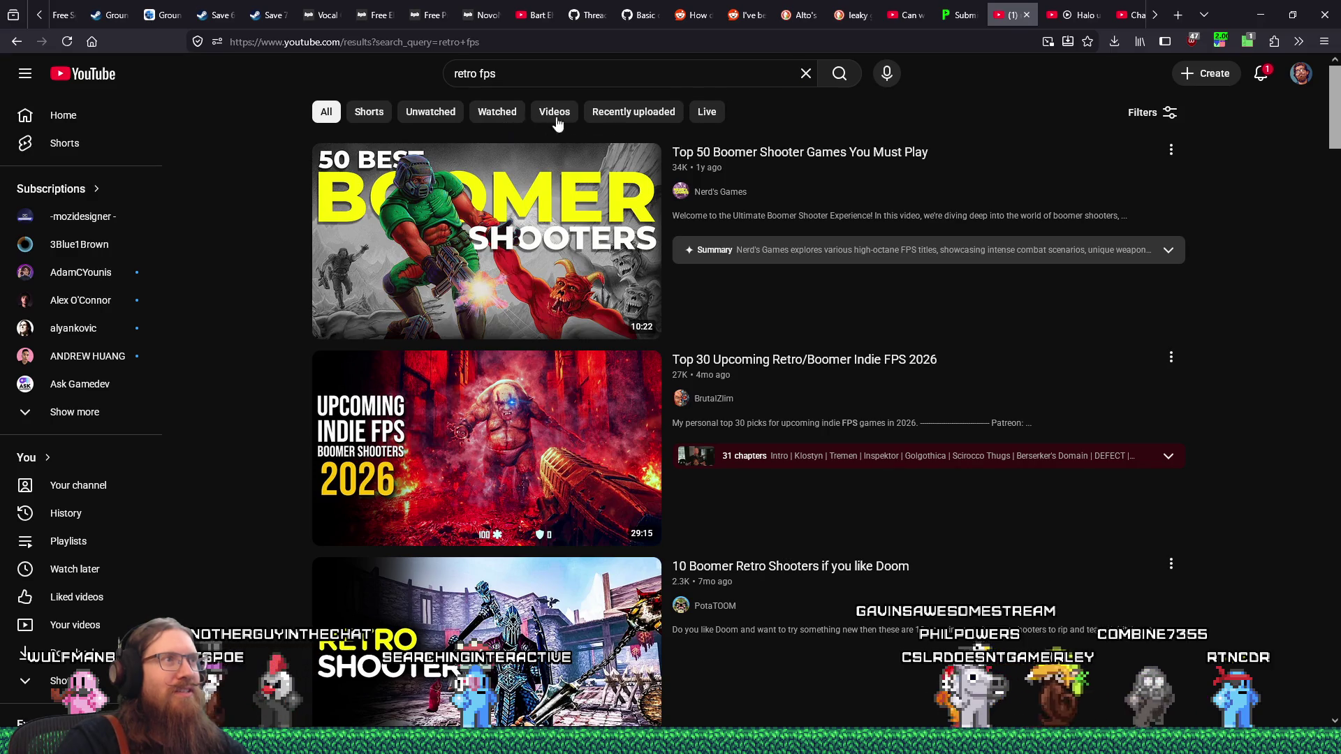
pyautogui.click(607, 120)
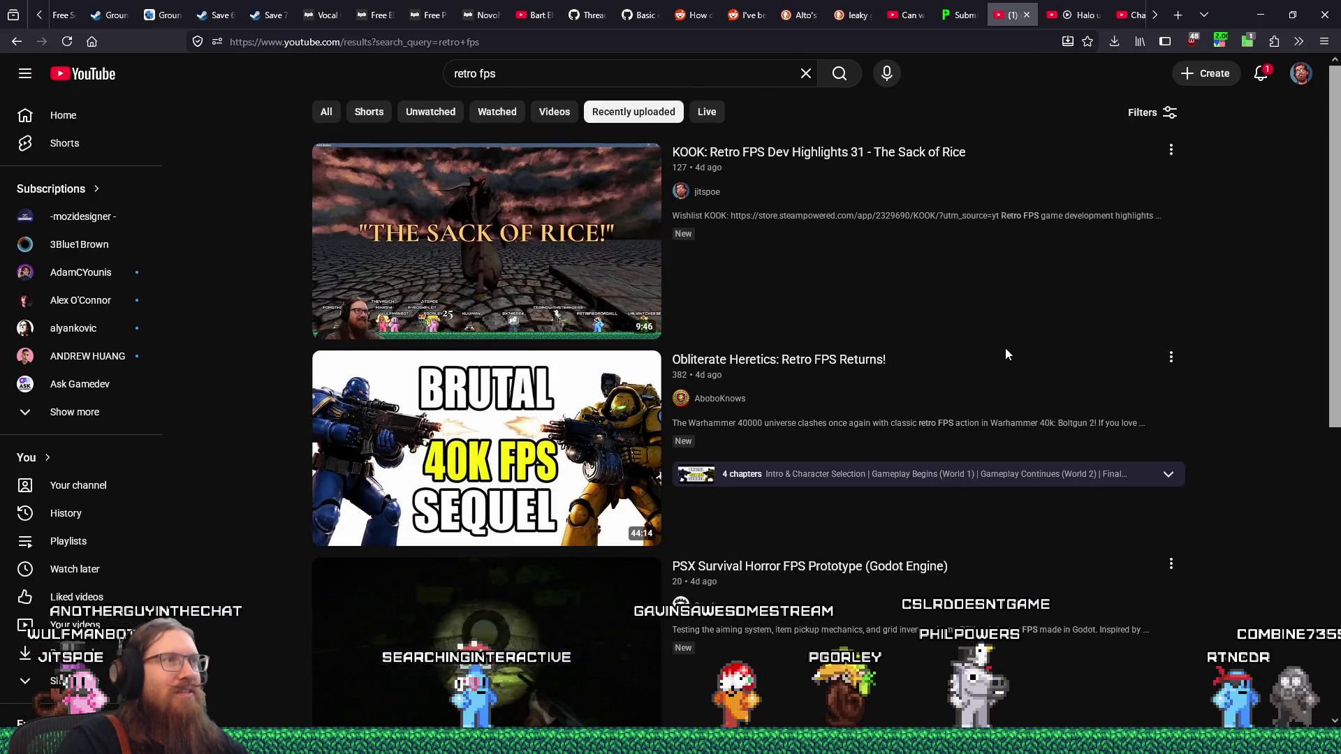
pyautogui.moveTo(823, 184)
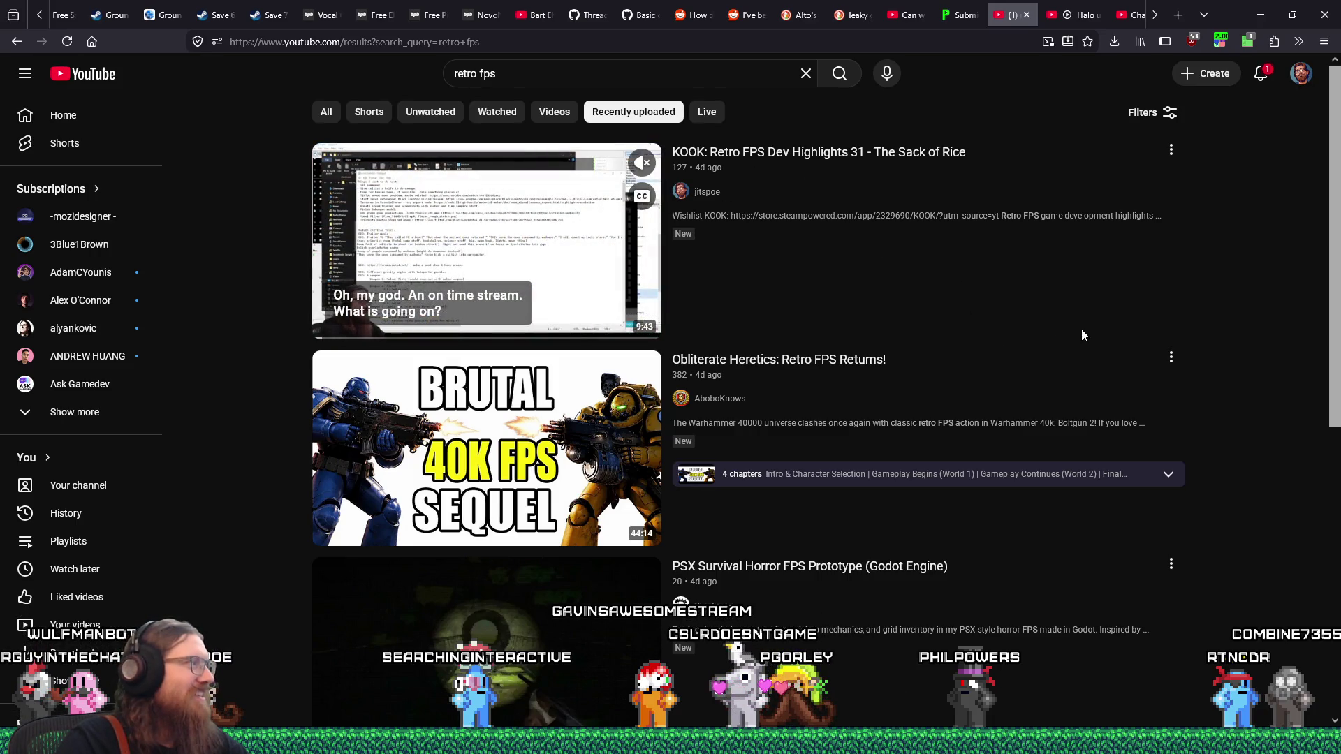
# Scroll down the retro fps results and open the Retro Rebound channel page.
pyautogui.scroll(-1, 1082, 329)
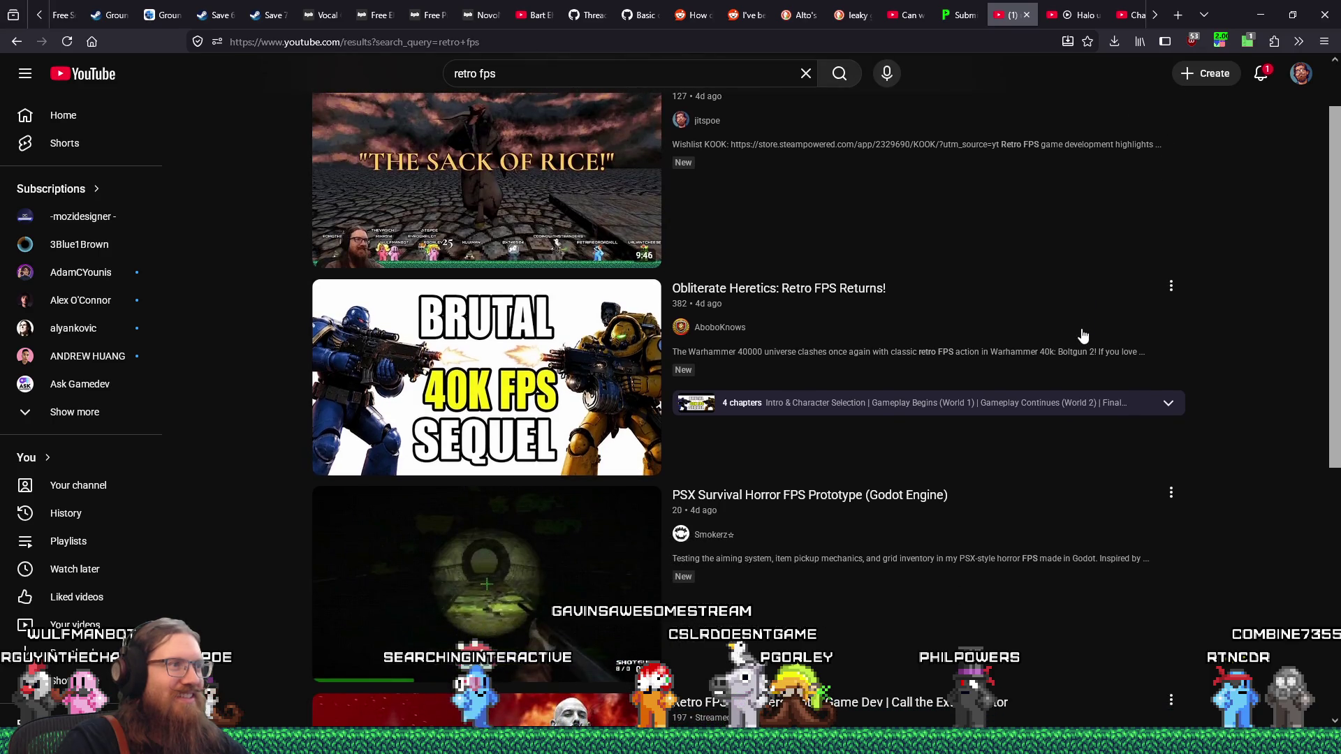
pyautogui.moveTo(1082, 336)
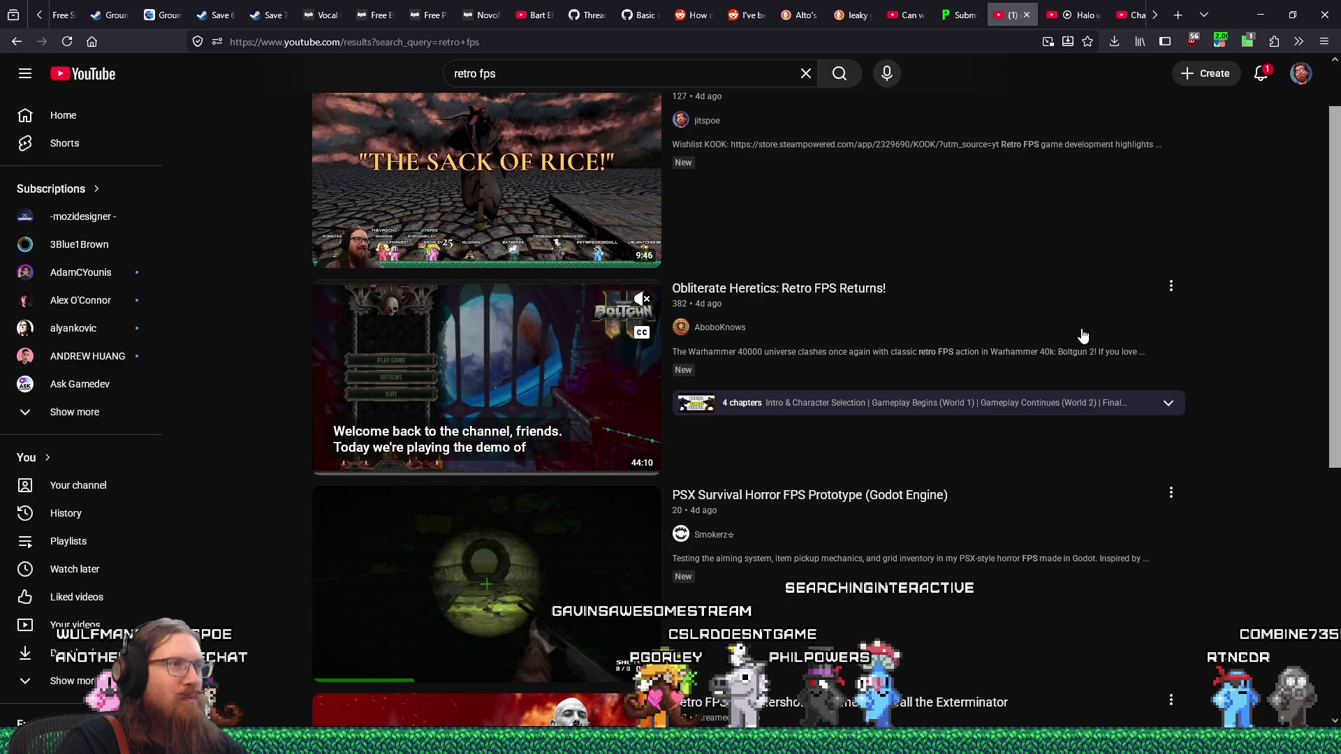
pyautogui.scroll(-1, 1082, 336)
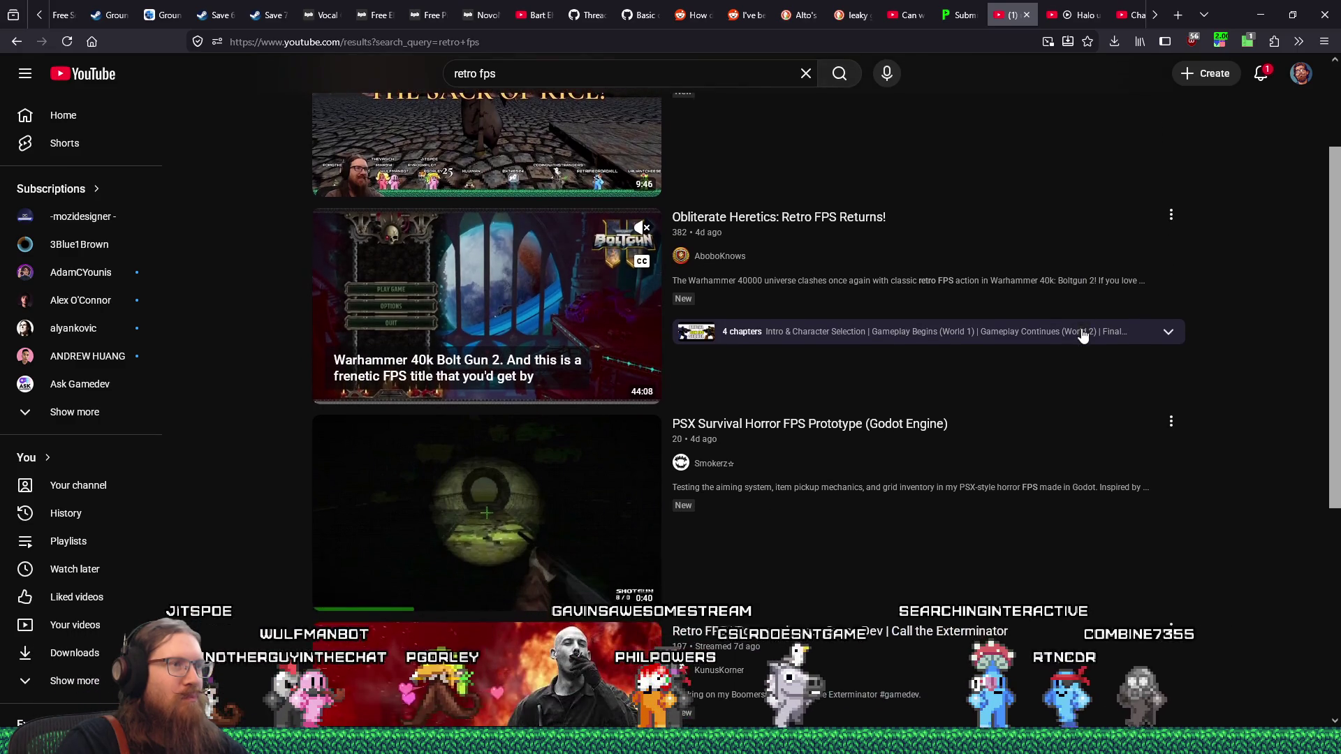
pyautogui.scroll(-3, 1082, 336)
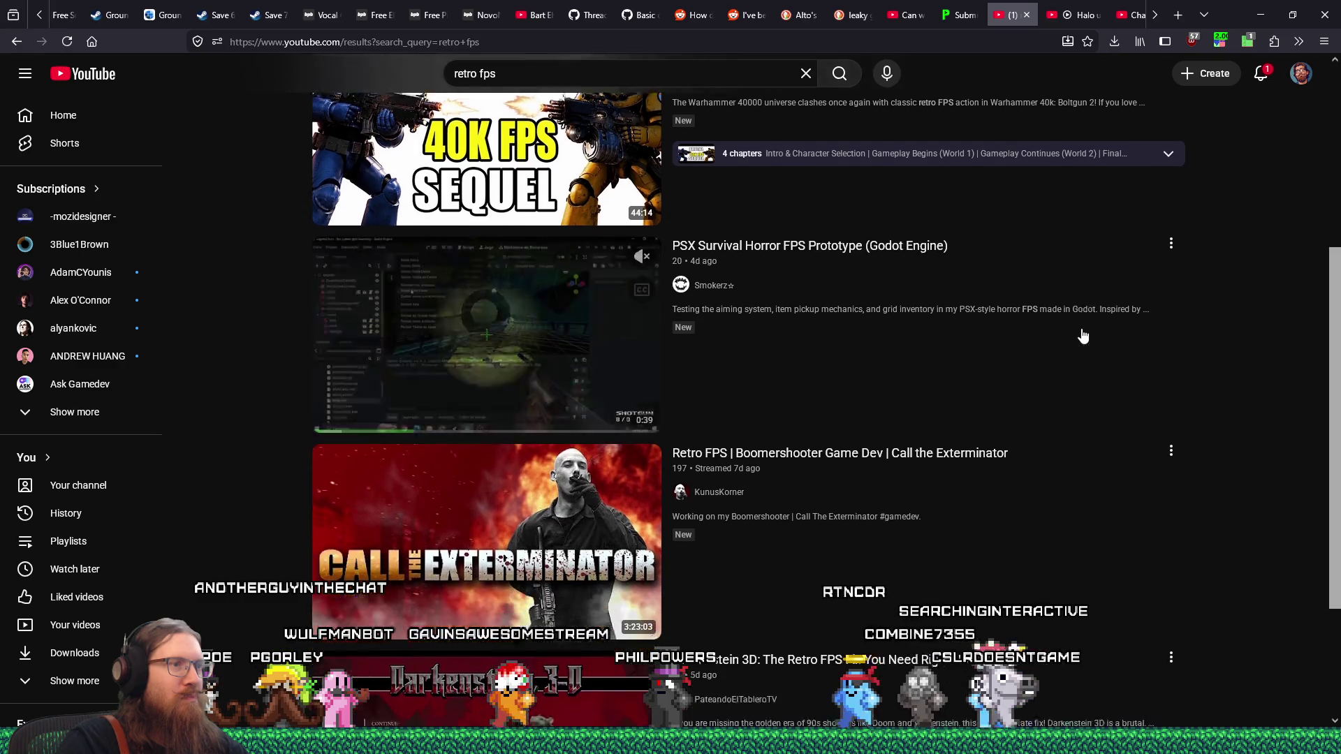
pyautogui.scroll(-2, 1082, 336)
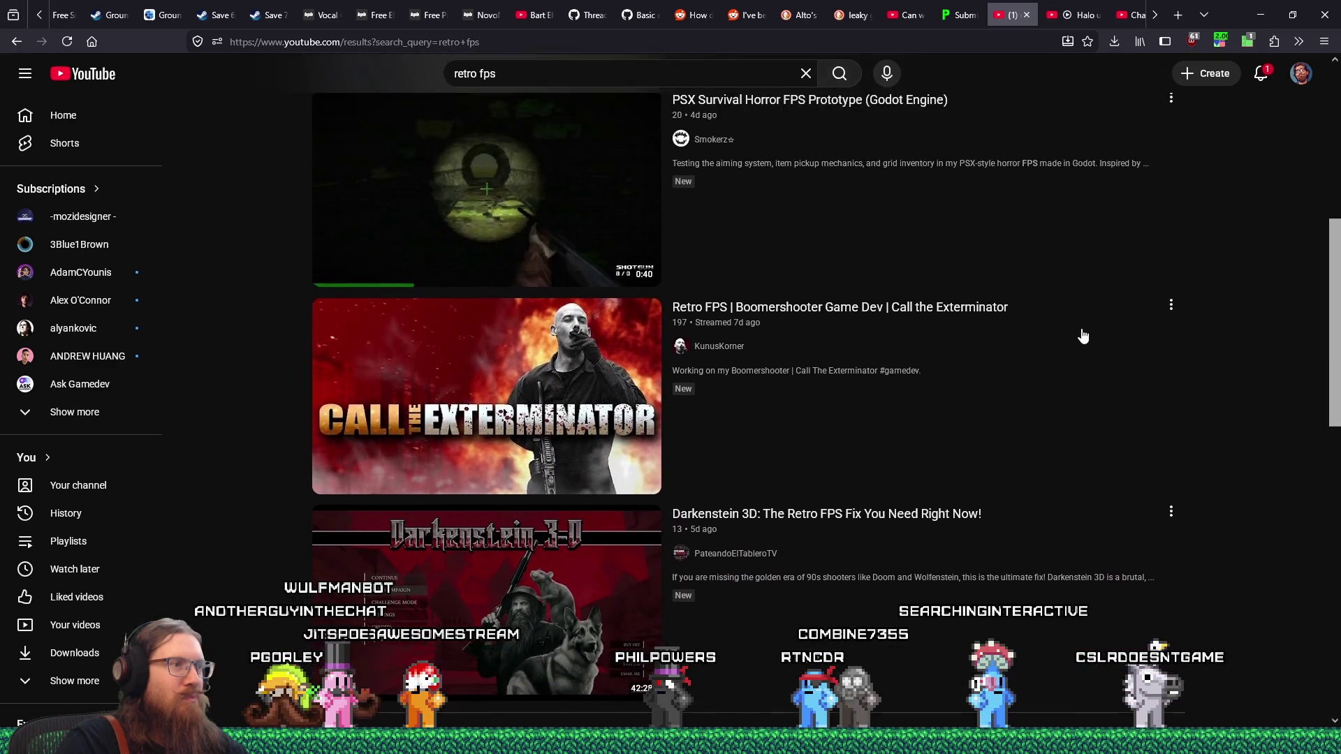
pyautogui.scroll(-6, 1082, 336)
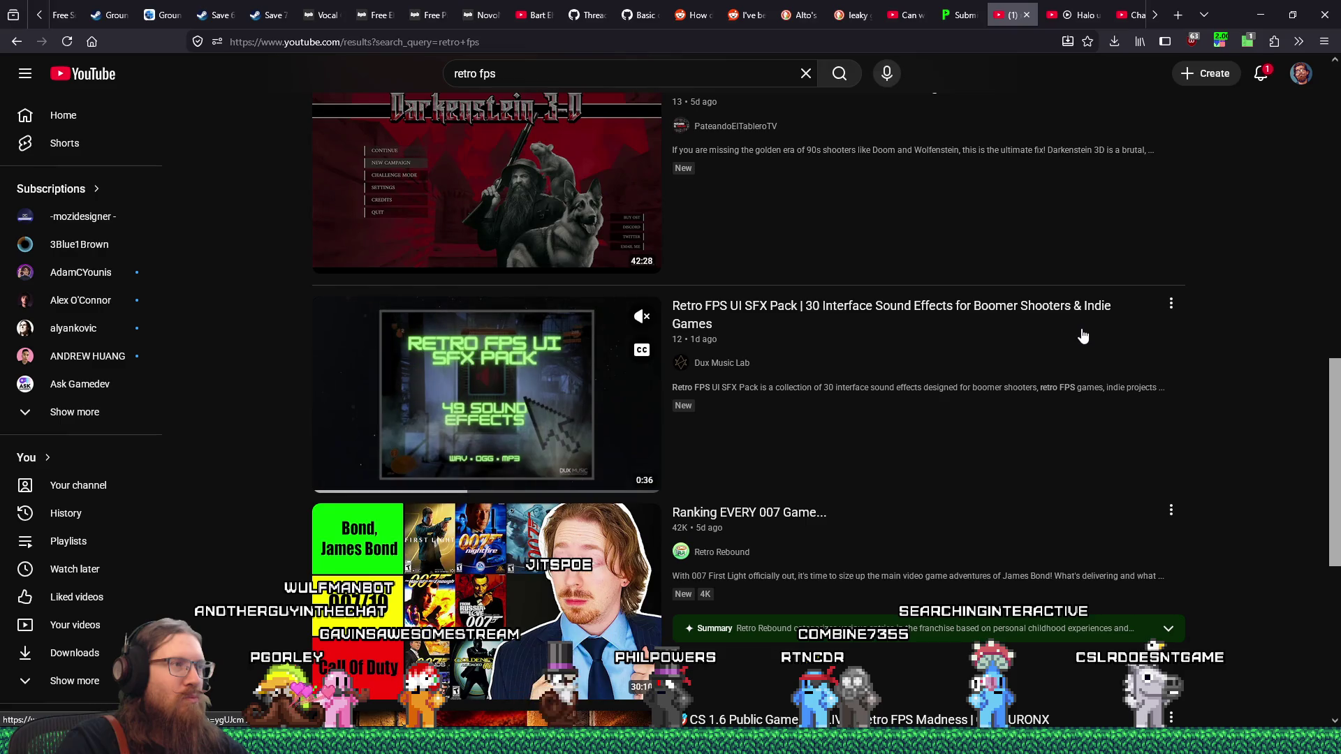
pyautogui.scroll(-3, 1082, 336)
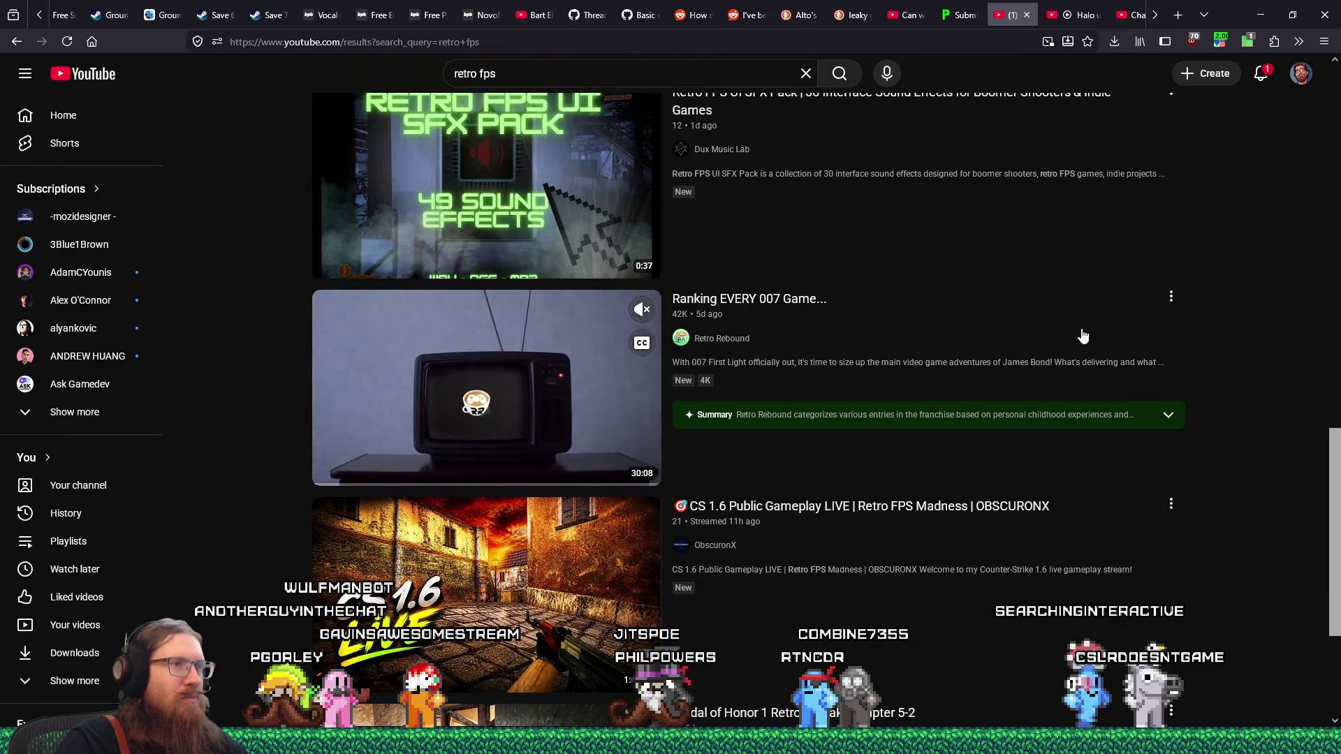
pyautogui.scroll(-3, 1082, 336)
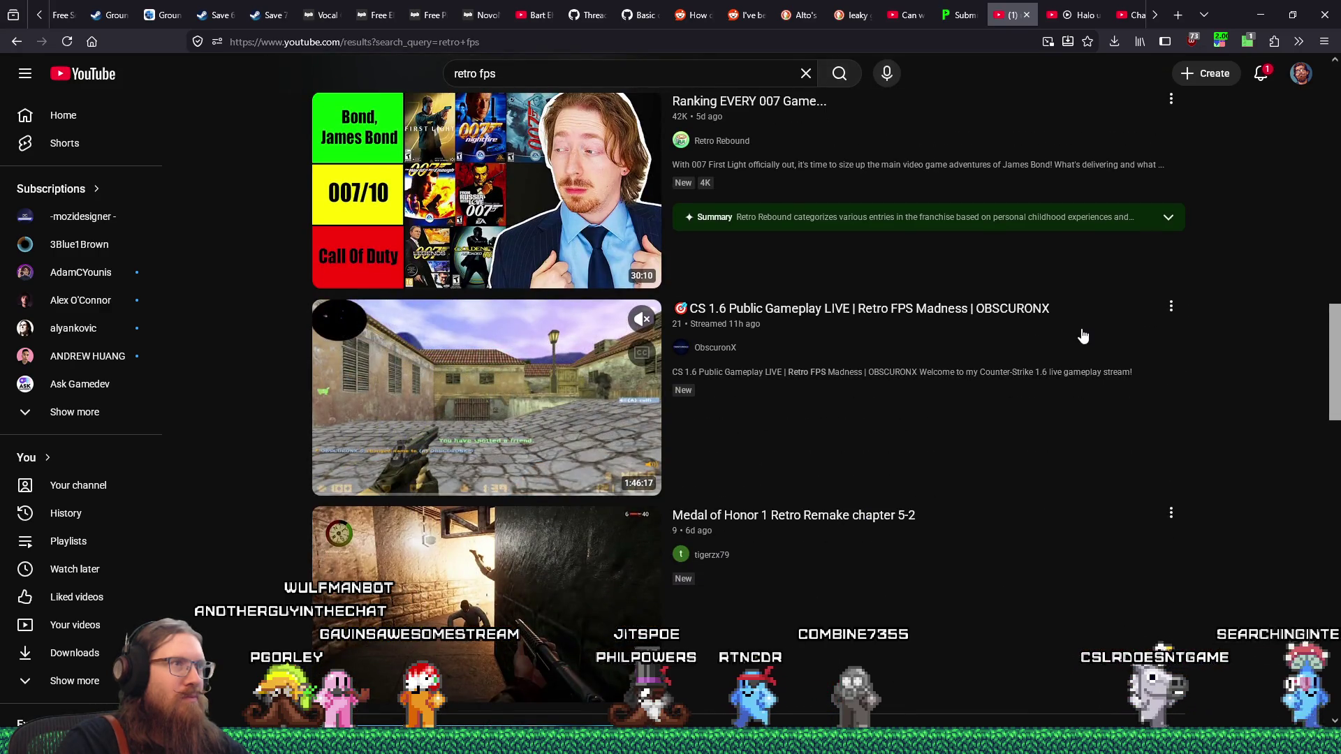
pyautogui.scroll(2, 1082, 336)
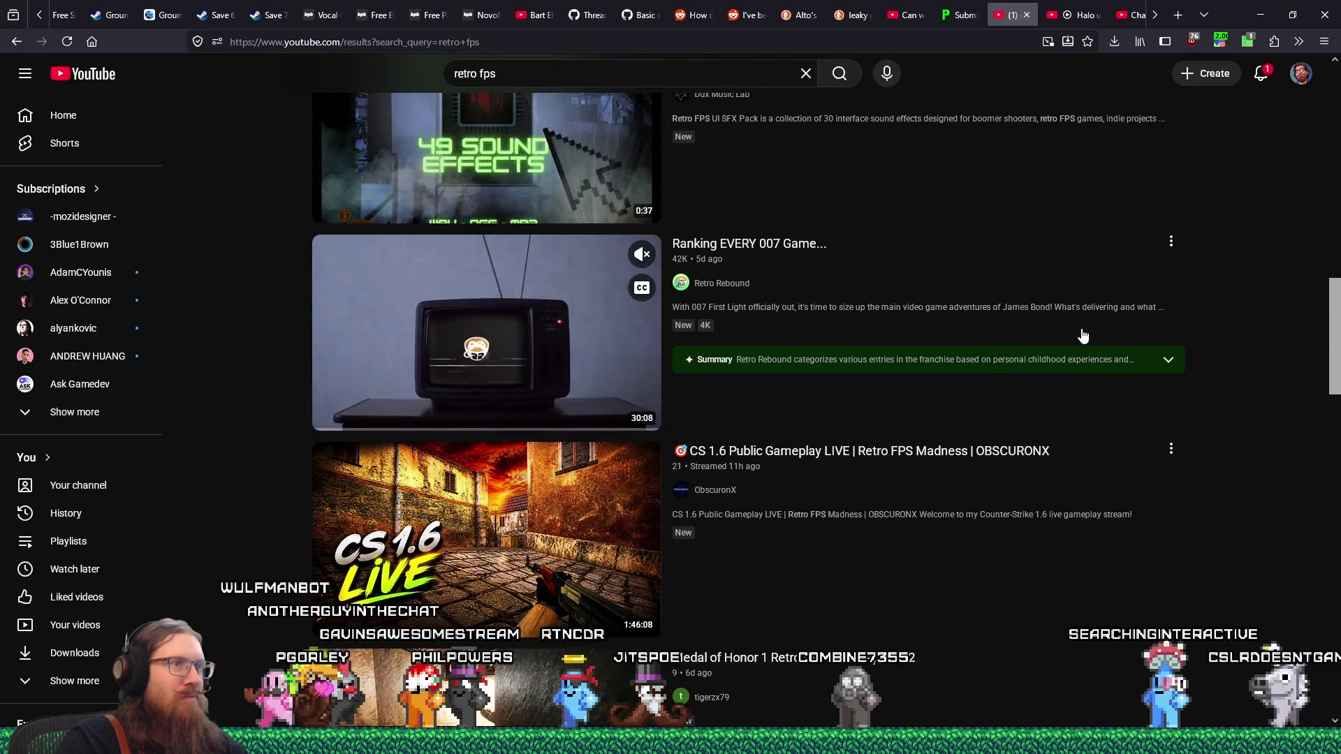
pyautogui.click(725, 284)
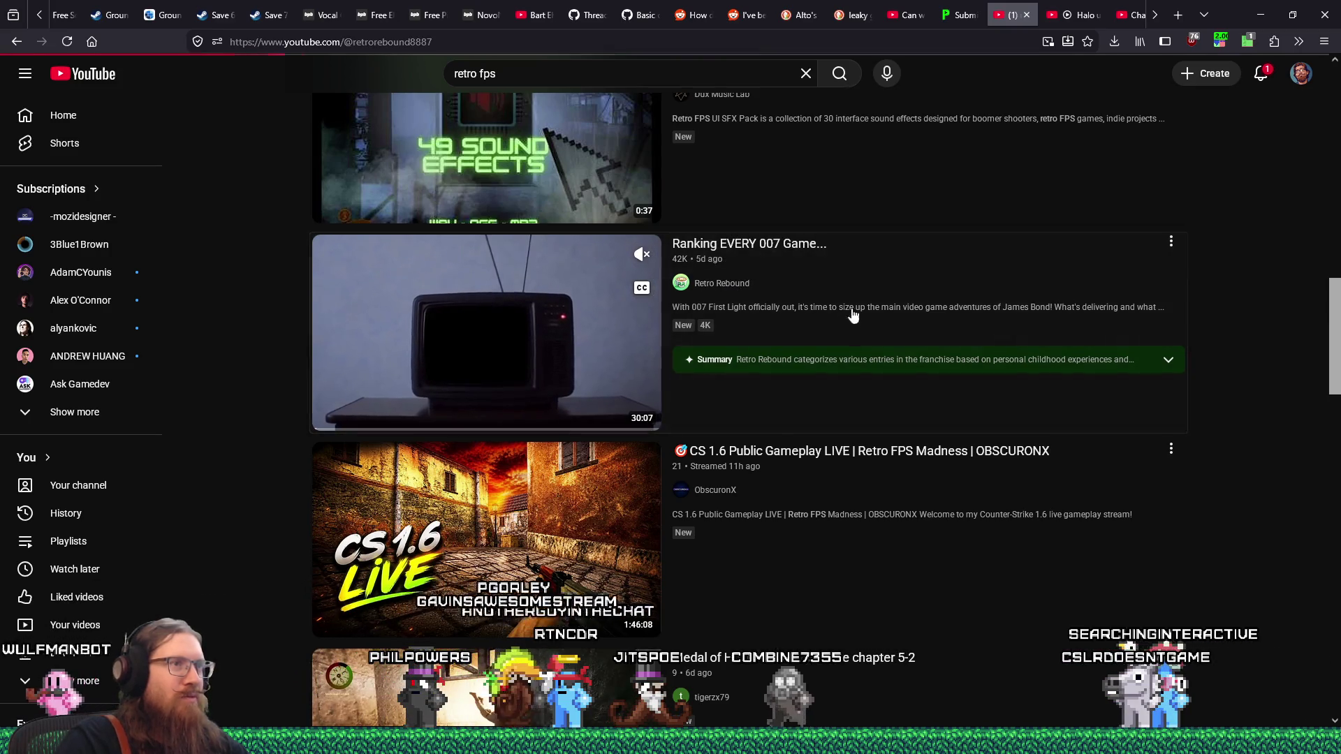
# Scroll down through Retro Rebound's uploaded videos and back up again.
pyautogui.scroll(-4, 961, 347)
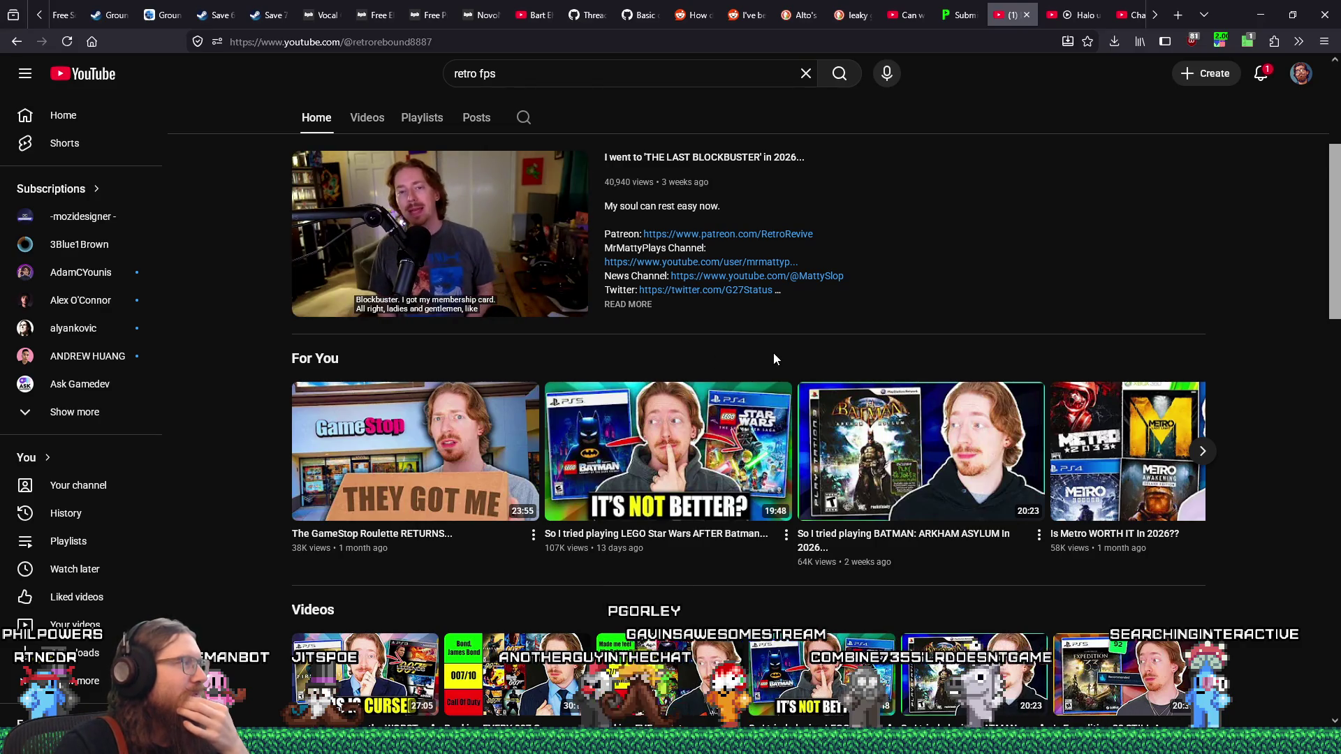
pyautogui.scroll(-2, 774, 359)
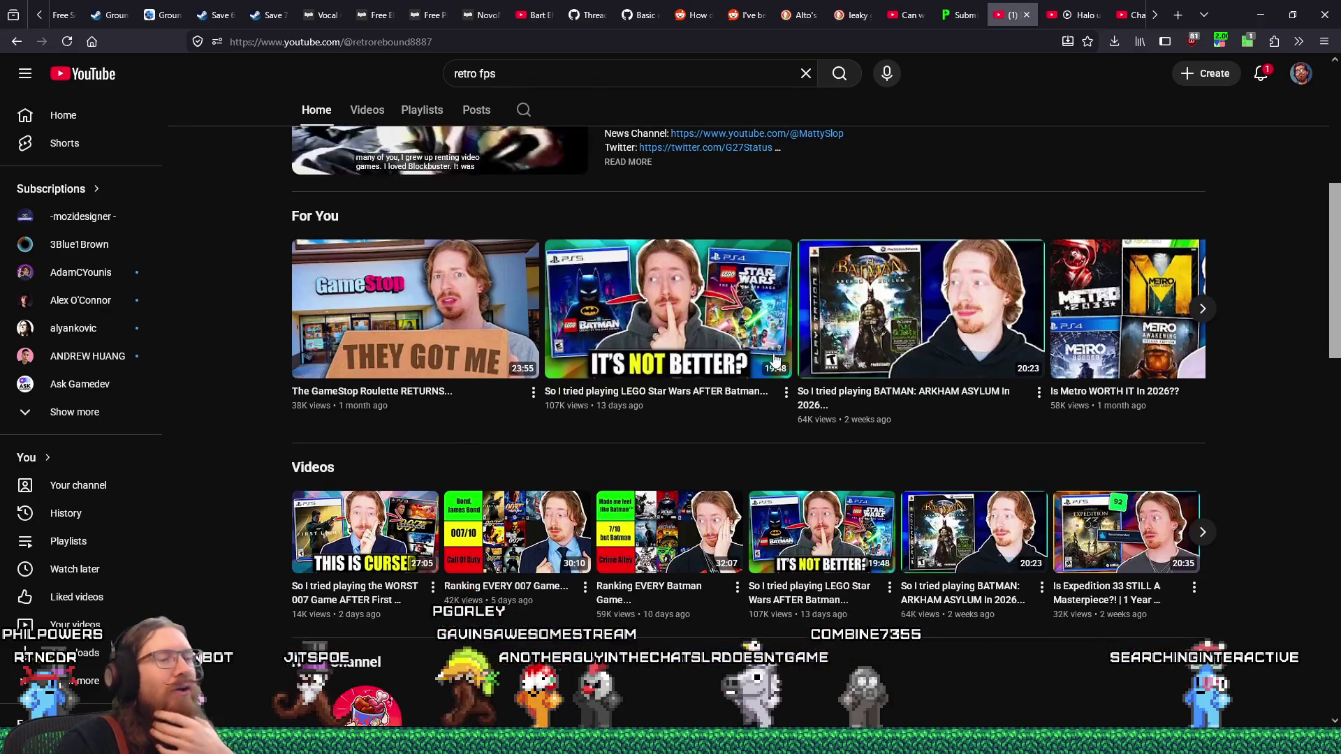
pyautogui.scroll(-6, 774, 359)
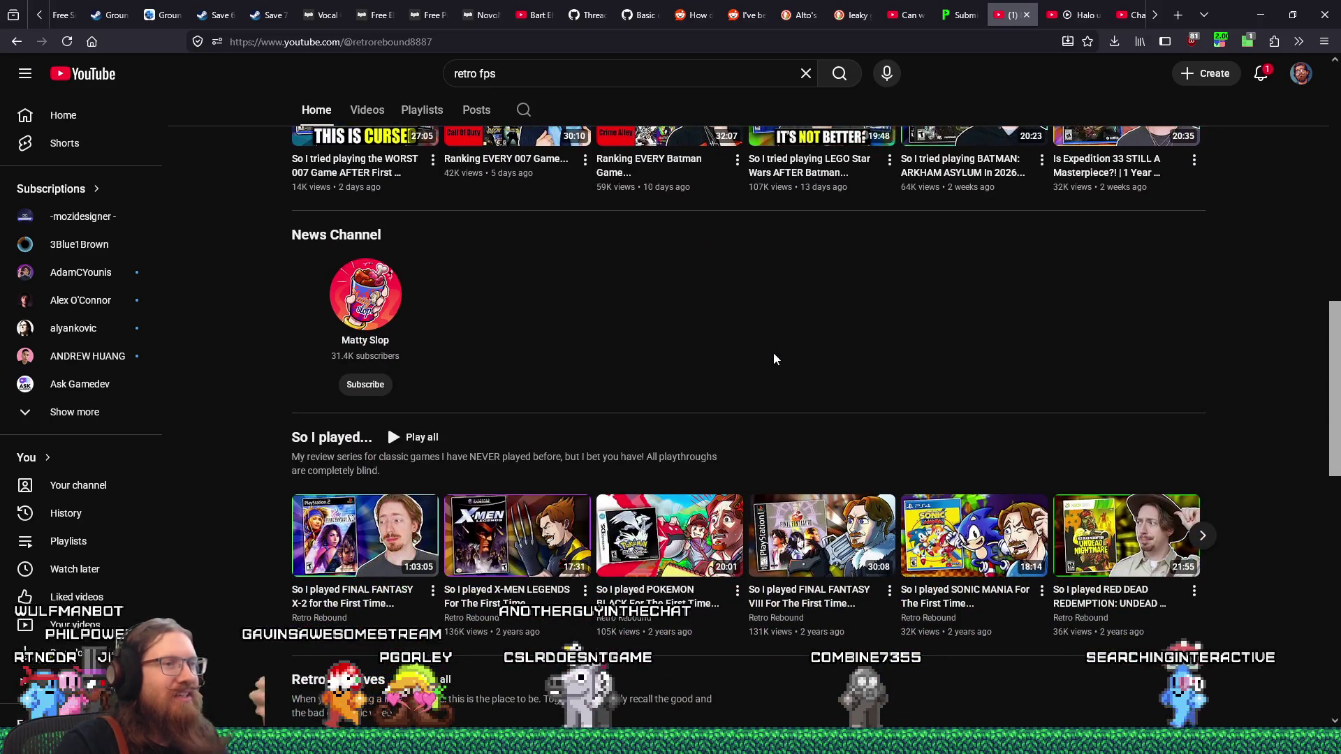
pyautogui.scroll(-7, 774, 359)
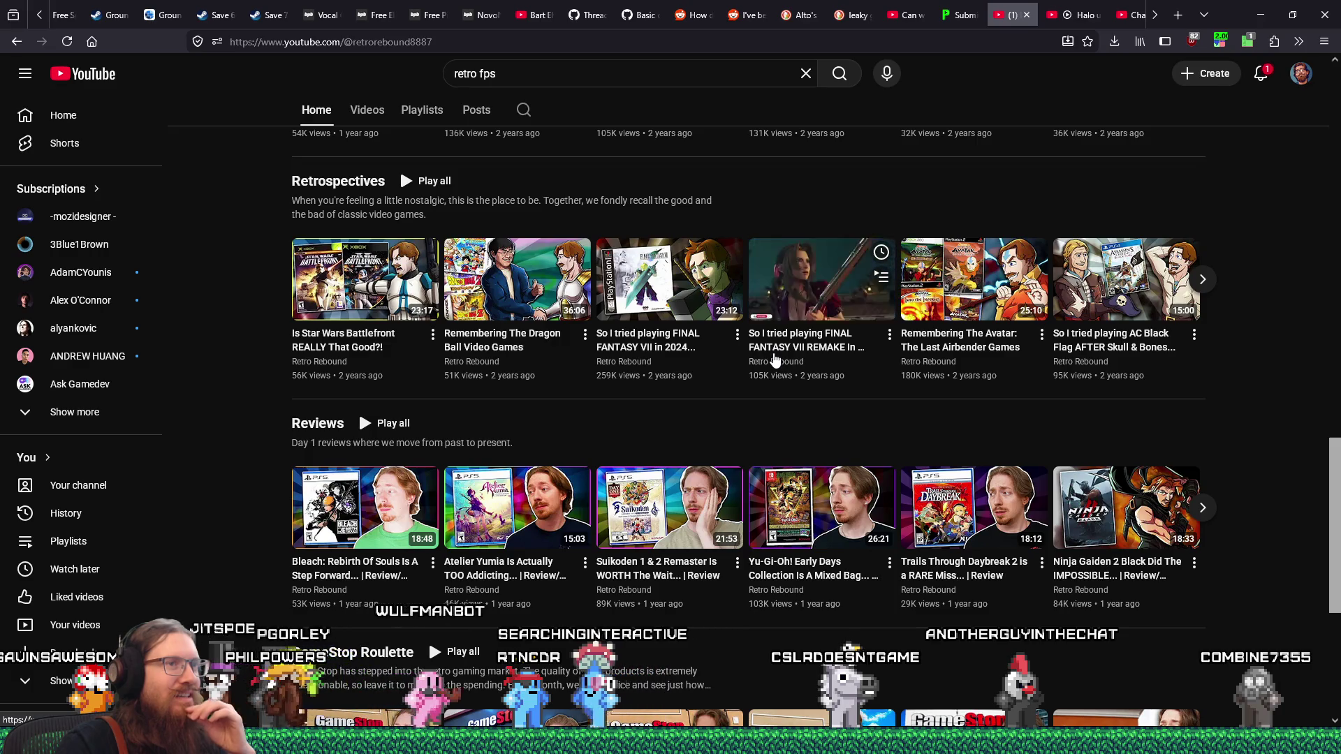
pyautogui.scroll(-5, 774, 360)
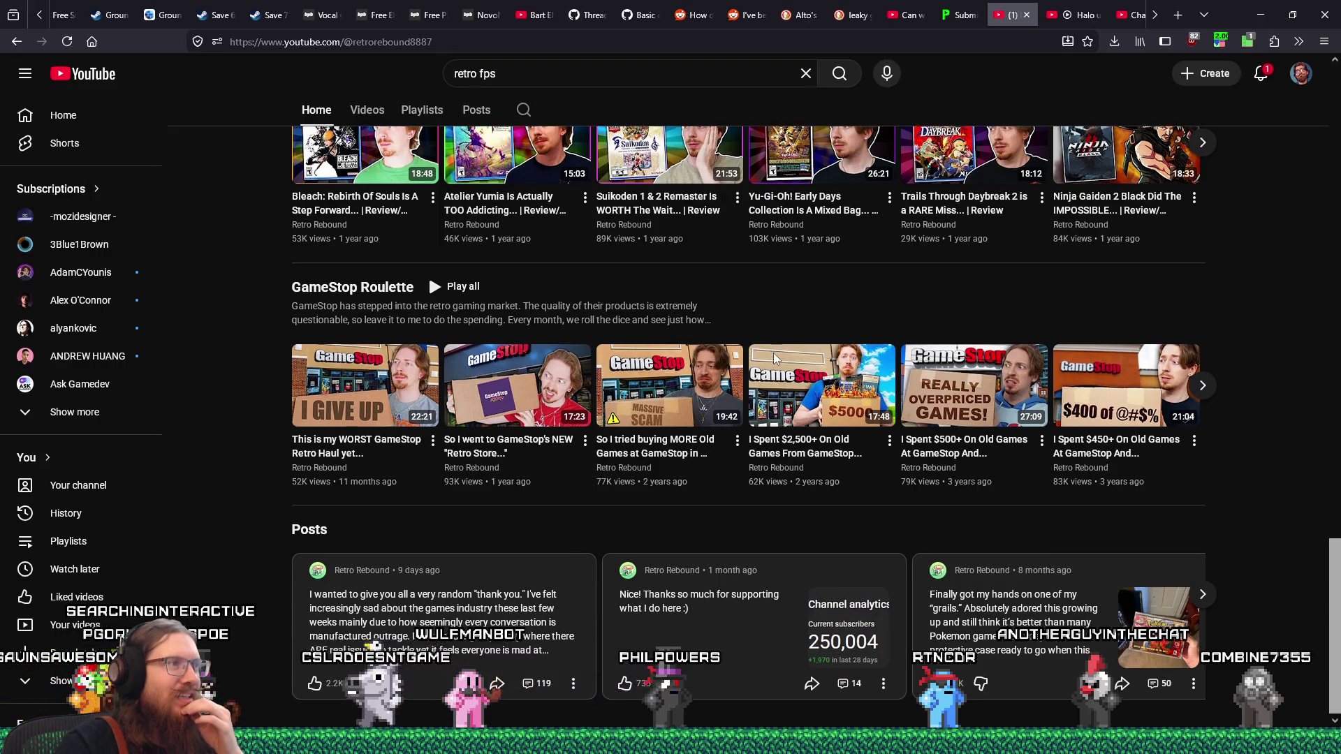
pyautogui.scroll(5, 774, 359)
pyautogui.scroll(4, 774, 360)
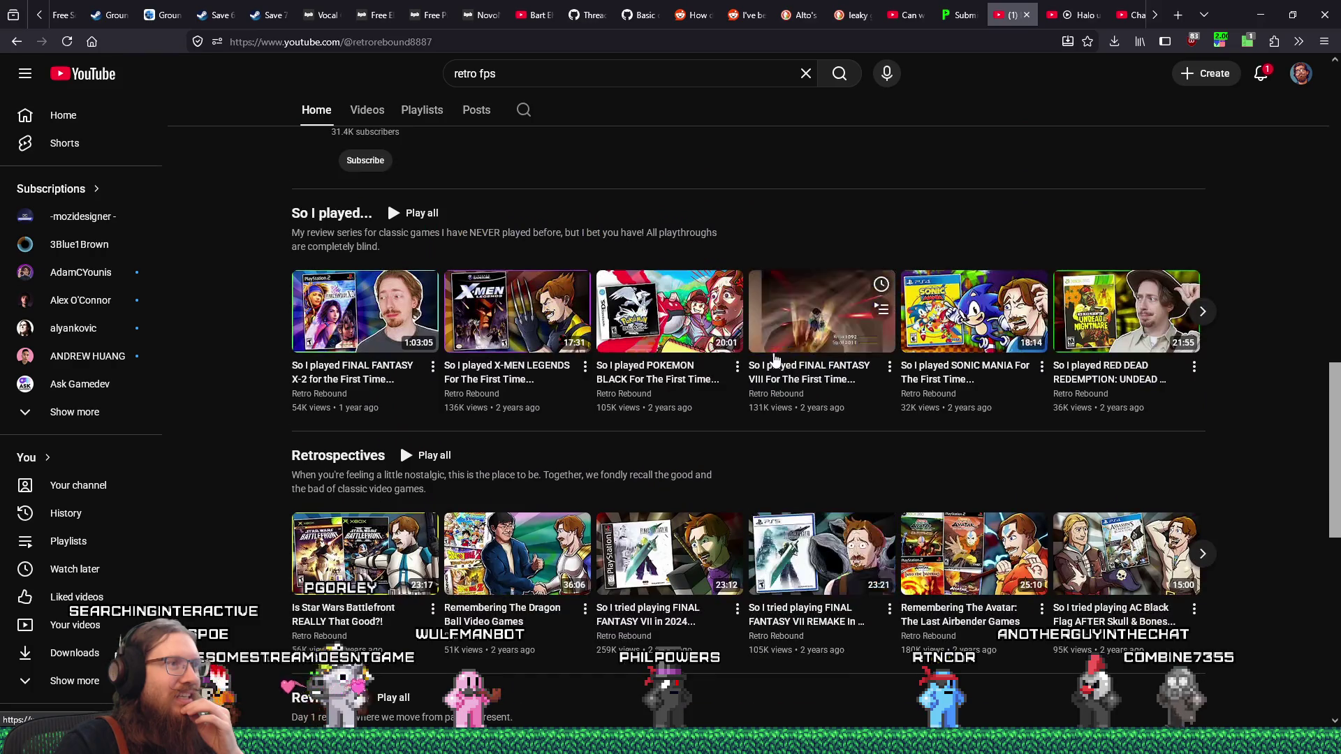
pyautogui.scroll(4, 774, 360)
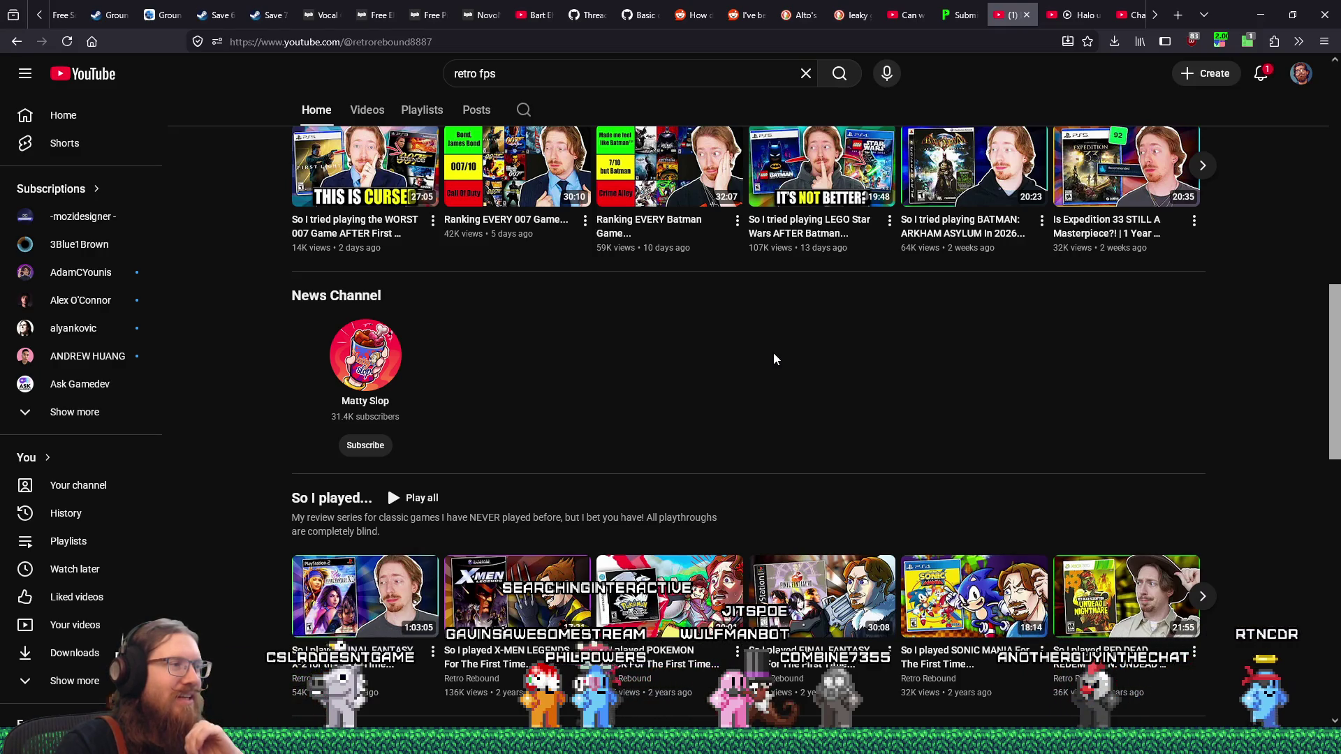
pyautogui.scroll(1, 592, 314)
pyautogui.scroll(2, 592, 314)
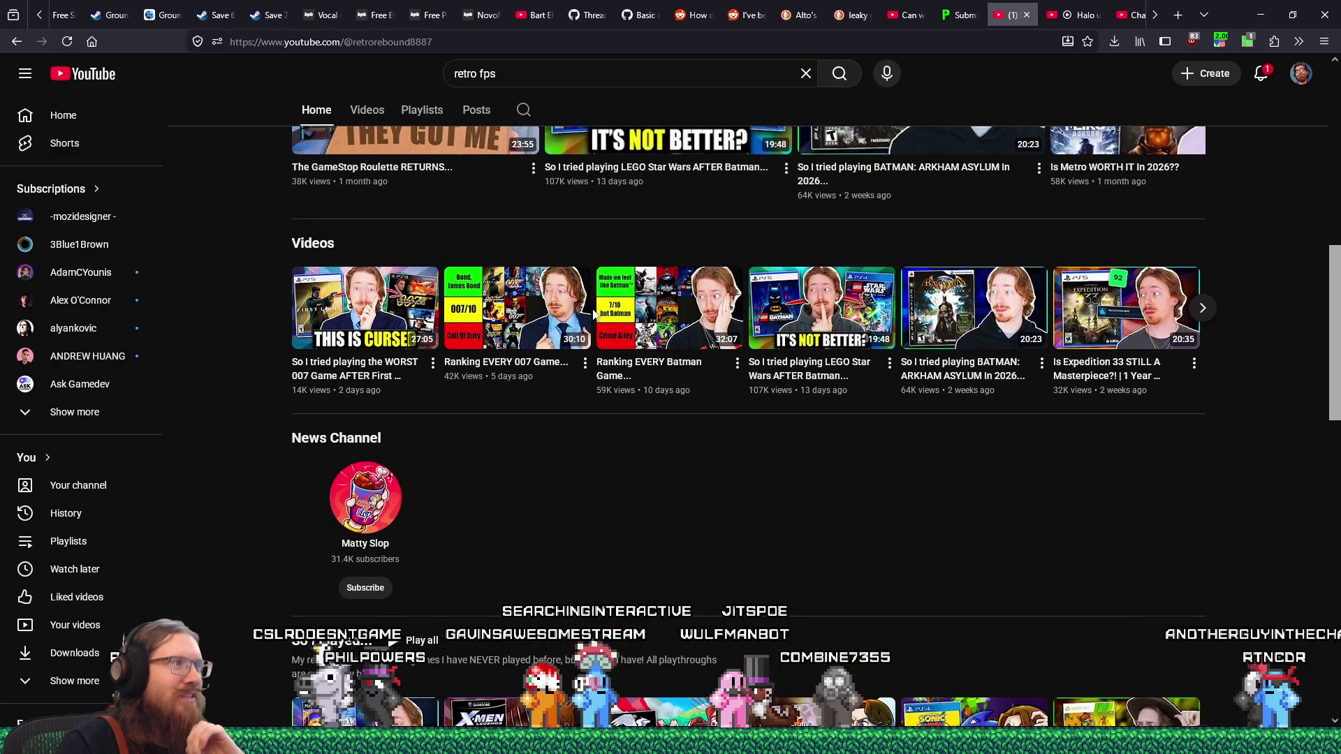
# Browse Retro Rebound's full video list, then go back to the channel home page.
pyautogui.click(313, 314)
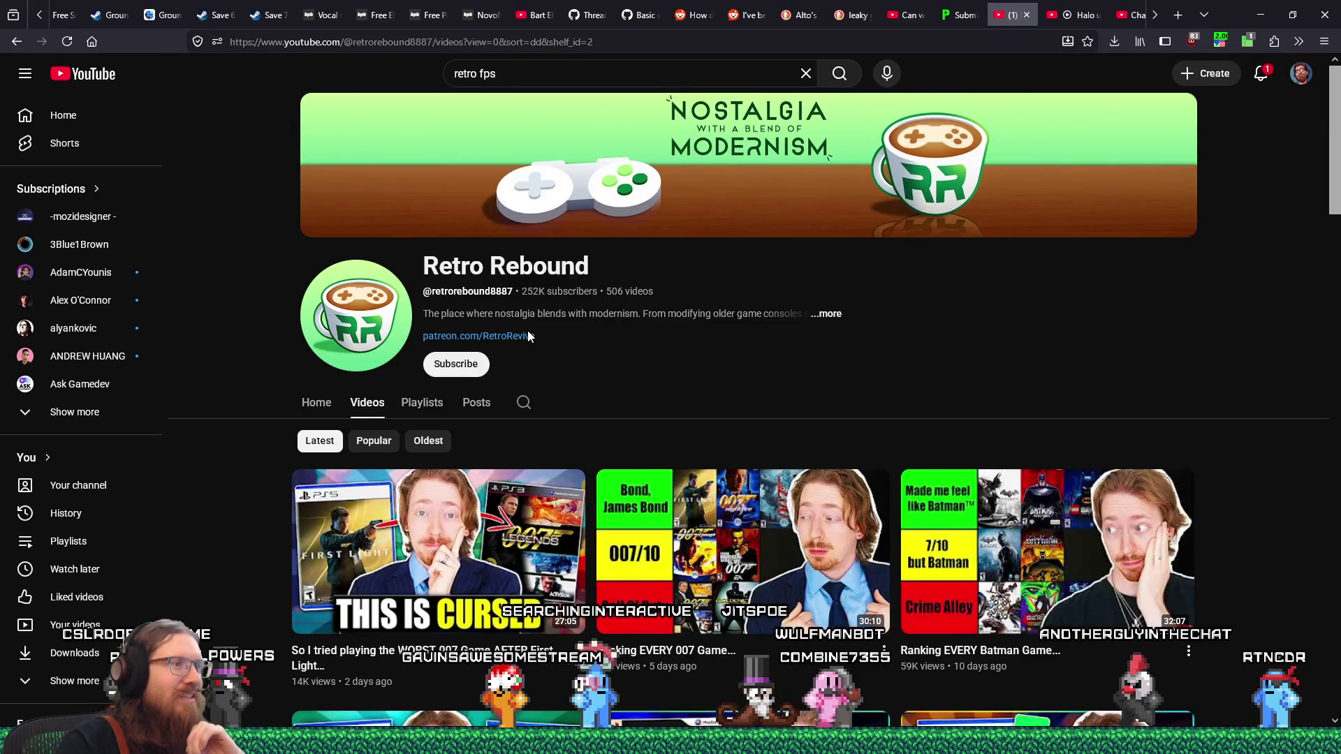
pyautogui.scroll(-5, 529, 338)
pyautogui.scroll(-6, 529, 338)
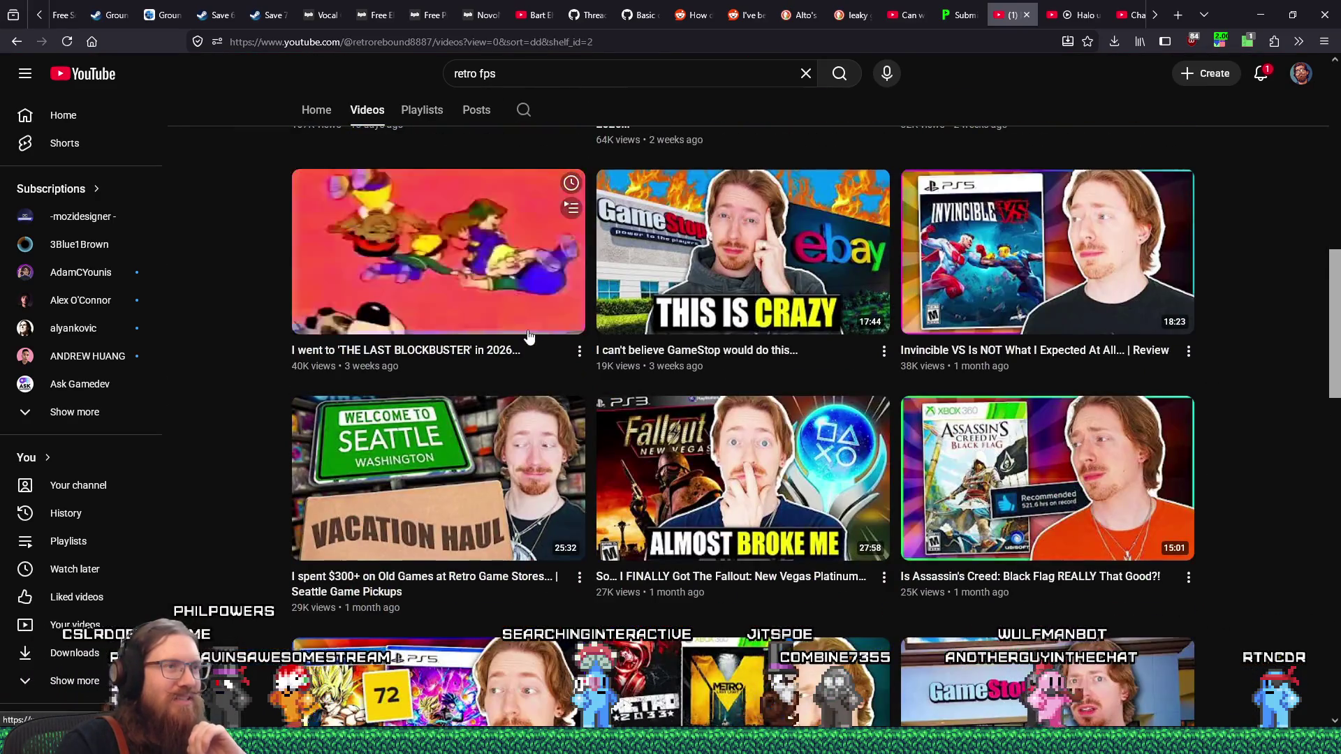
pyautogui.scroll(-4, 529, 338)
pyautogui.scroll(-3, 529, 338)
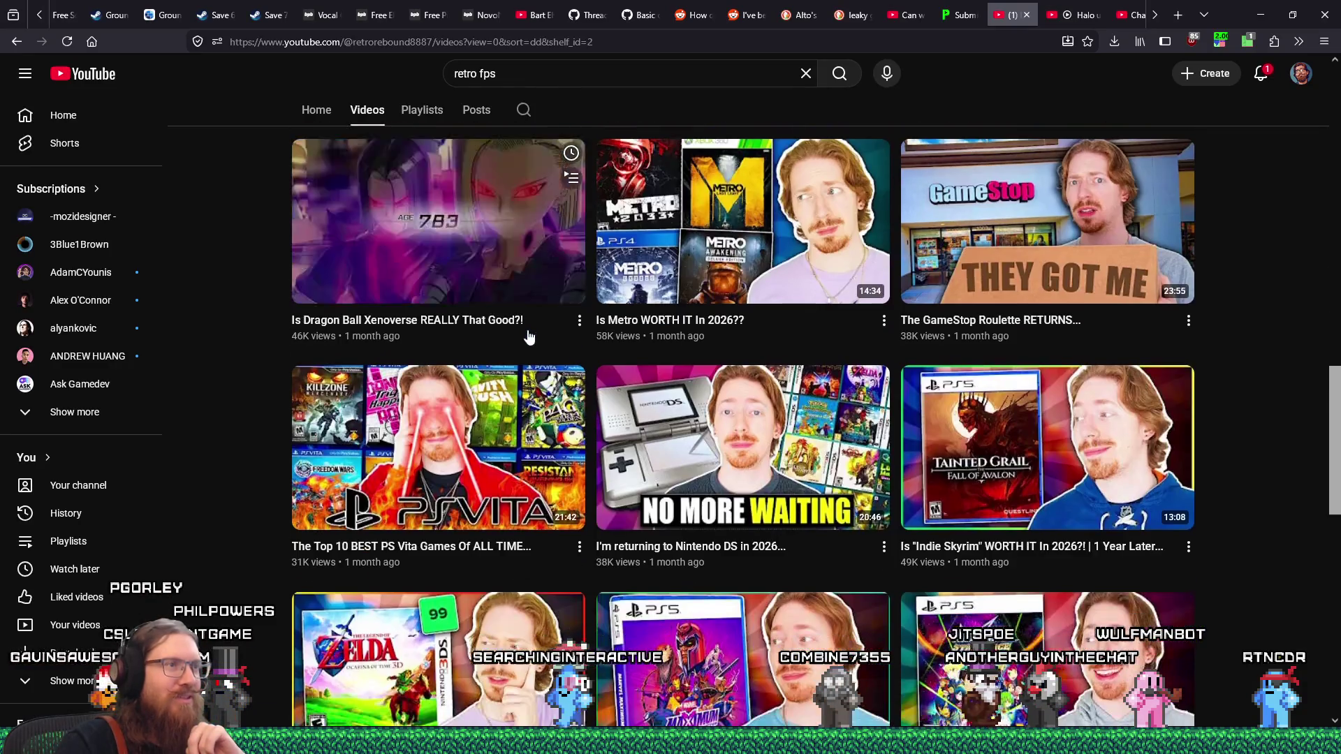
pyautogui.scroll(-5, 529, 338)
pyautogui.scroll(-6, 529, 338)
pyautogui.scroll(-1, 528, 338)
pyautogui.scroll(1, 529, 335)
pyautogui.scroll(-5, 529, 333)
pyautogui.scroll(-20, 529, 332)
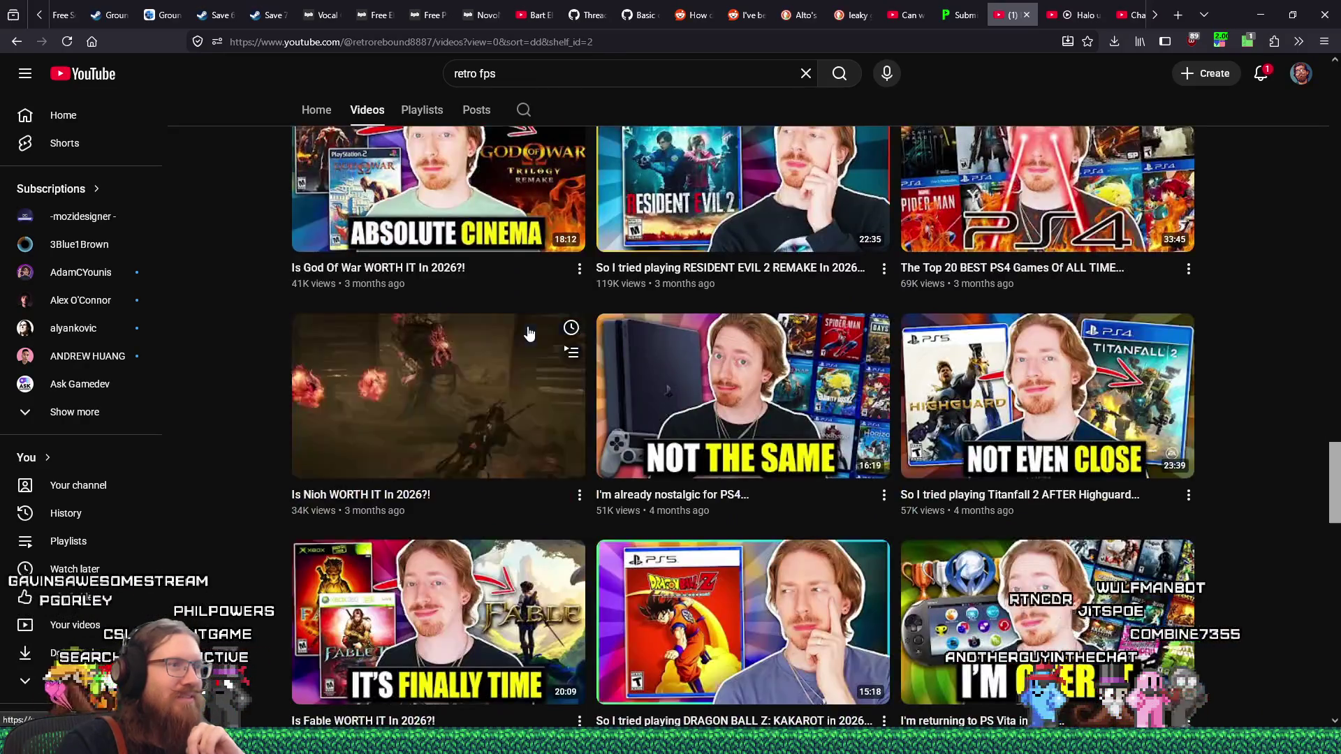
pyautogui.scroll(-3, 529, 334)
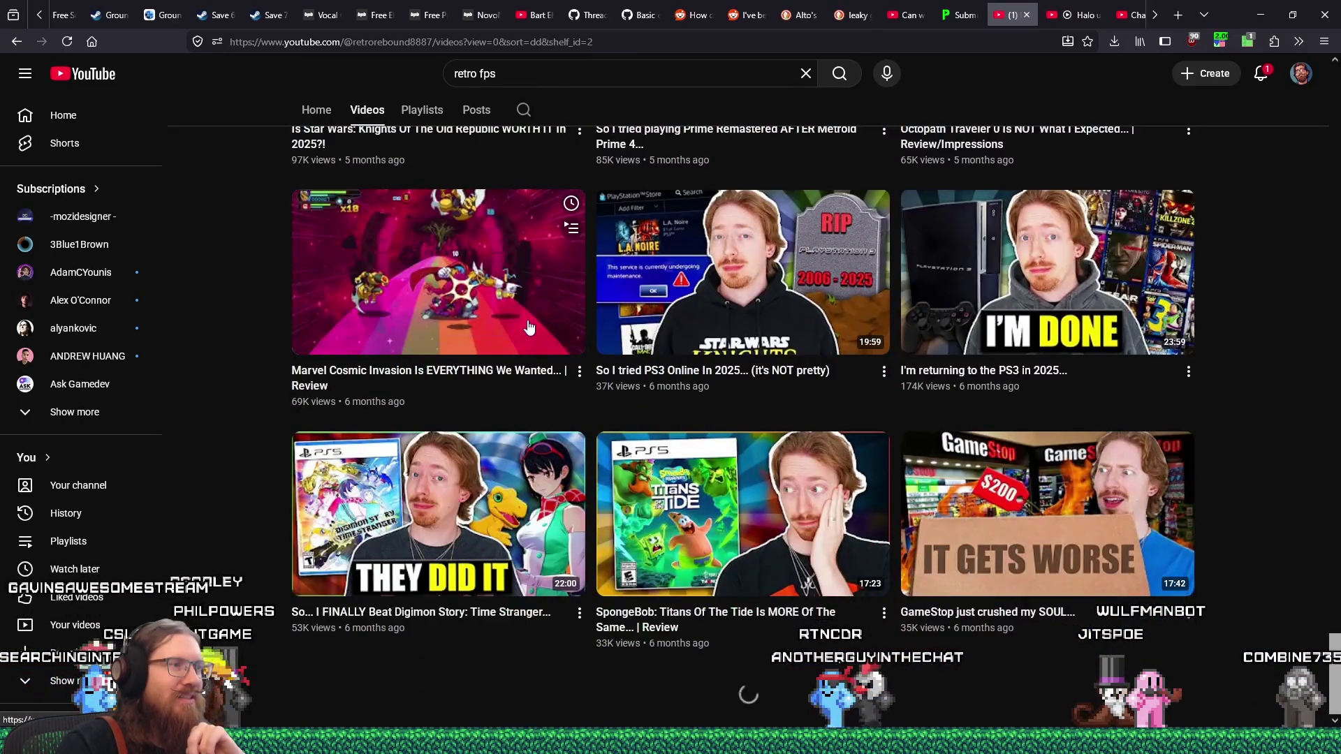
pyautogui.scroll(1, 529, 333)
pyautogui.click(19, 41)
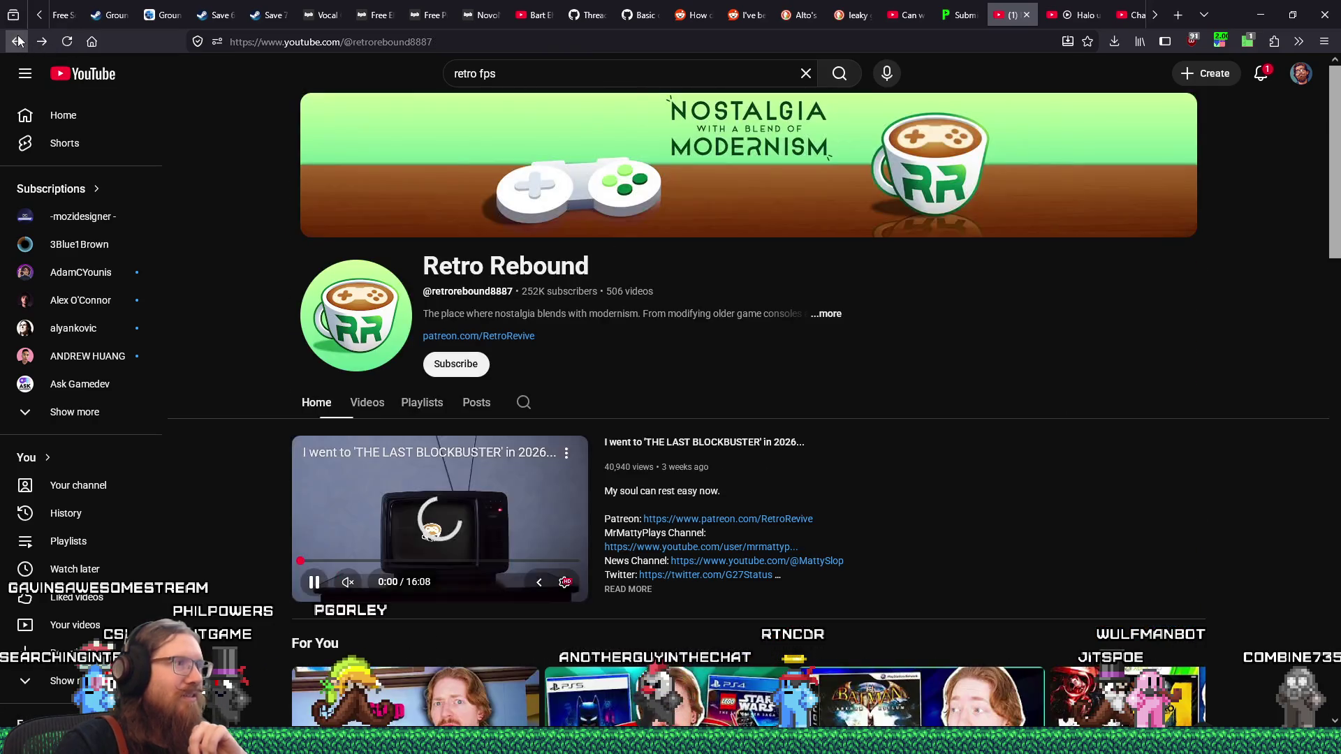
# Go back to the 'retro fps' search results and start scrolling down.
pyautogui.click(19, 42)
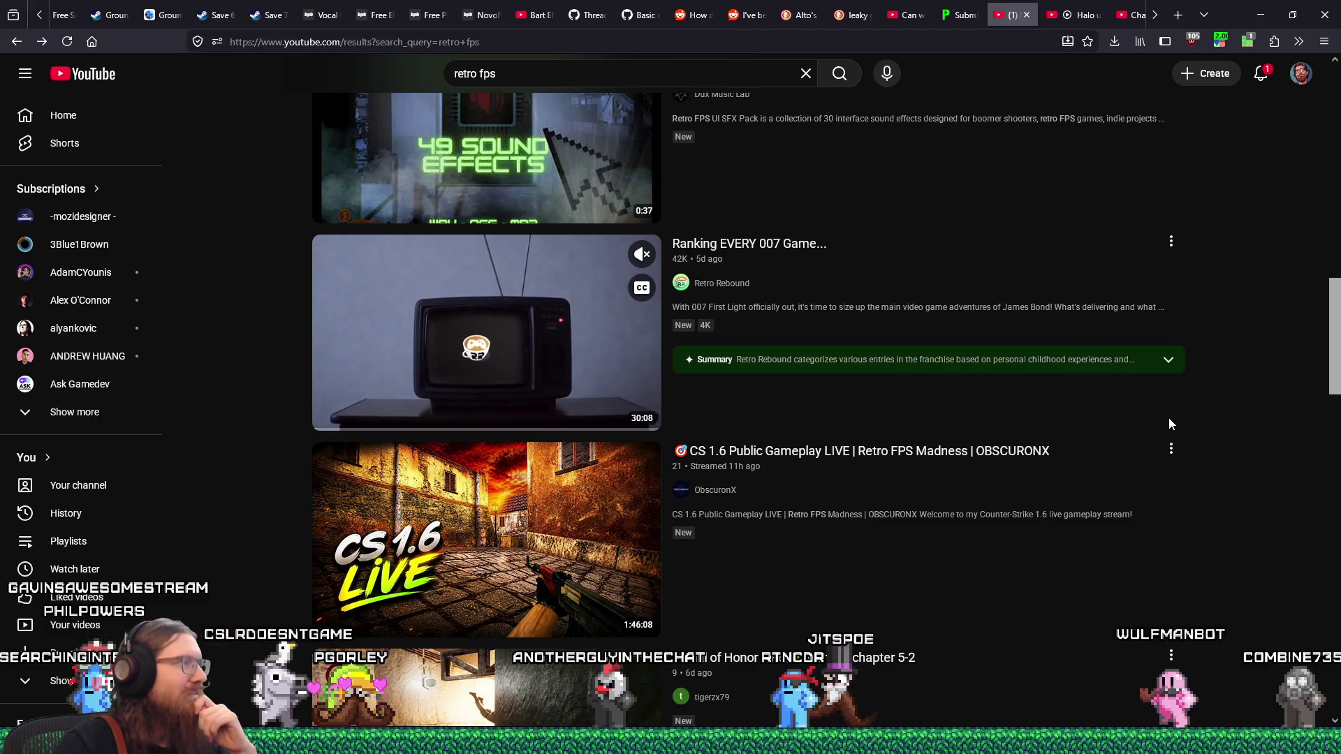
pyautogui.scroll(-3, 1169, 420)
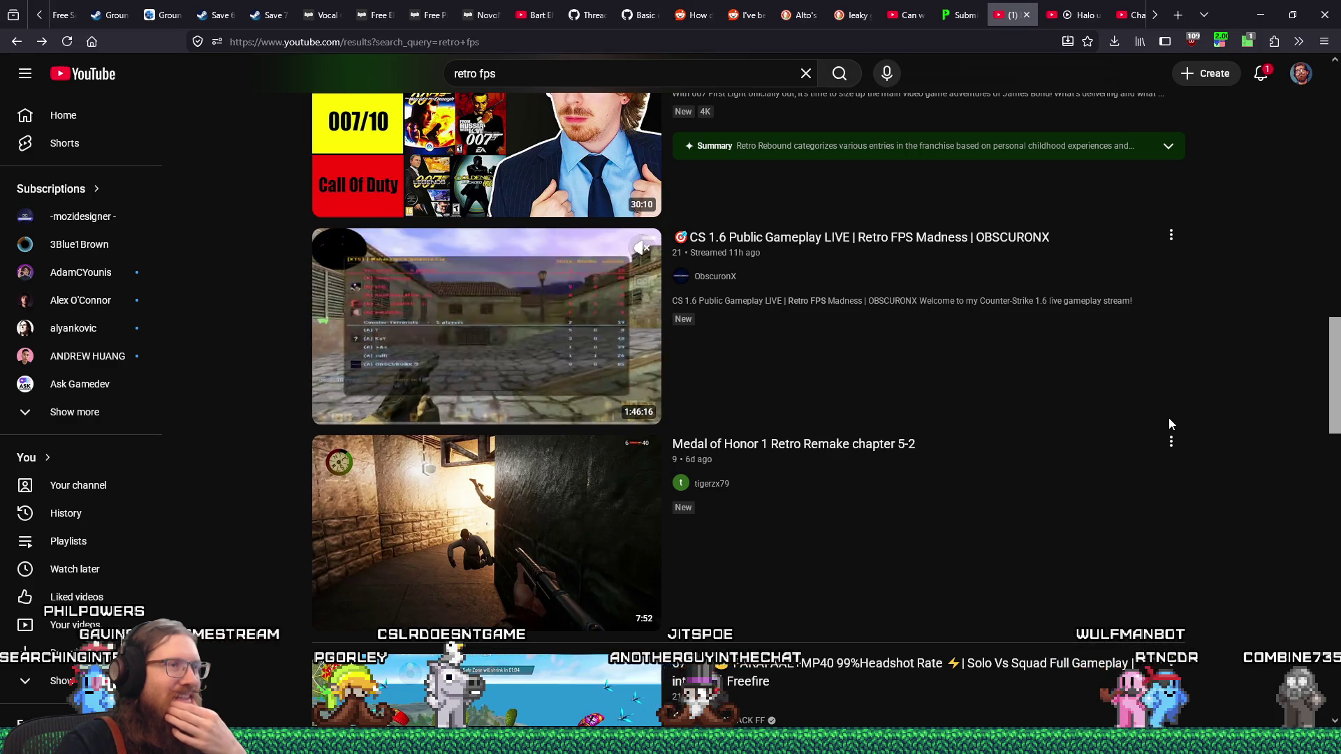
pyautogui.scroll(-1, 1170, 424)
pyautogui.scroll(-5, 1170, 425)
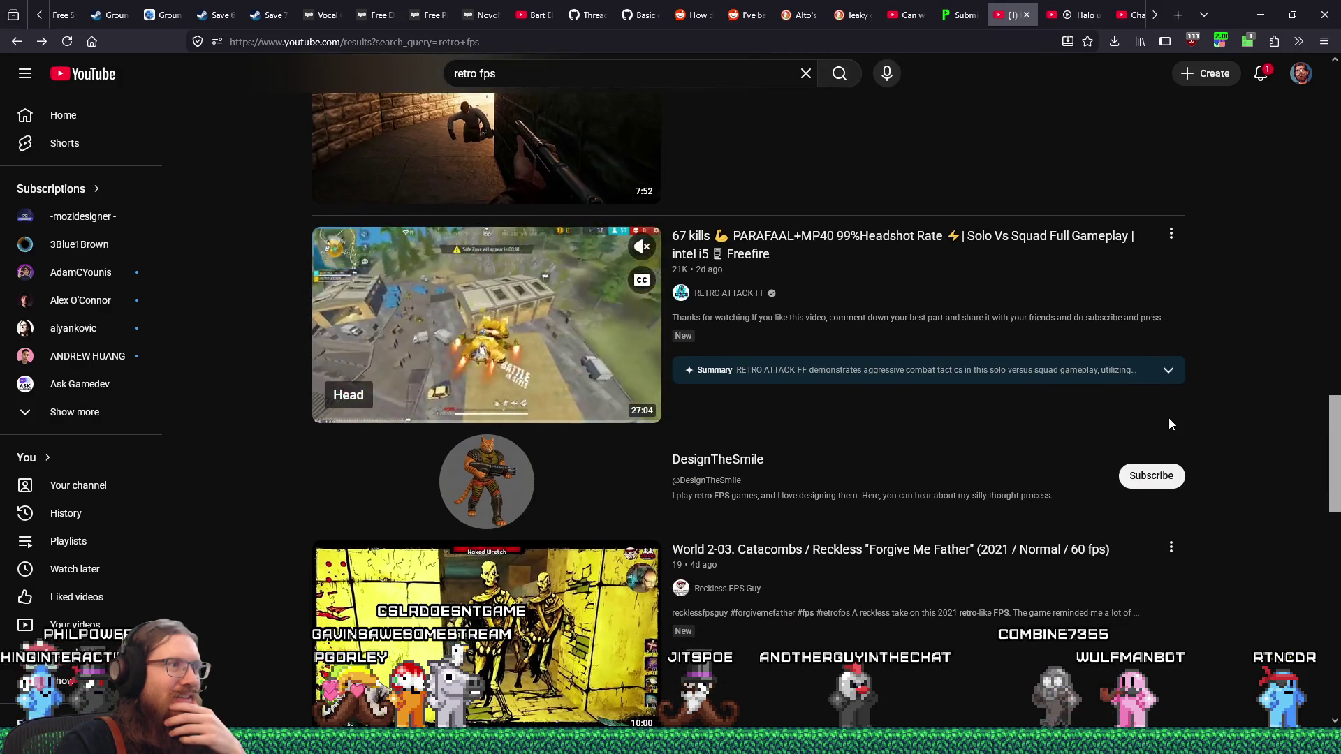
pyautogui.scroll(-3, 1170, 424)
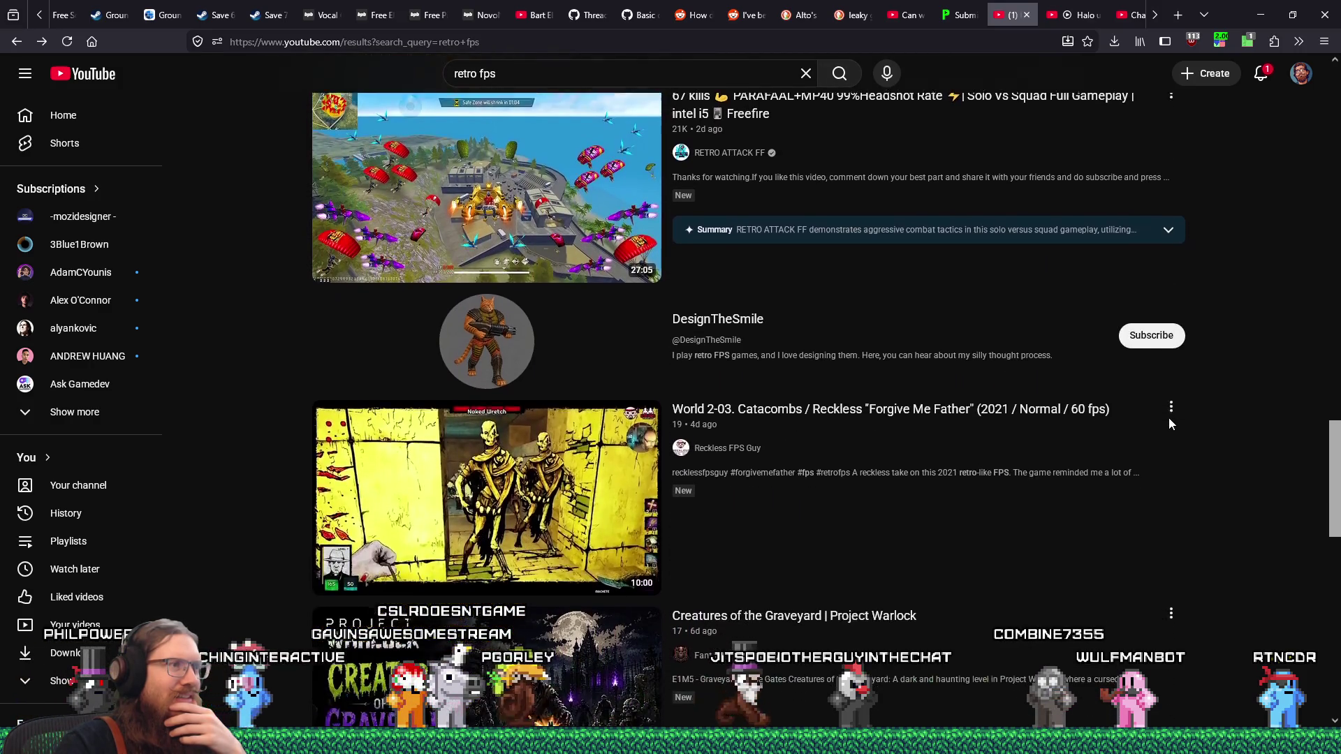
pyautogui.scroll(-5, 1170, 425)
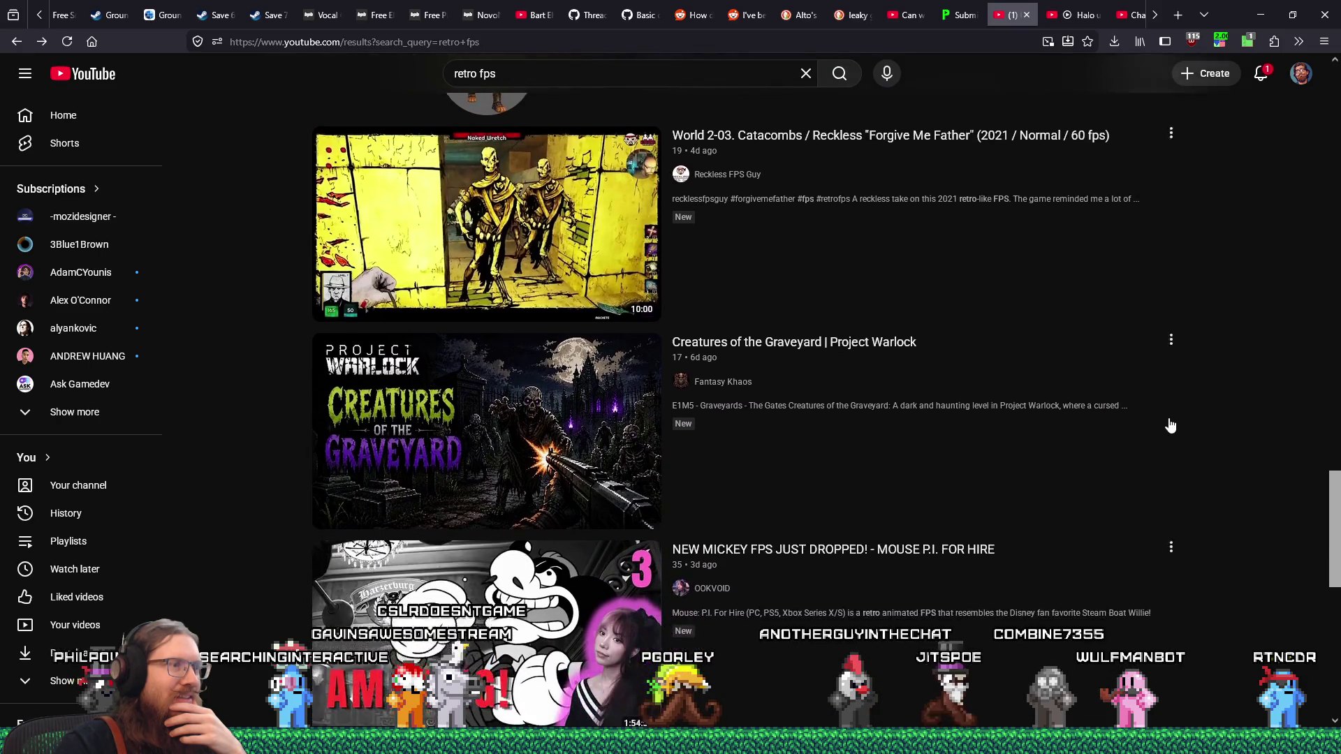
pyautogui.scroll(-2, 1171, 425)
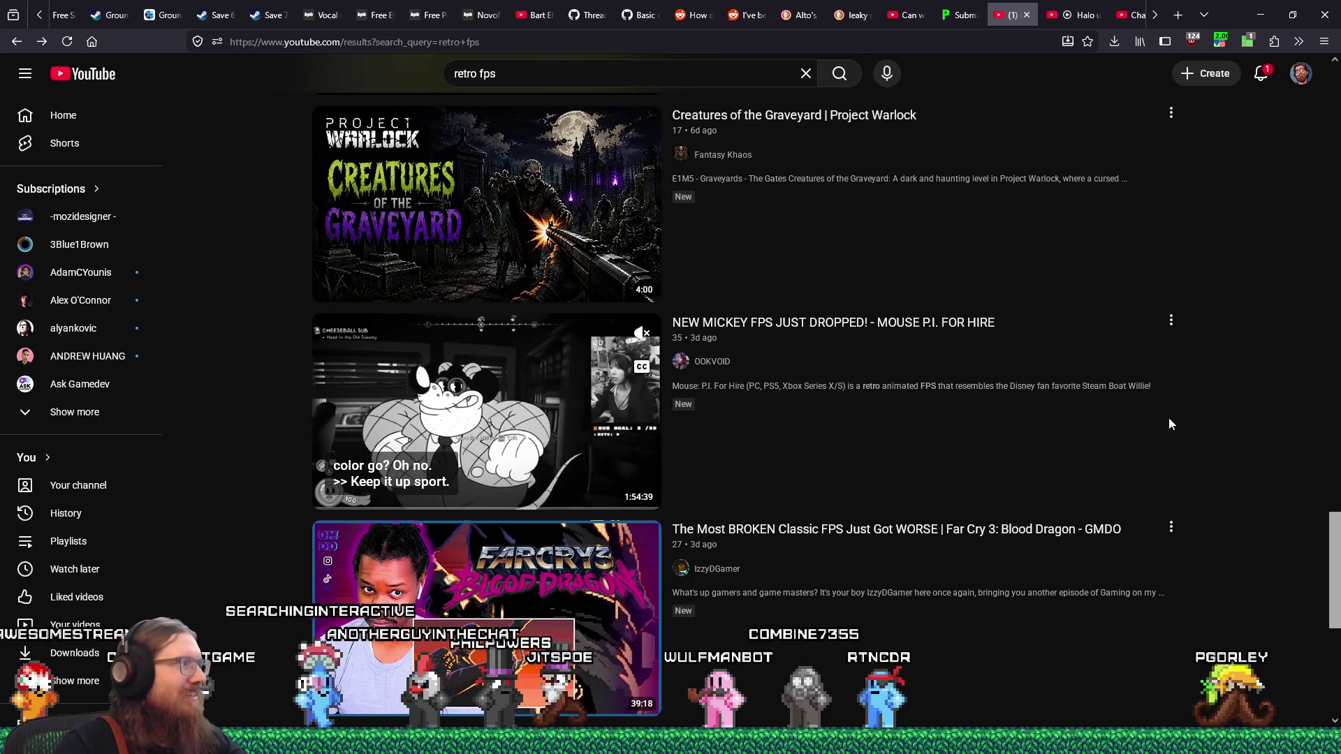
# Scroll further to the EXOD, Duke Nukem 3D Steam Workshop and Call of Duty 2 videos.
pyautogui.scroll(-1, 1169, 419)
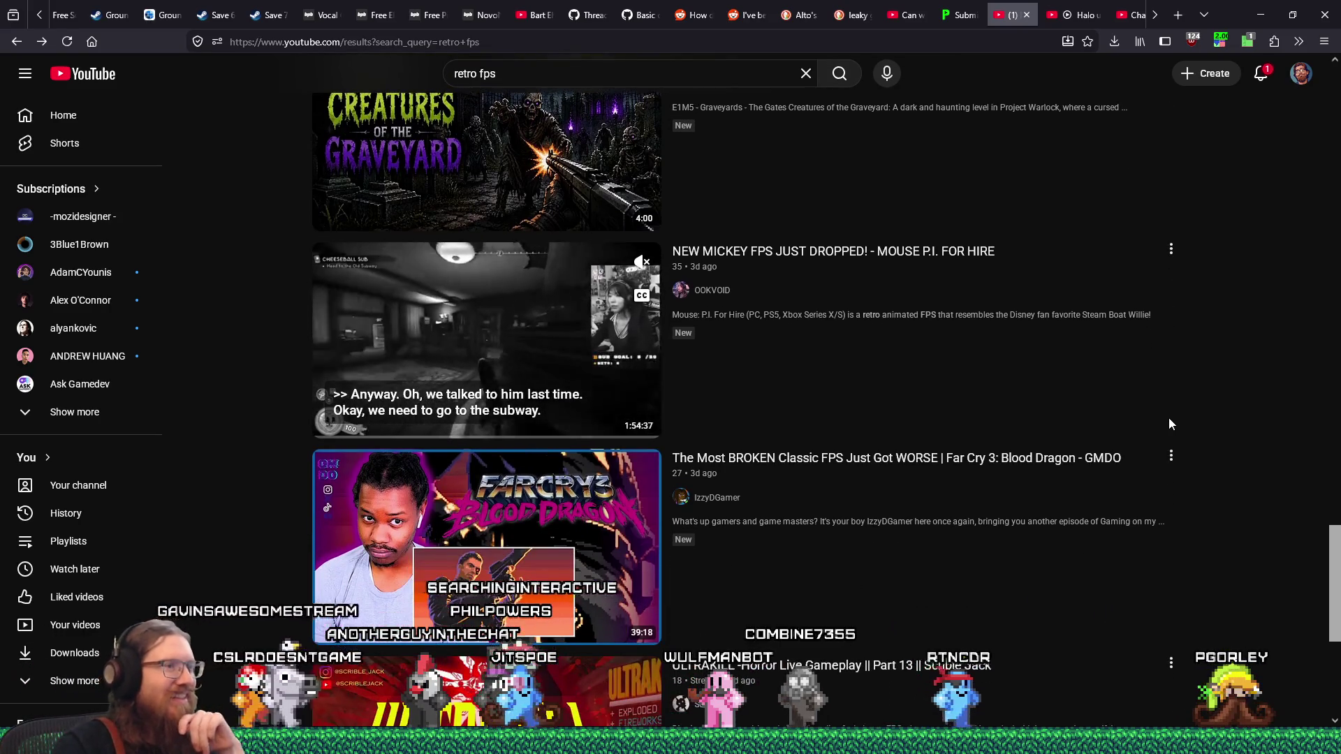
pyautogui.scroll(-5, 1169, 424)
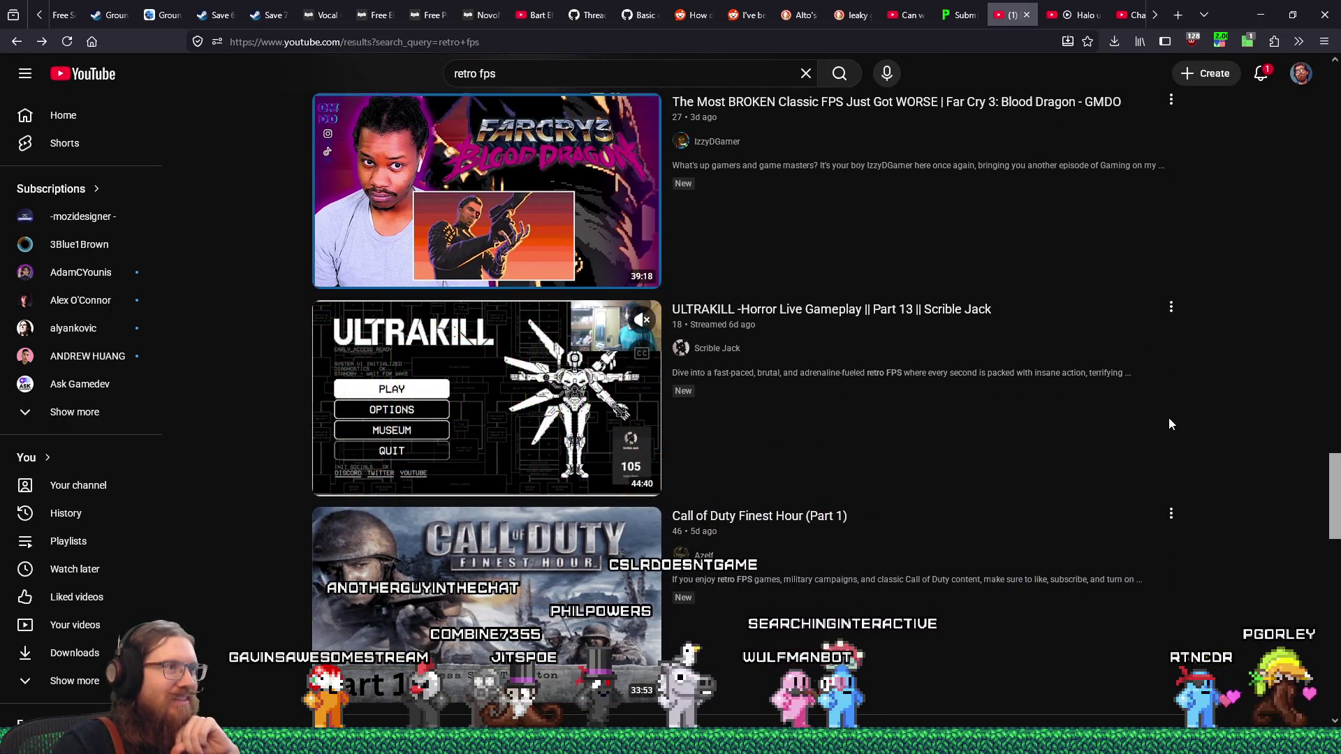
pyautogui.scroll(-6, 1170, 424)
pyautogui.scroll(-8, 1171, 424)
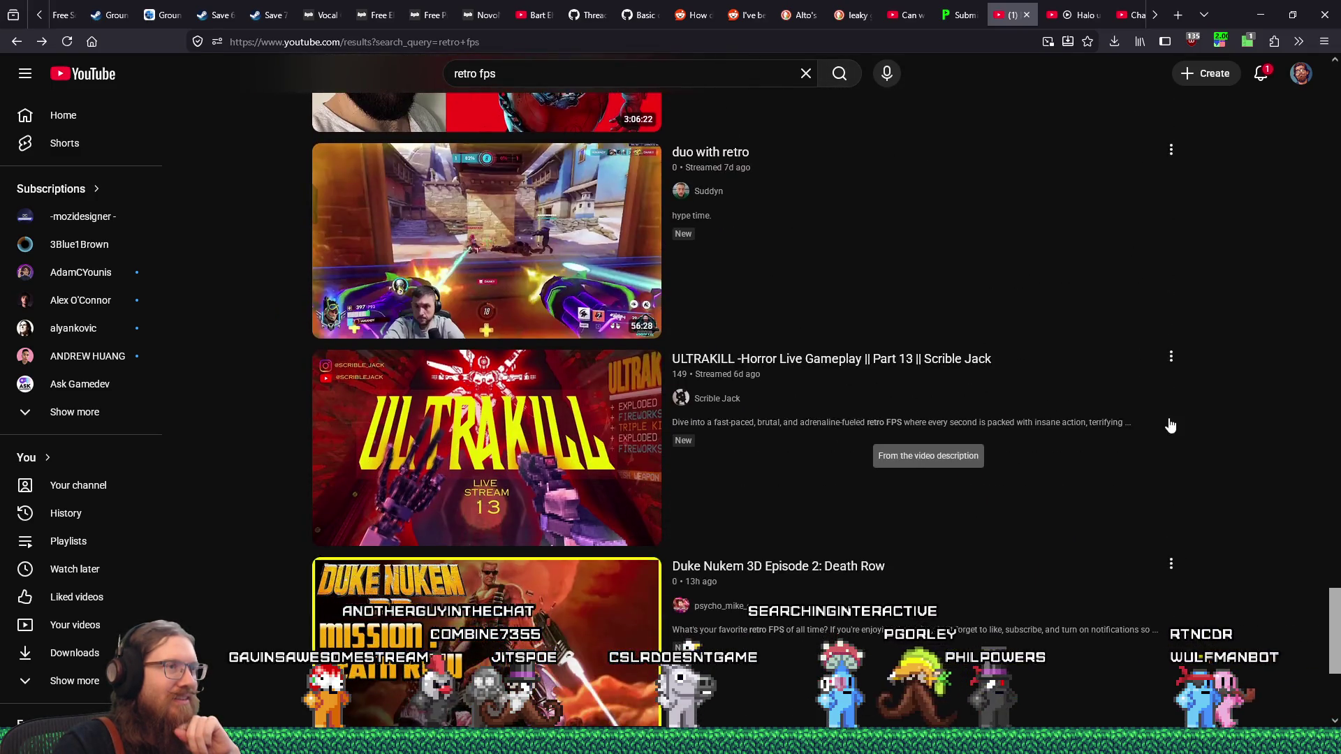
pyautogui.scroll(-1, 1171, 425)
pyautogui.scroll(2, 1171, 424)
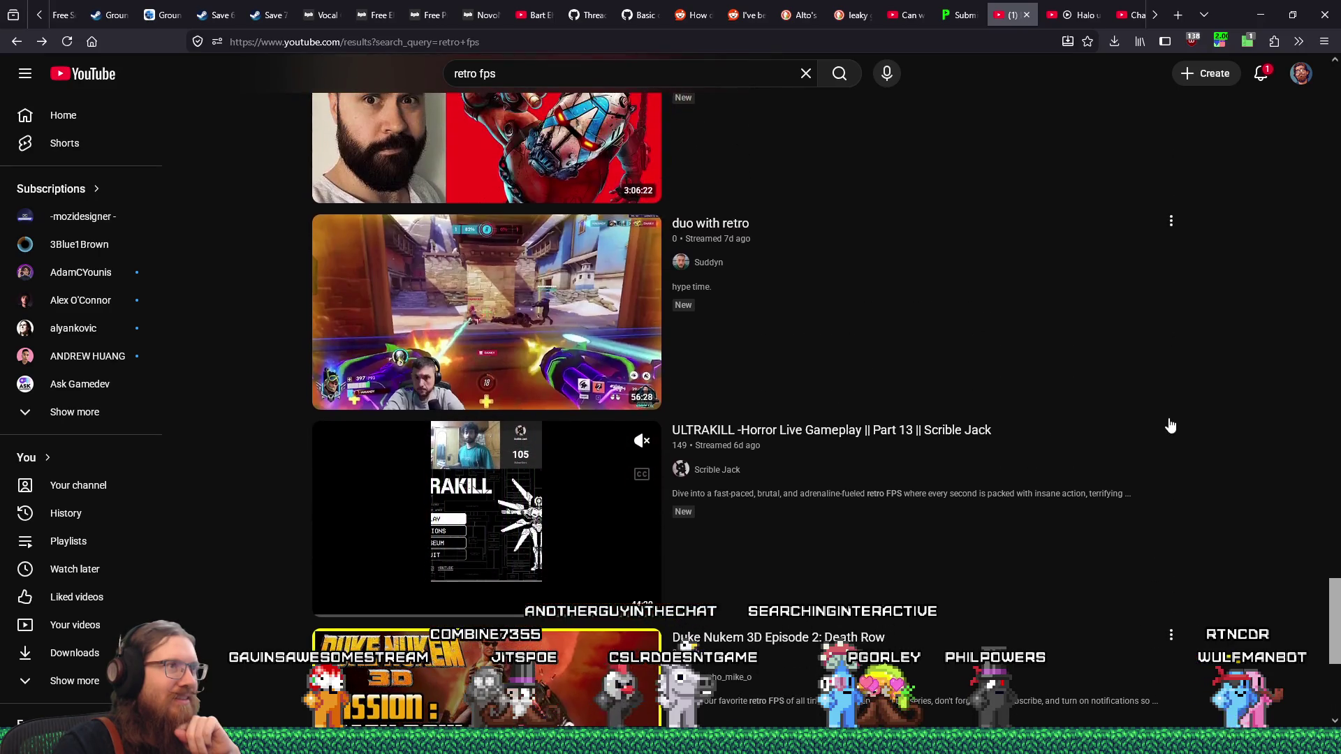
pyautogui.scroll(-4, 1171, 425)
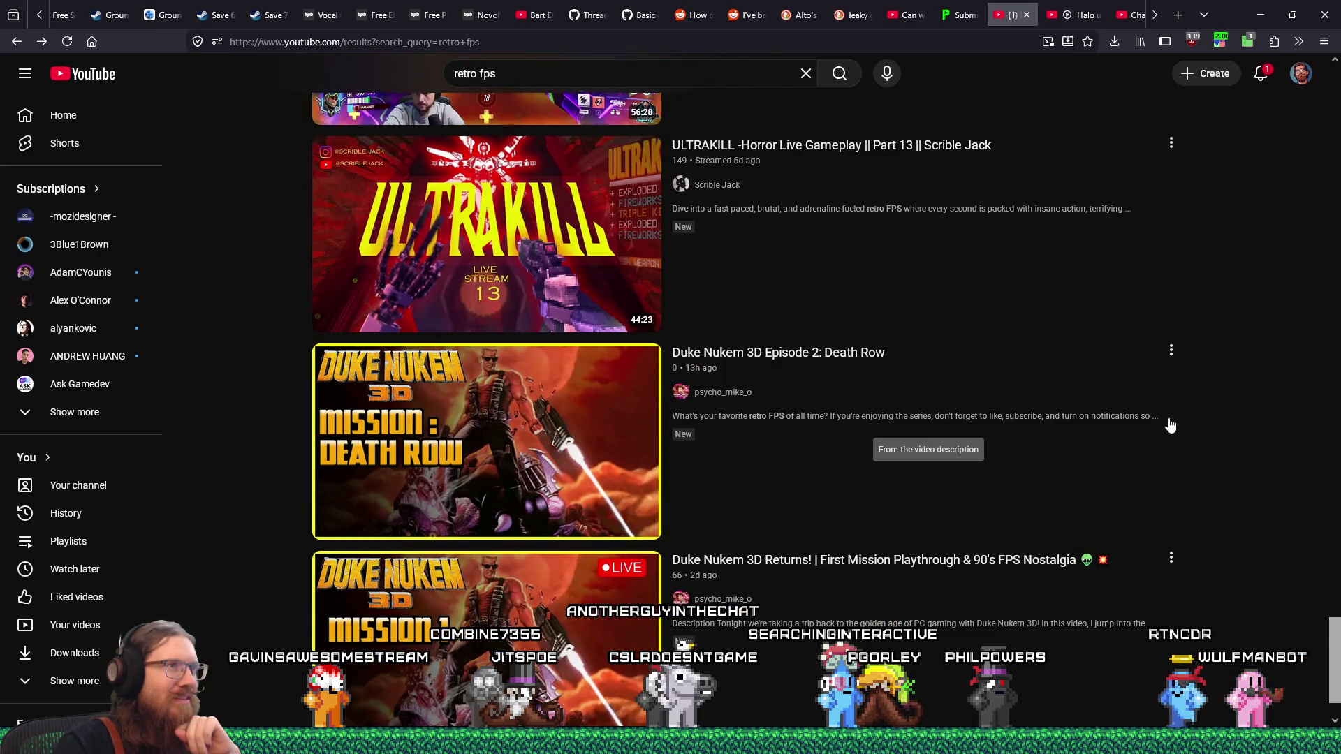
pyautogui.scroll(-3, 1170, 425)
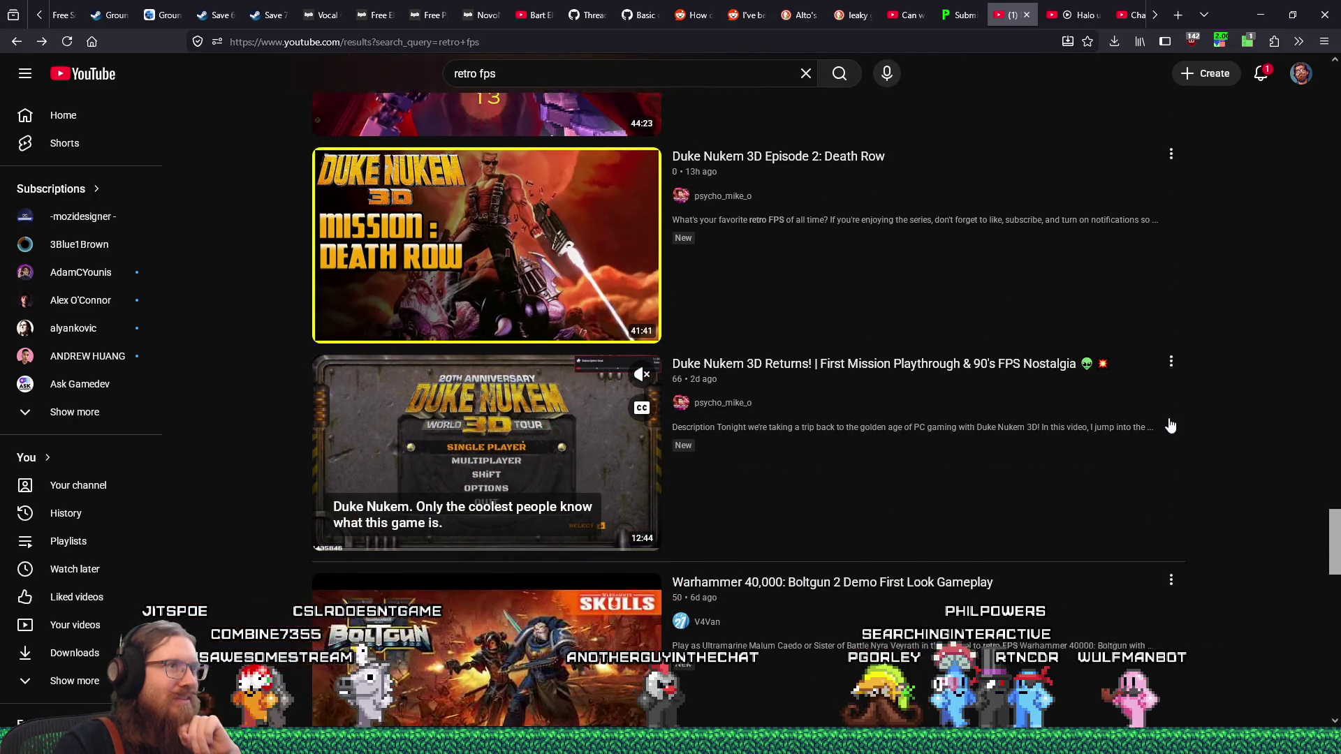
pyautogui.scroll(-2, 1171, 424)
pyautogui.scroll(-9, 1171, 424)
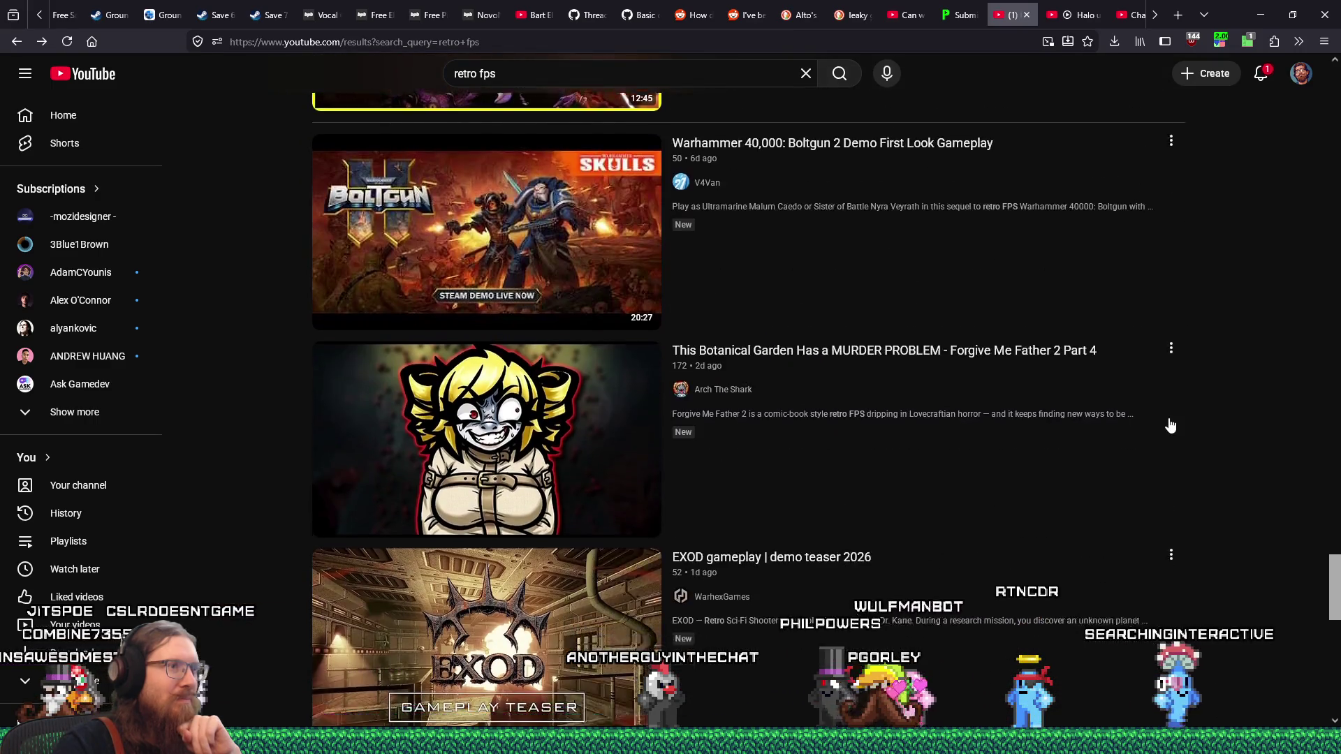
pyautogui.moveTo(1170, 425)
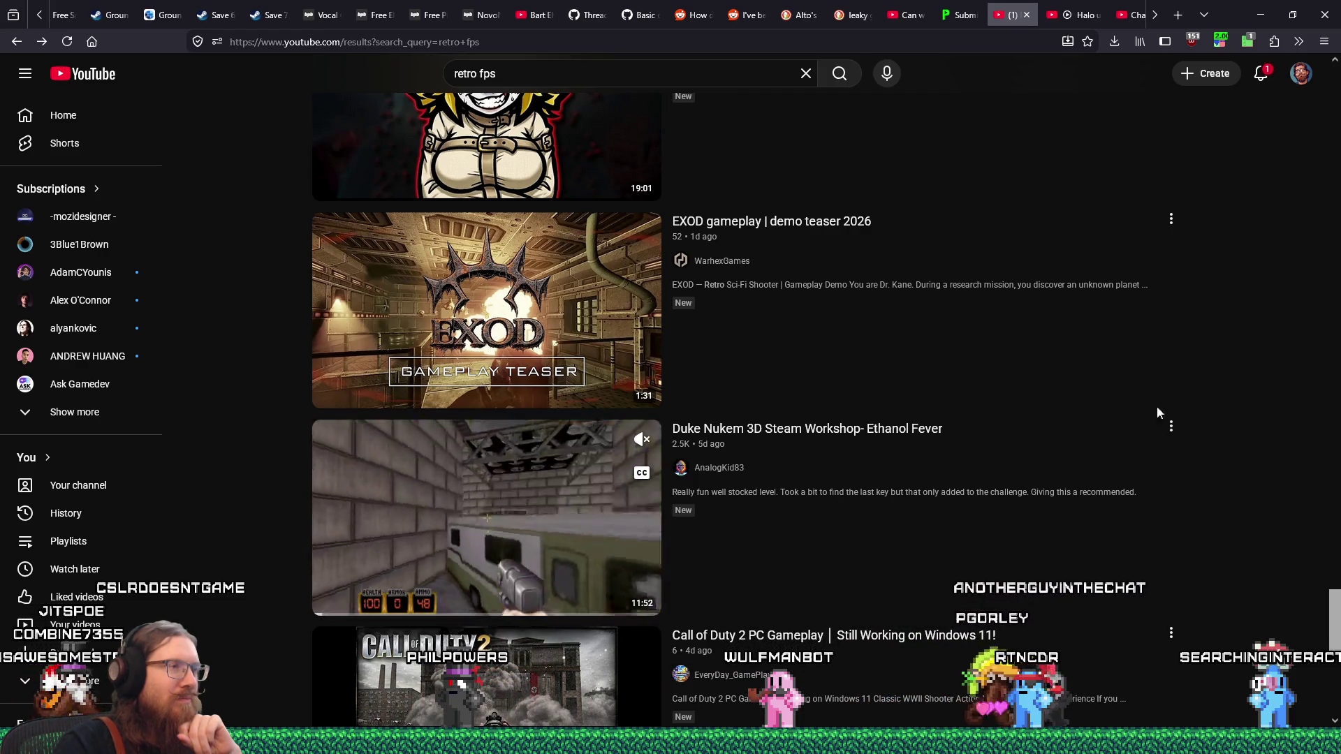
# Open the EXOD gameplay teaser in a new tab, play it, and briefly check the Jump Cutter popup.
pyautogui.middleClick(563, 260)
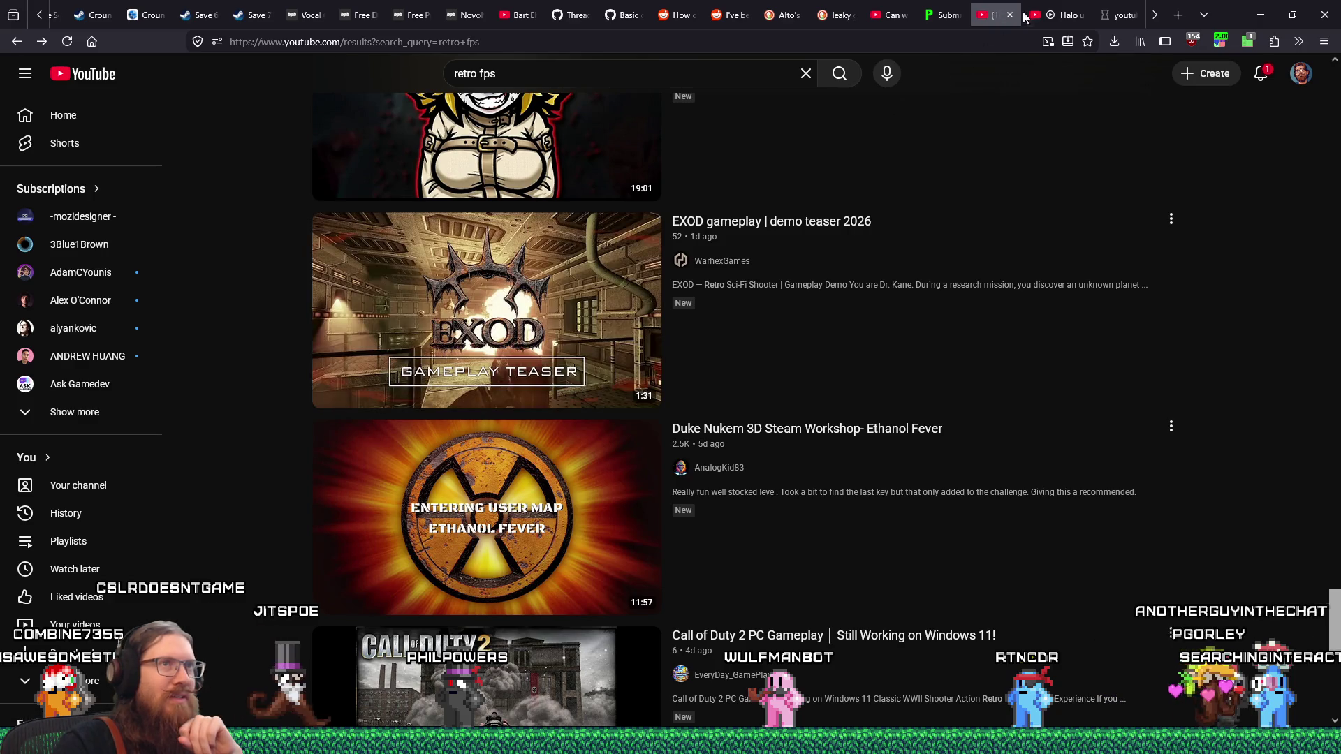
pyautogui.click(1068, 15)
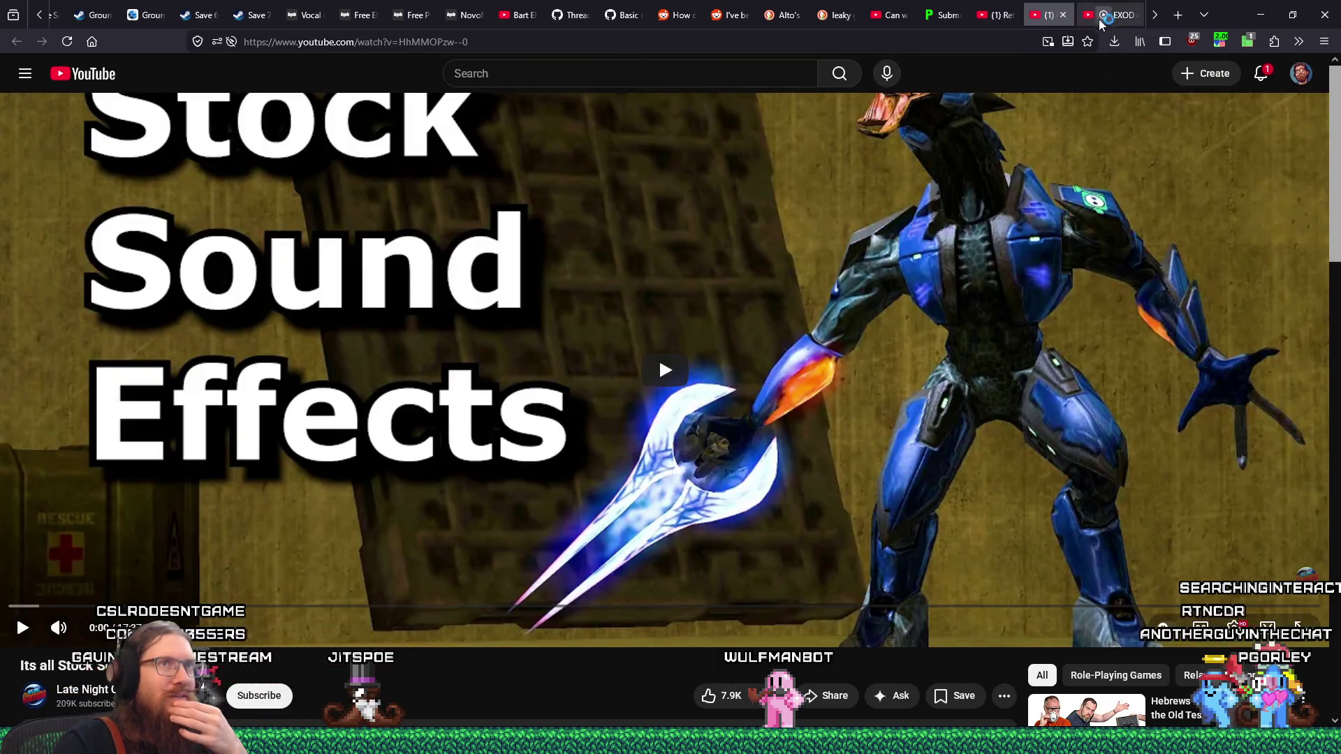
pyautogui.click(1100, 20)
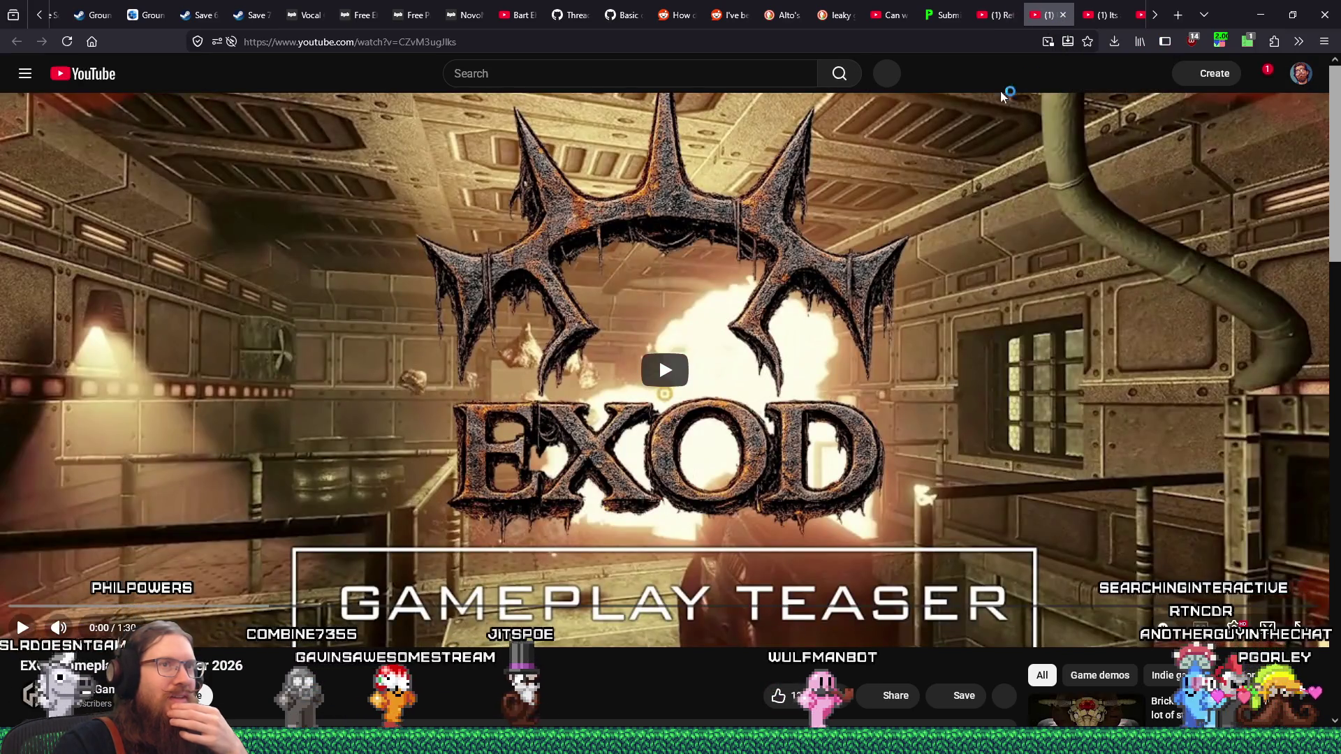
pyautogui.click(667, 370)
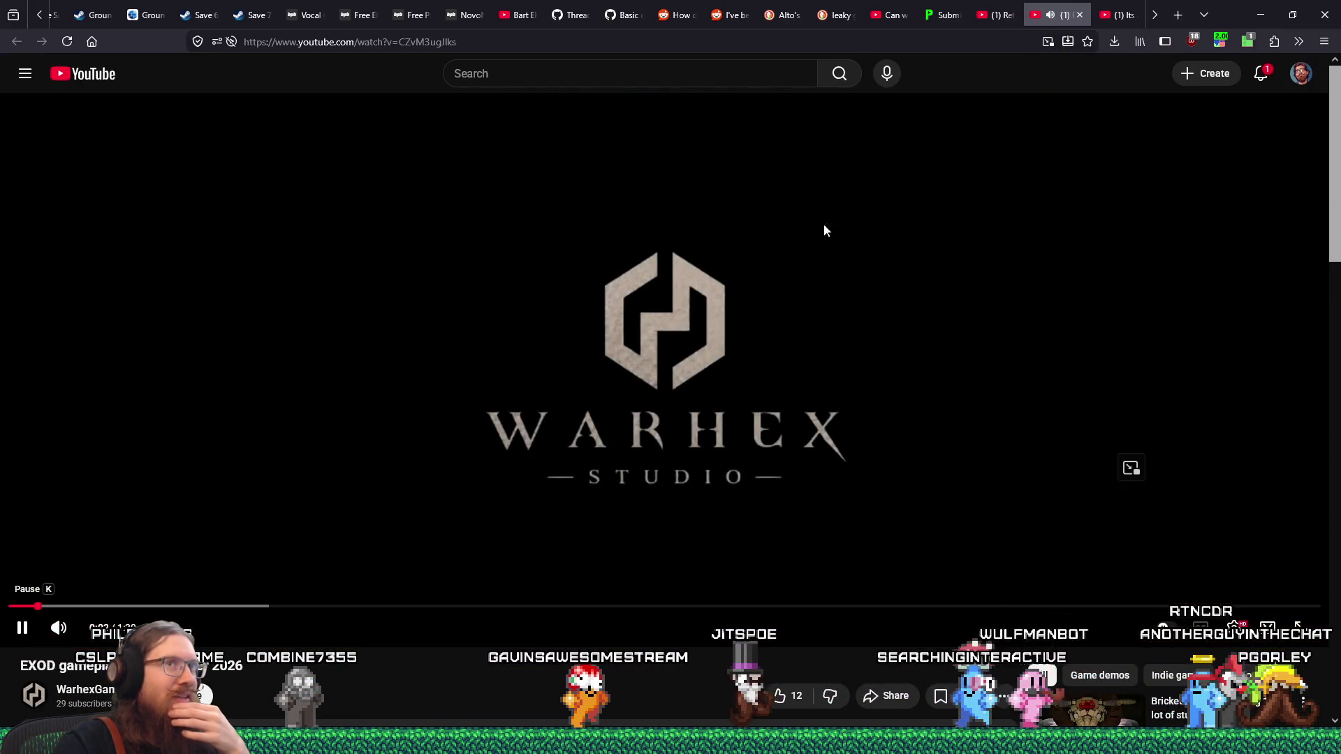
pyautogui.click(1220, 41)
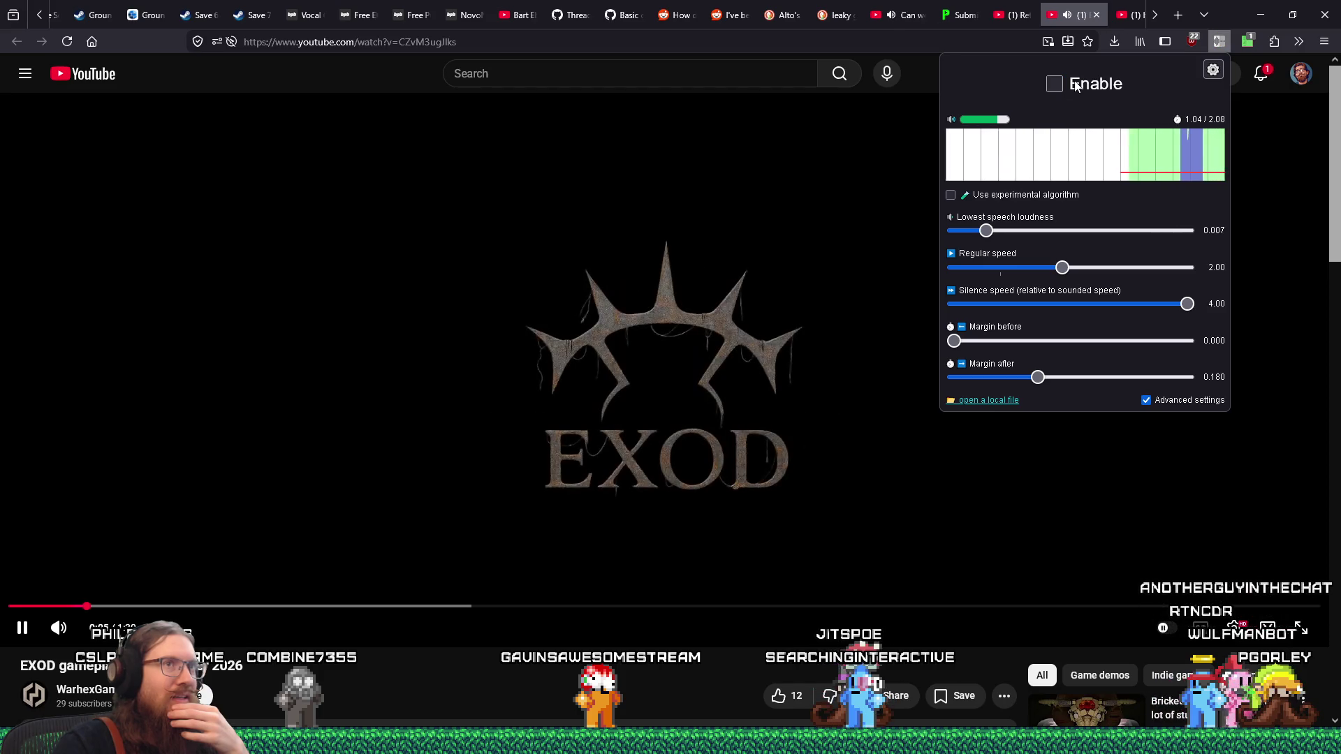
pyautogui.click(431, 694)
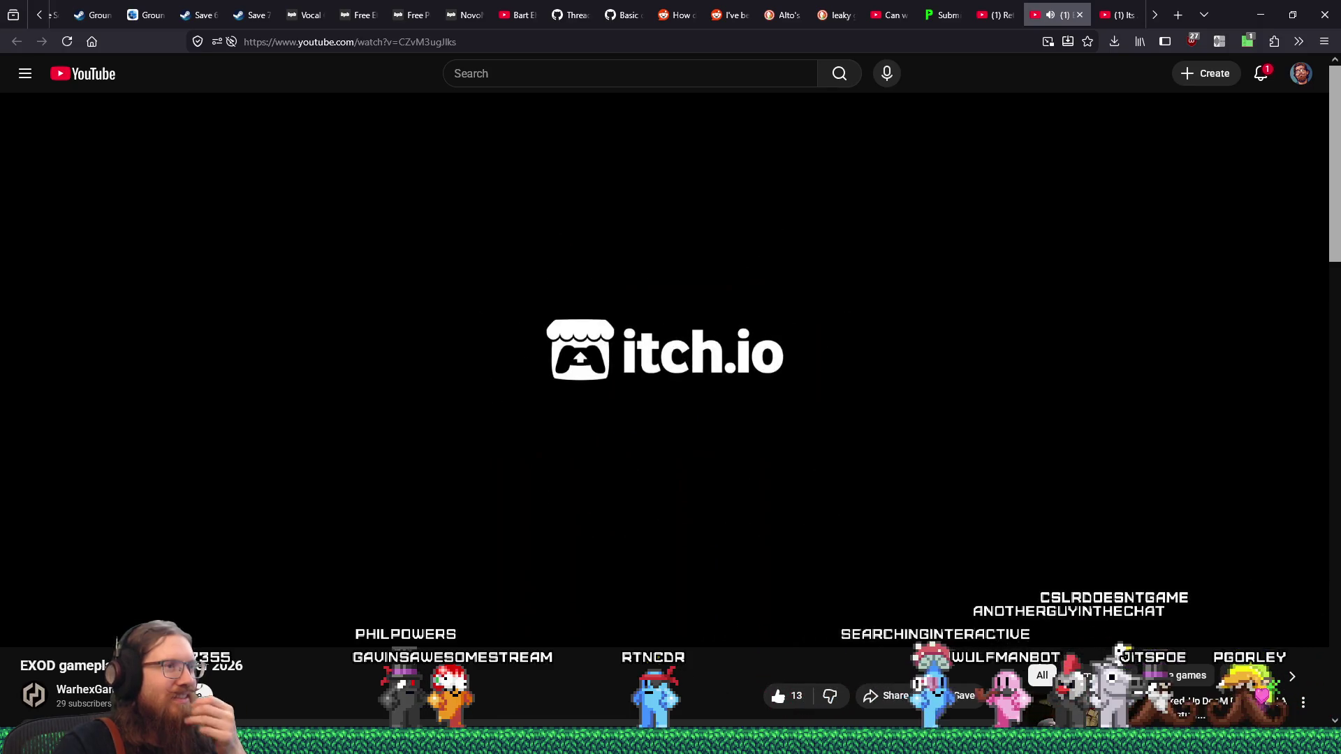
# Expand the EXOD video's full description and scroll down toward the comments.
pyautogui.scroll(-3, 777, 700)
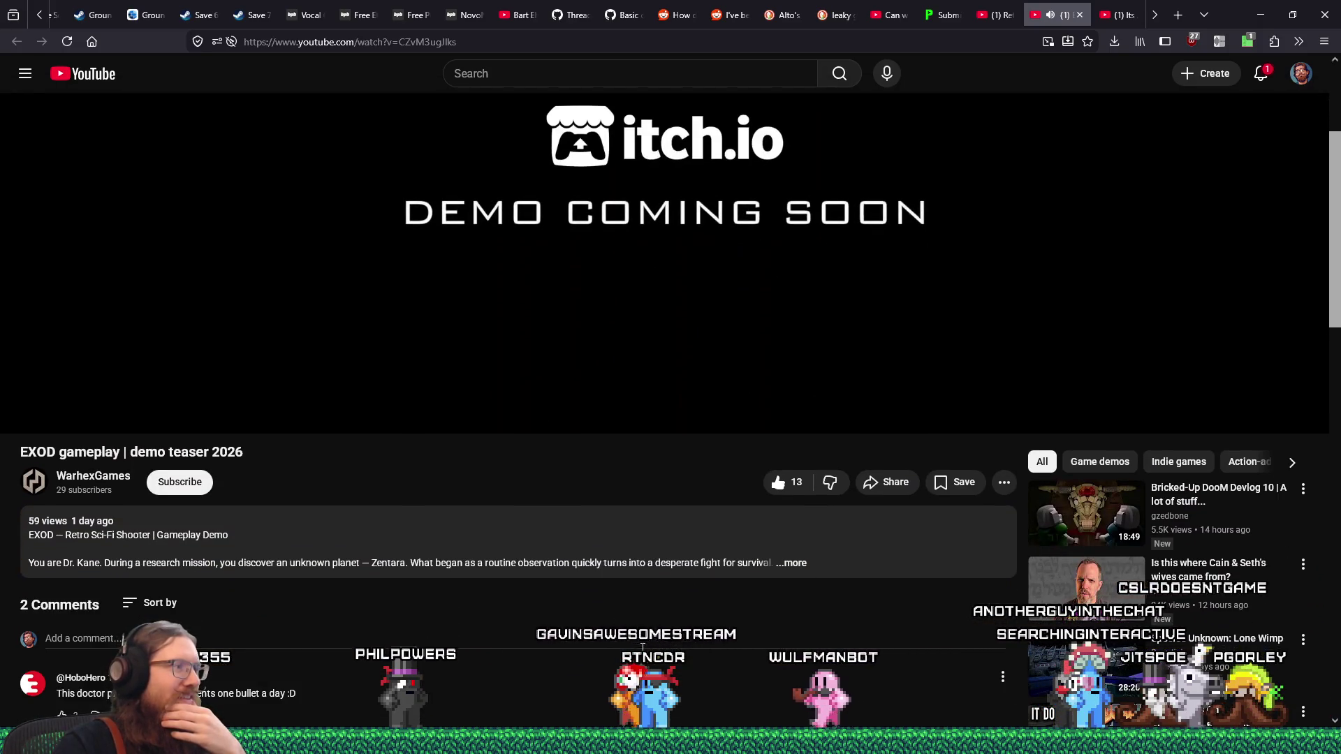
pyautogui.click(793, 564)
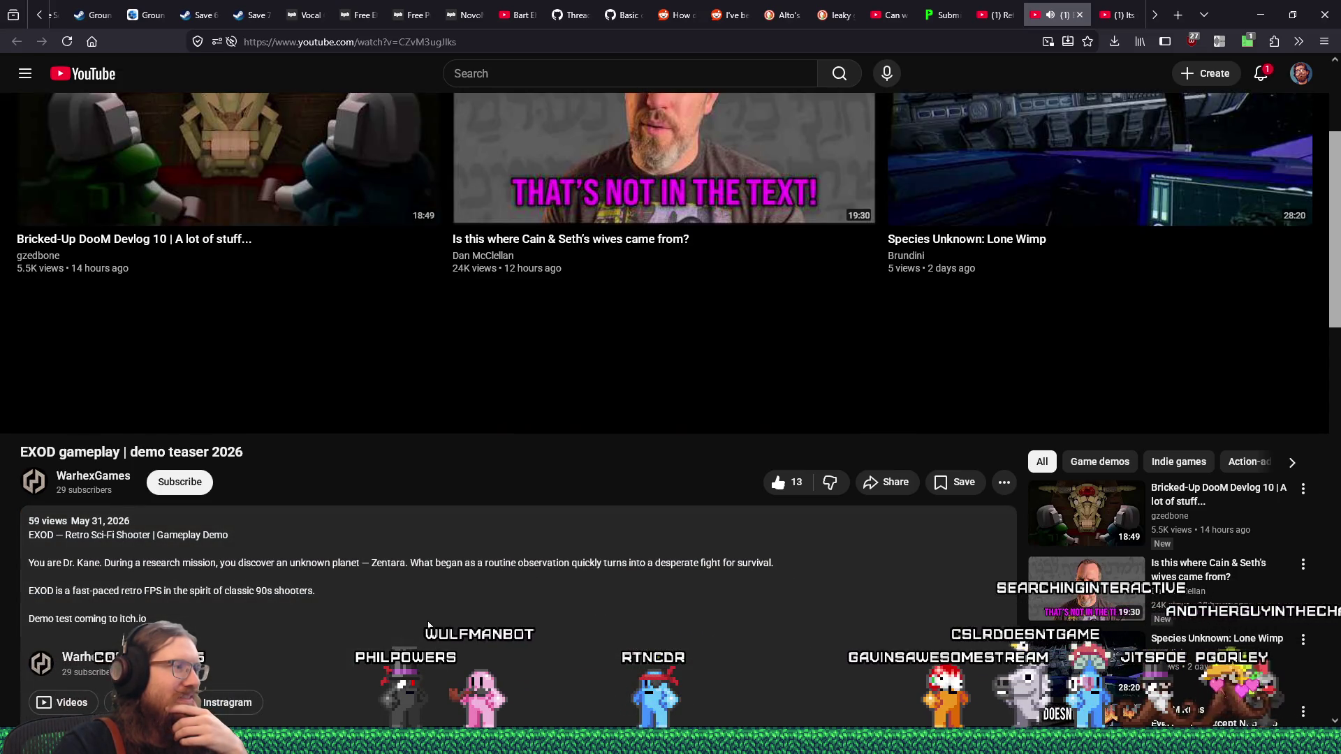
pyautogui.scroll(-1, 212, 602)
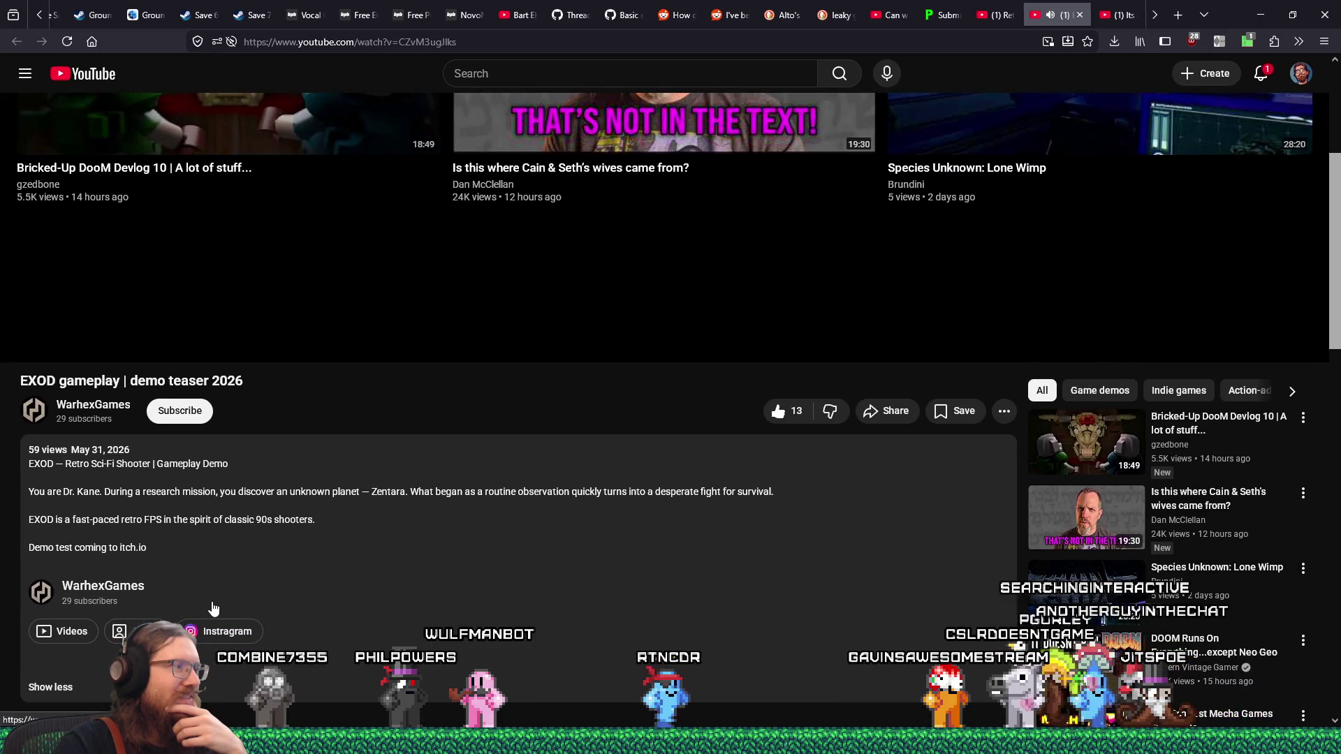
pyautogui.scroll(-4, 212, 601)
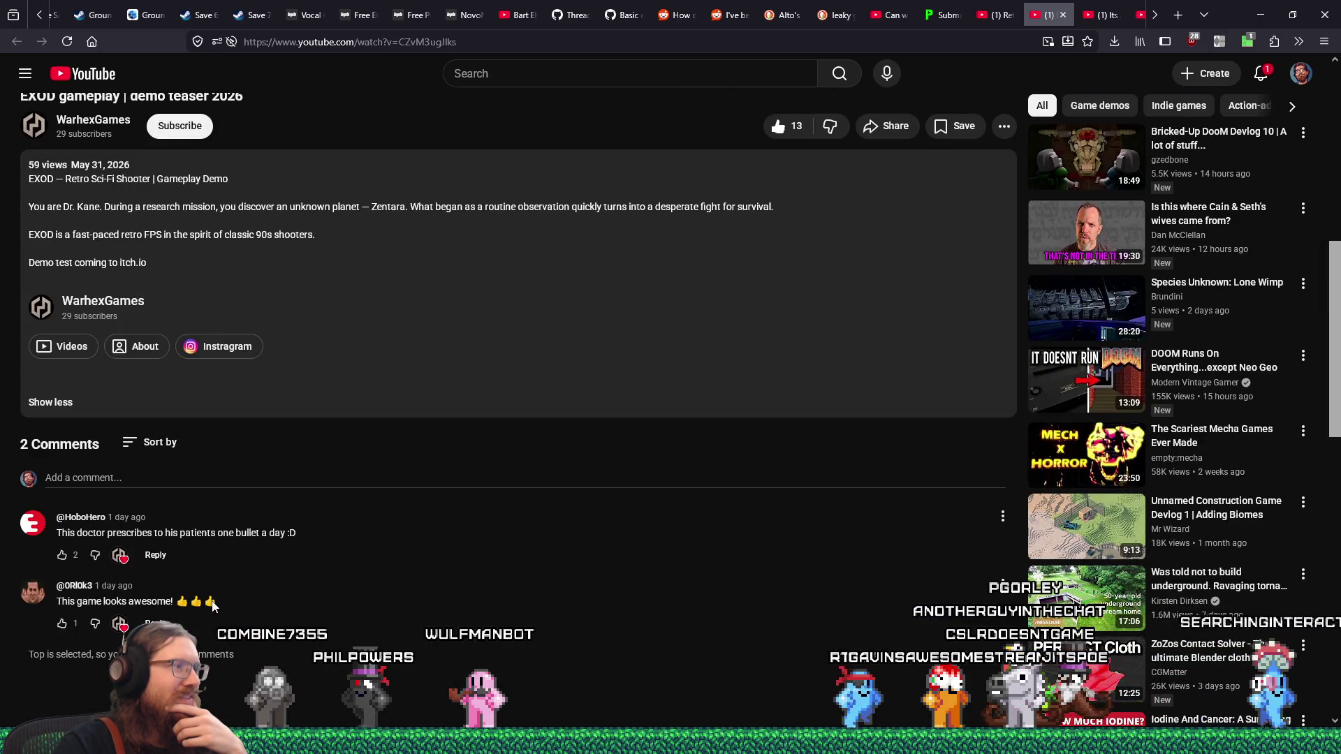
# Comment praising the Unreal 1 look and asking 'What engine are you using?'.
pyautogui.click(279, 479)
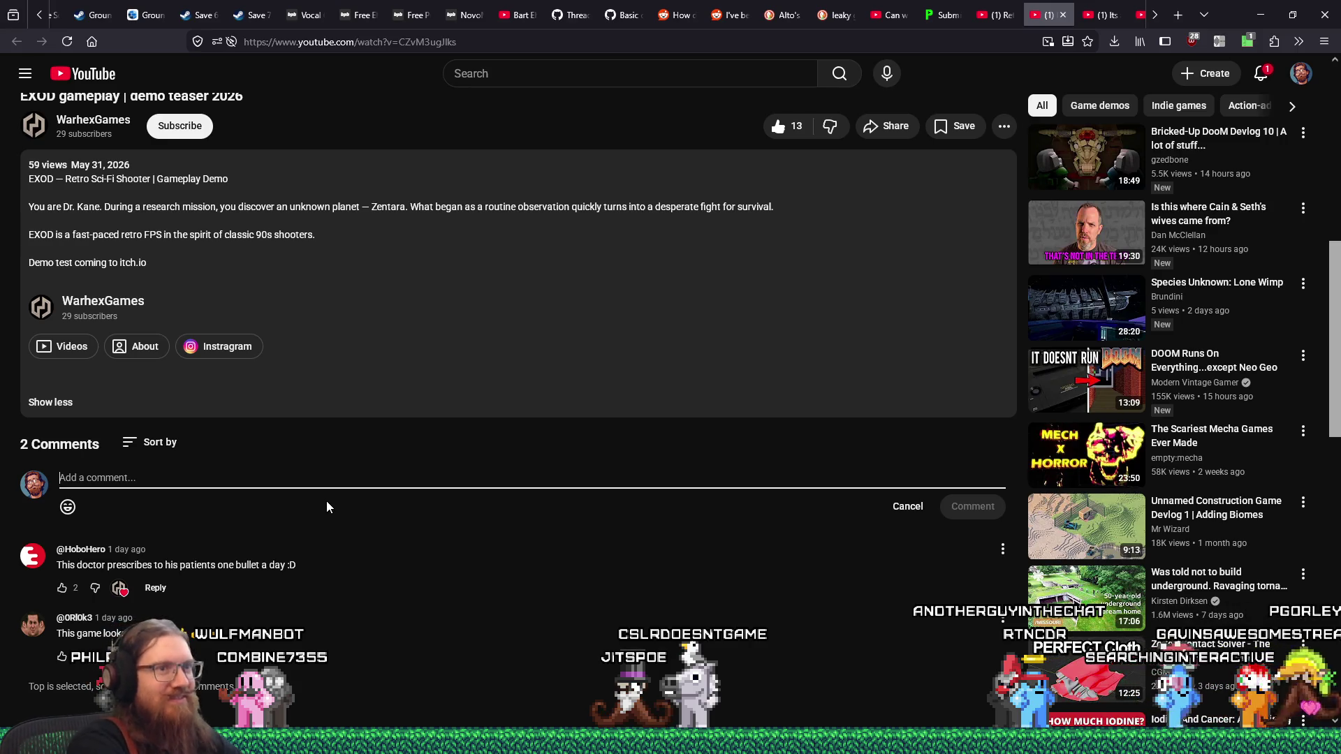
pyautogui.write("You've got a solid Unreal 1 aesthetic go")
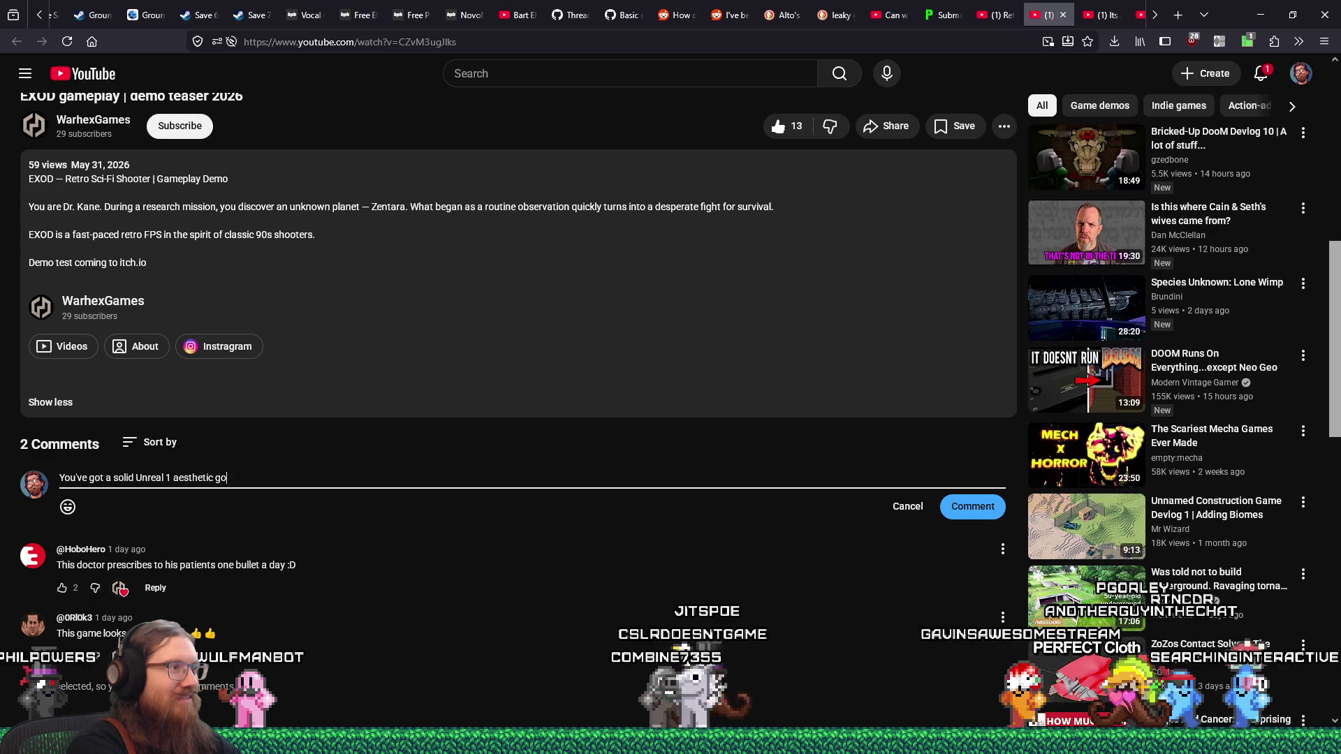
pyautogui.write('ing on.  What engine are ')
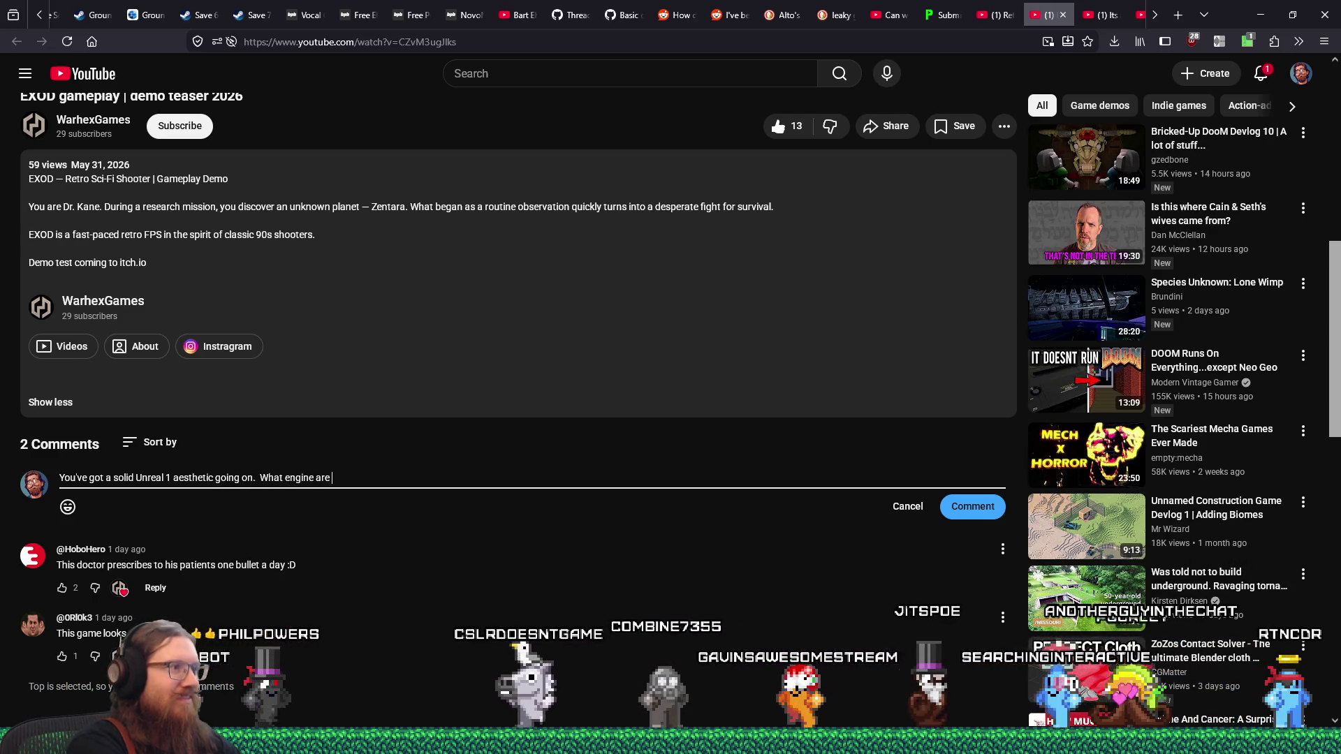
pyautogui.write('you using?')
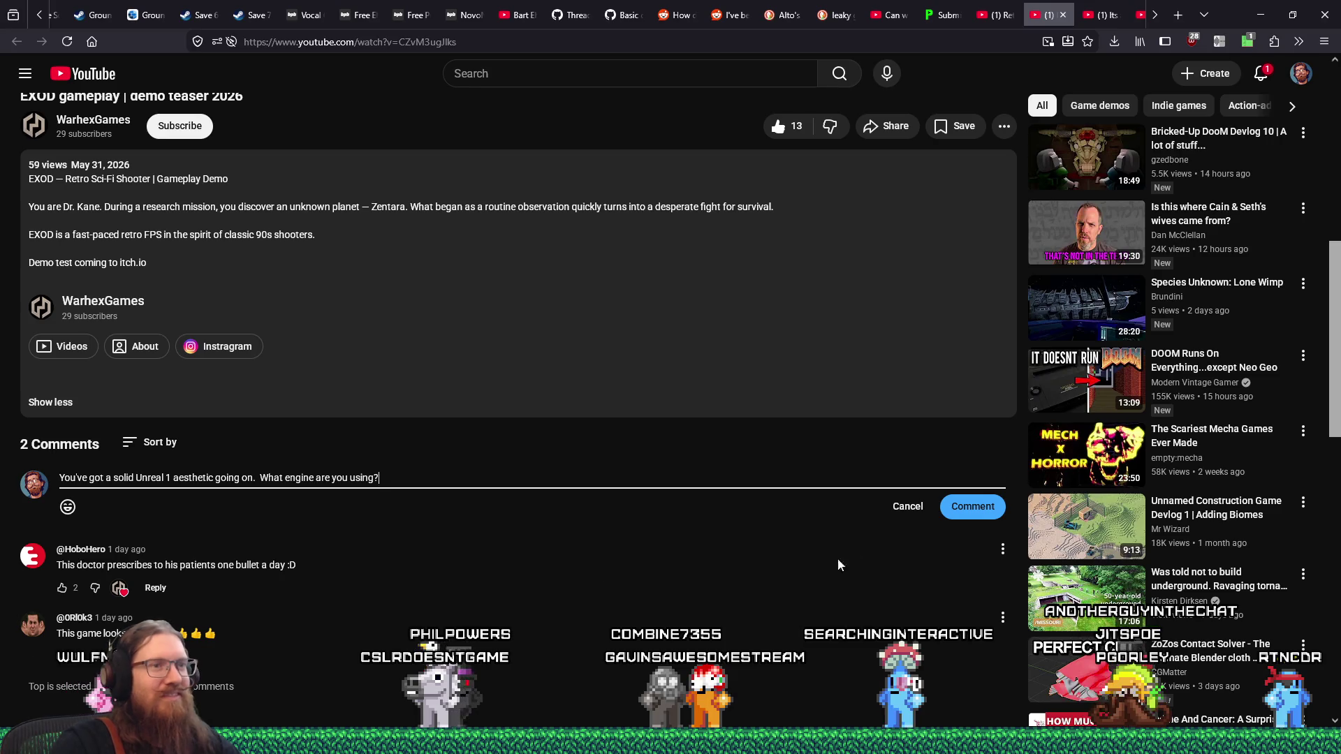
pyautogui.click(978, 512)
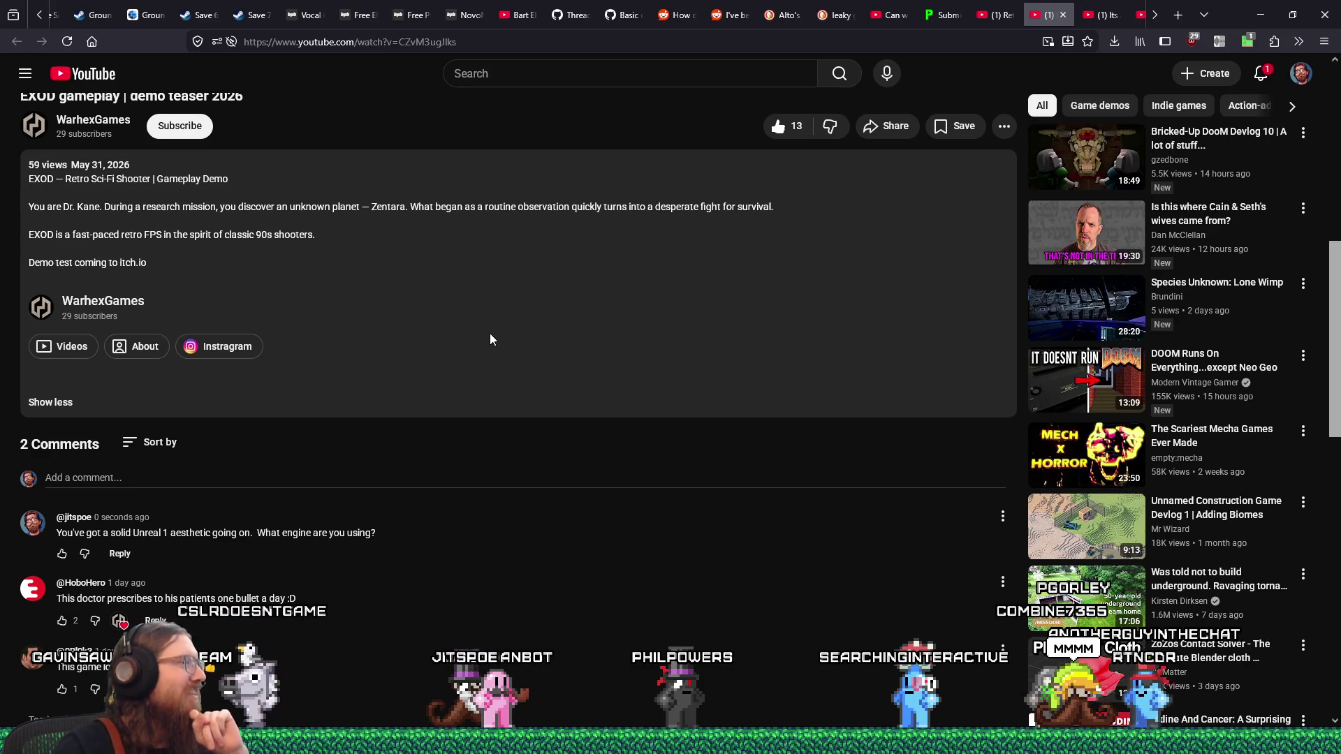
# Search YouTube for 'burger can'.
pyautogui.scroll(5, 490, 341)
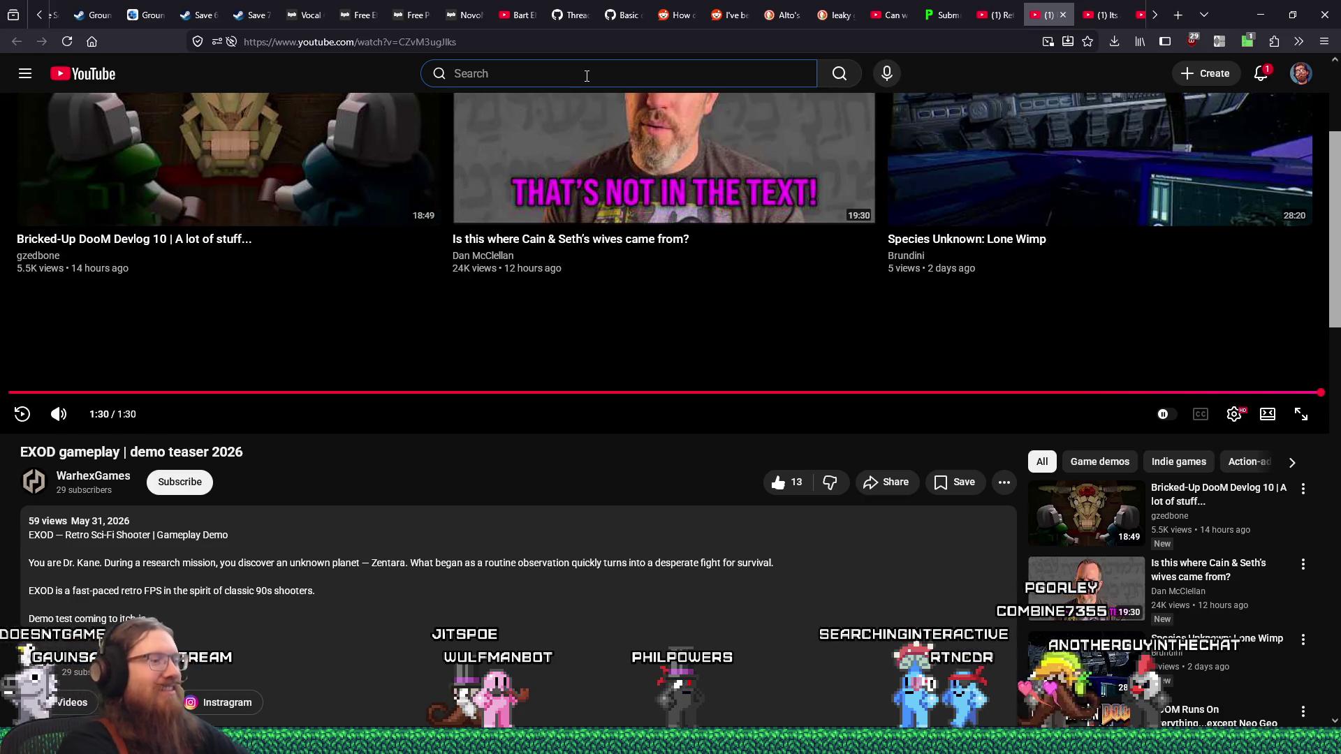
pyautogui.write('burger can')
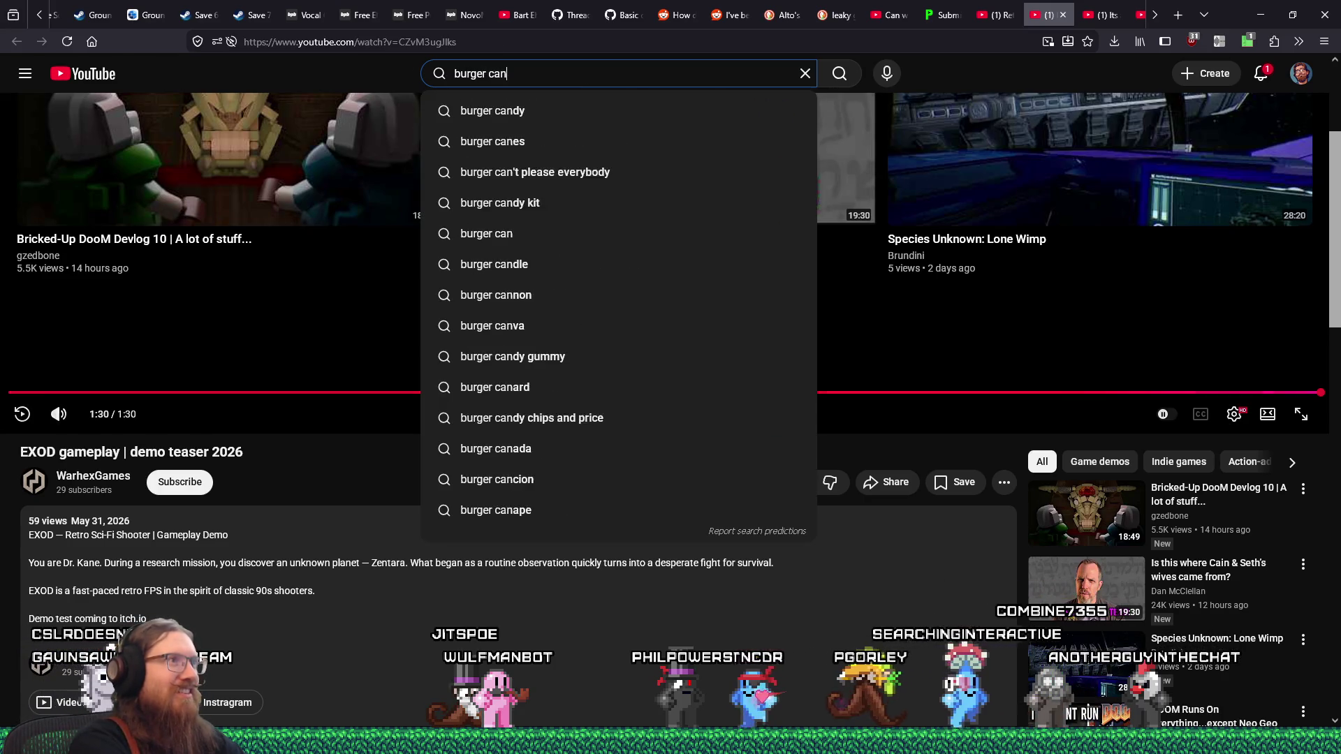
pyautogui.press('Return')
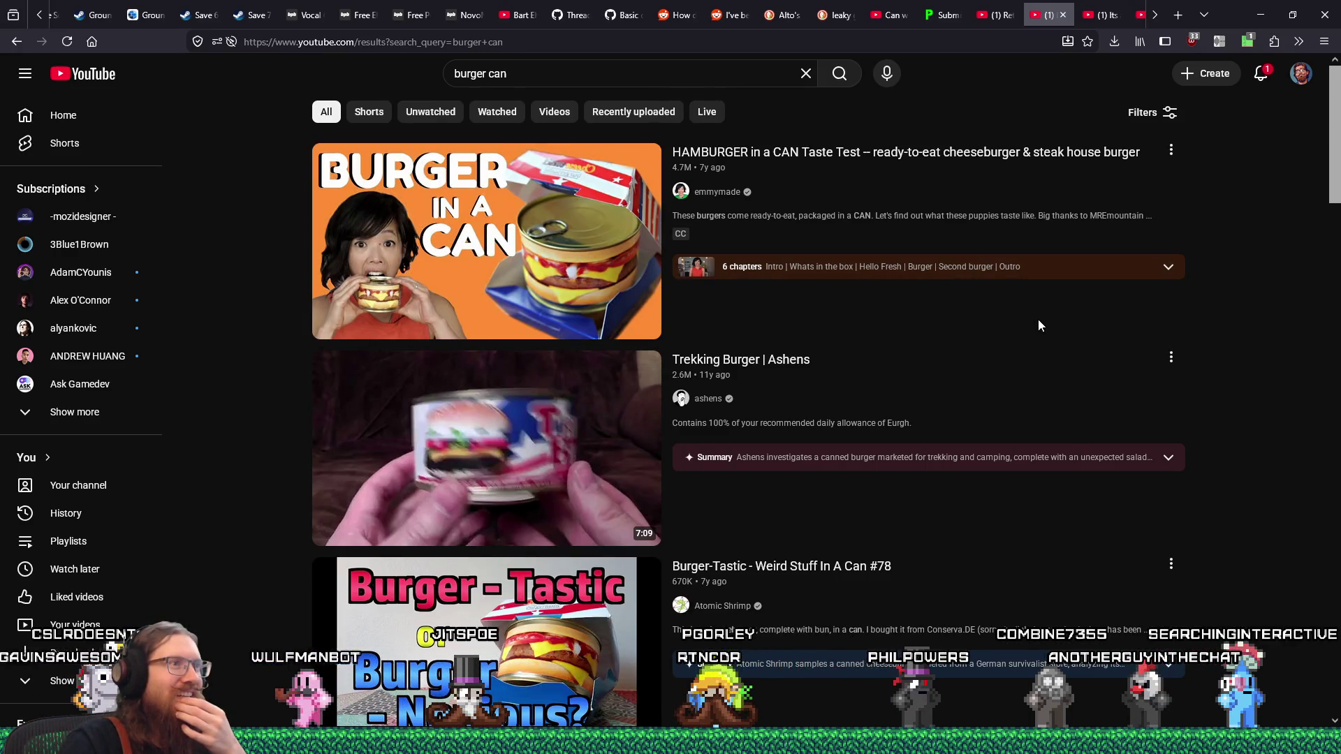
# Scroll through the burger can results, like Trekking Burger | Ashens, then back to the top.
pyautogui.moveTo(1038, 321)
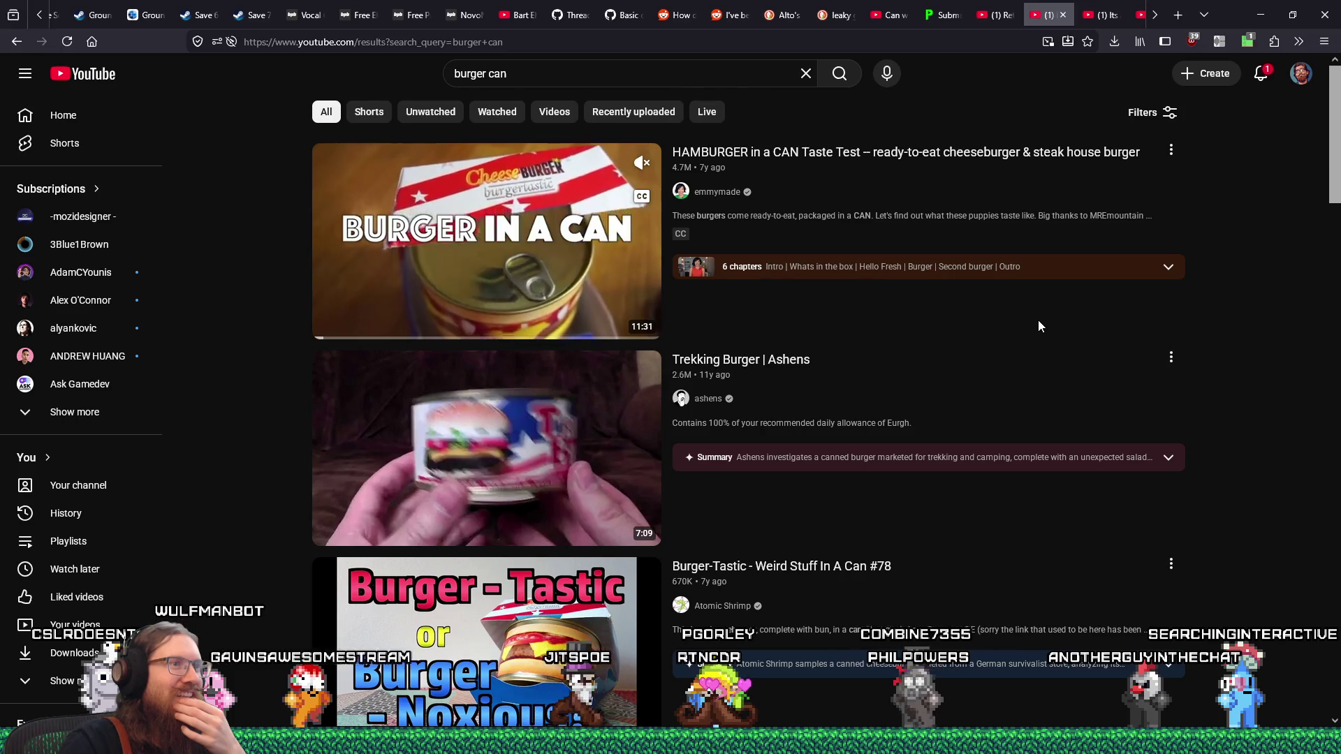
pyautogui.scroll(-4, 1038, 326)
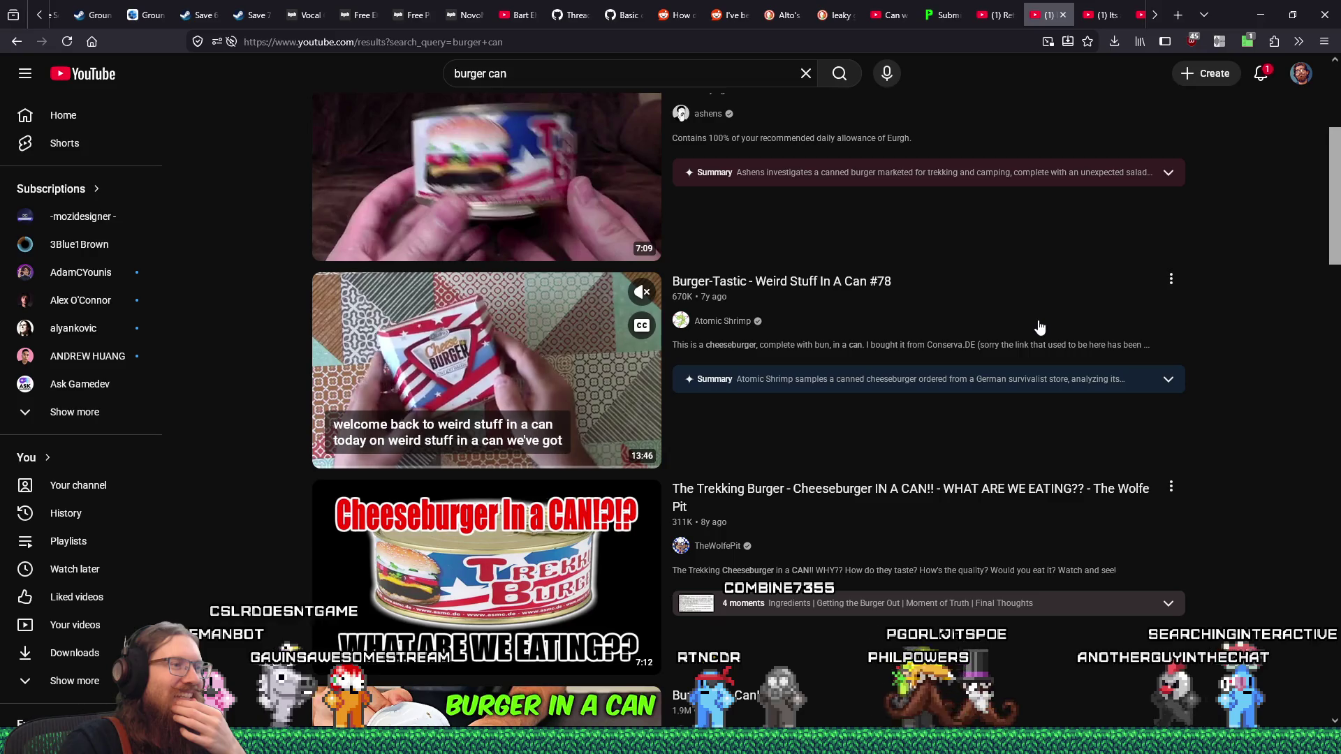
pyautogui.scroll(-3, 1038, 327)
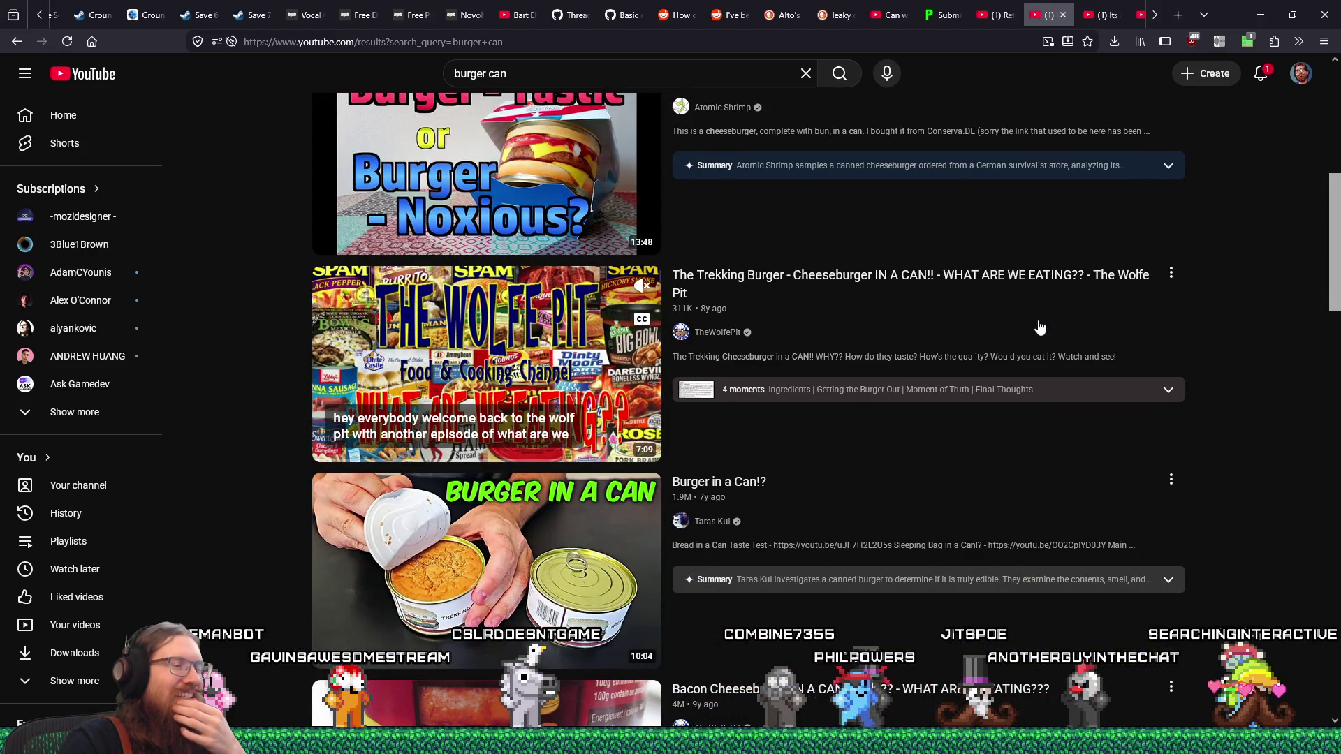
pyautogui.scroll(-1, 1039, 327)
pyautogui.scroll(-3, 1039, 328)
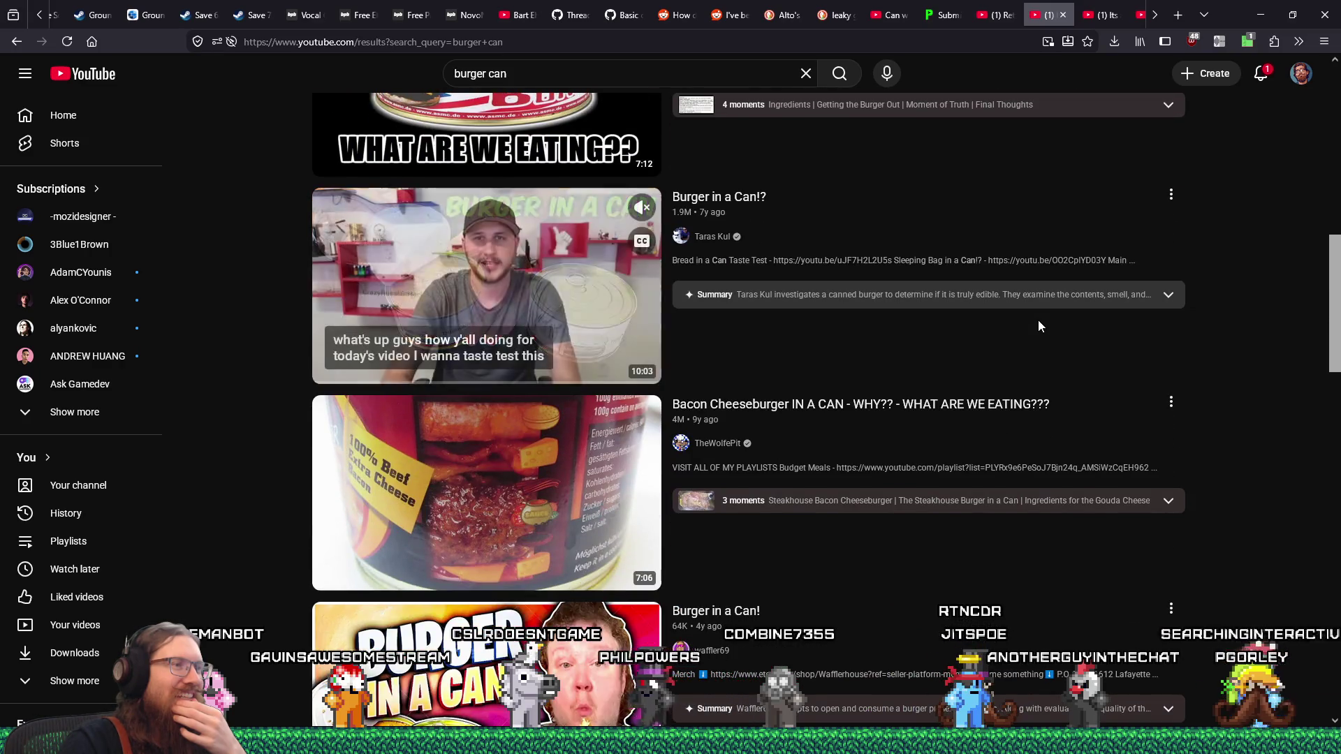
pyautogui.scroll(-4, 1038, 321)
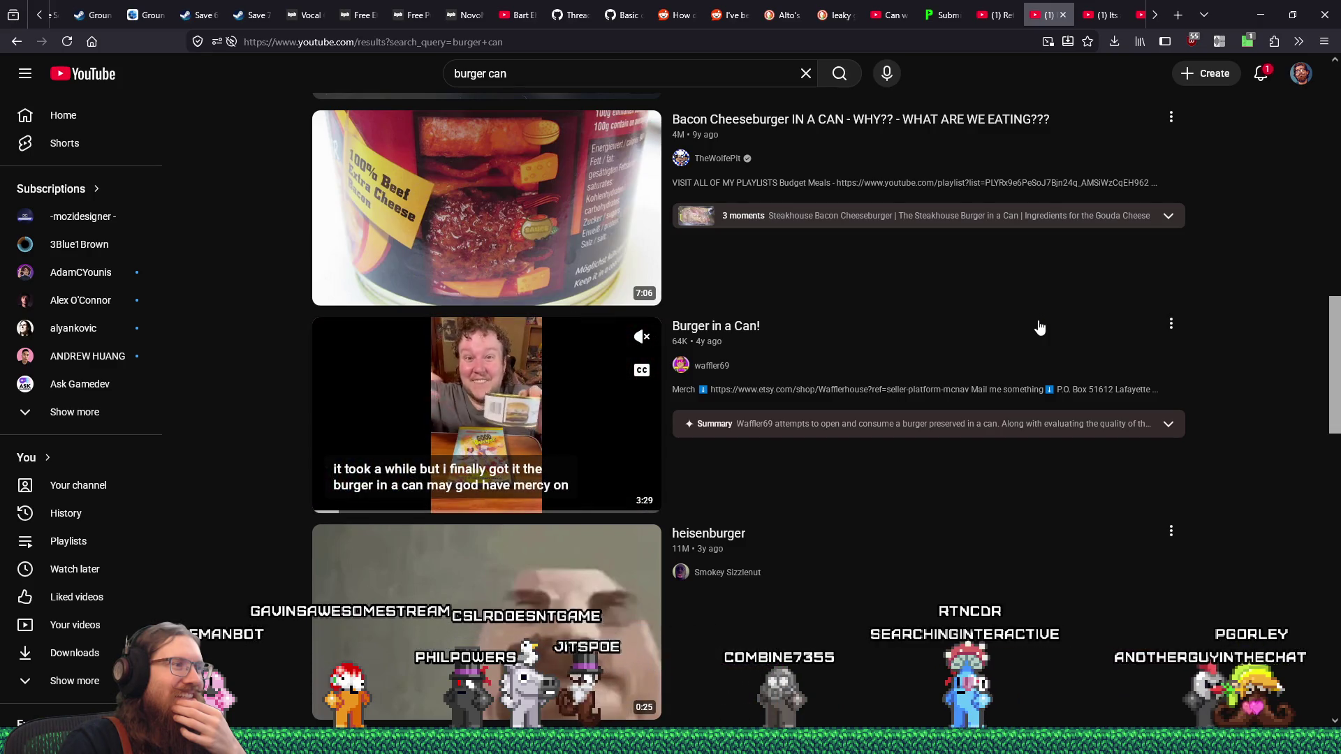
pyautogui.scroll(-5, 1038, 325)
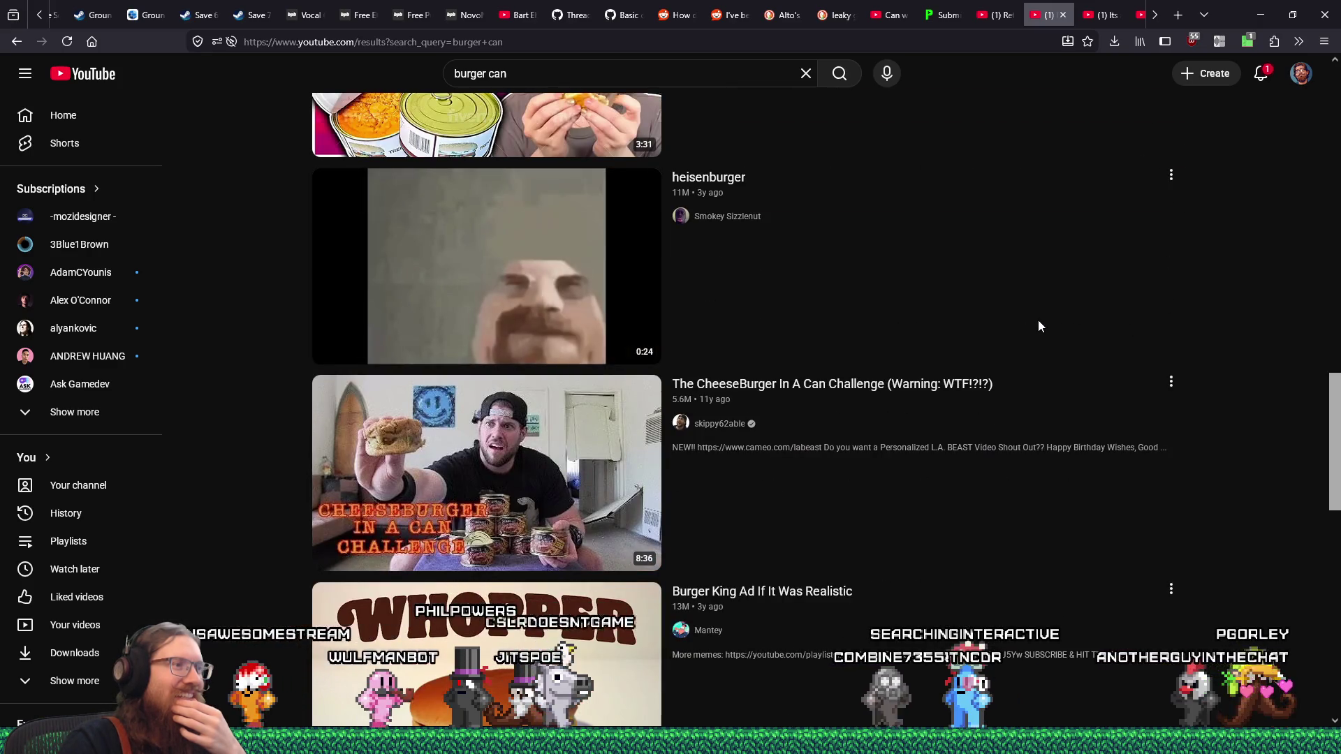
pyautogui.scroll(-4, 1038, 327)
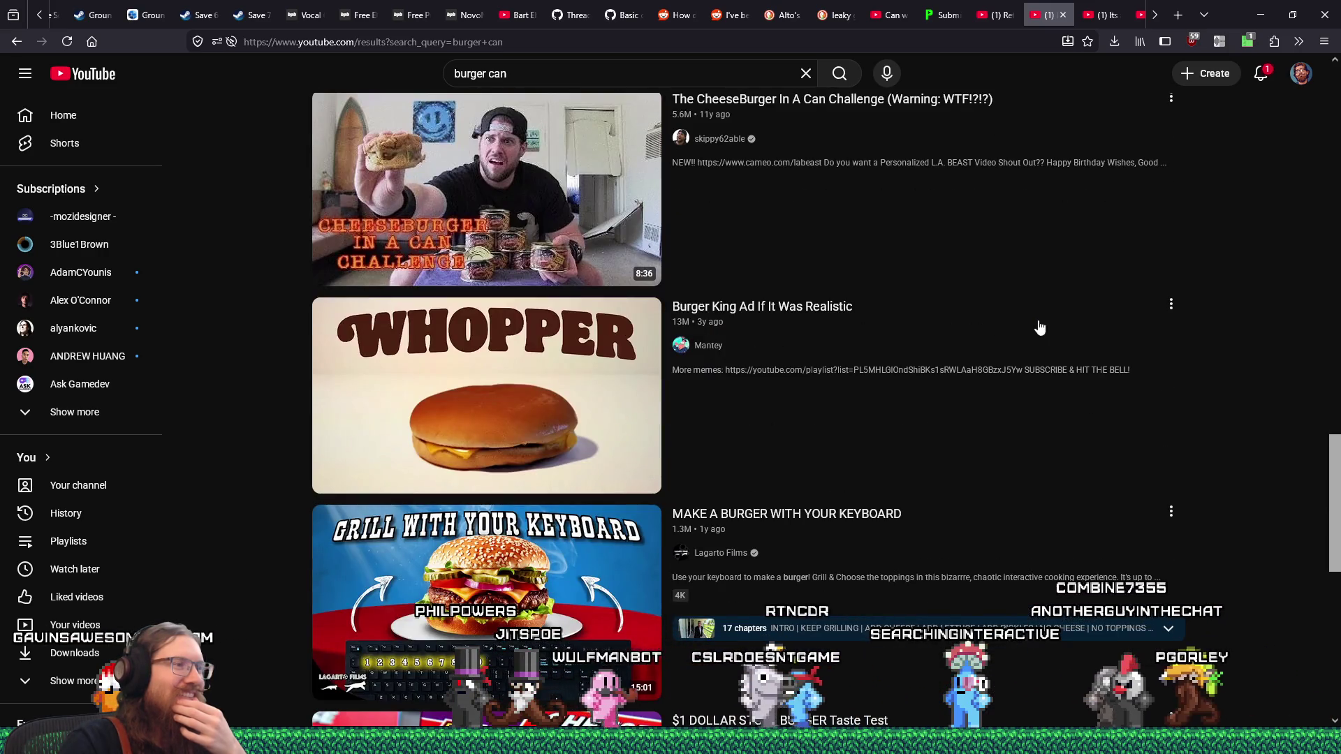
pyautogui.scroll(-4, 1039, 327)
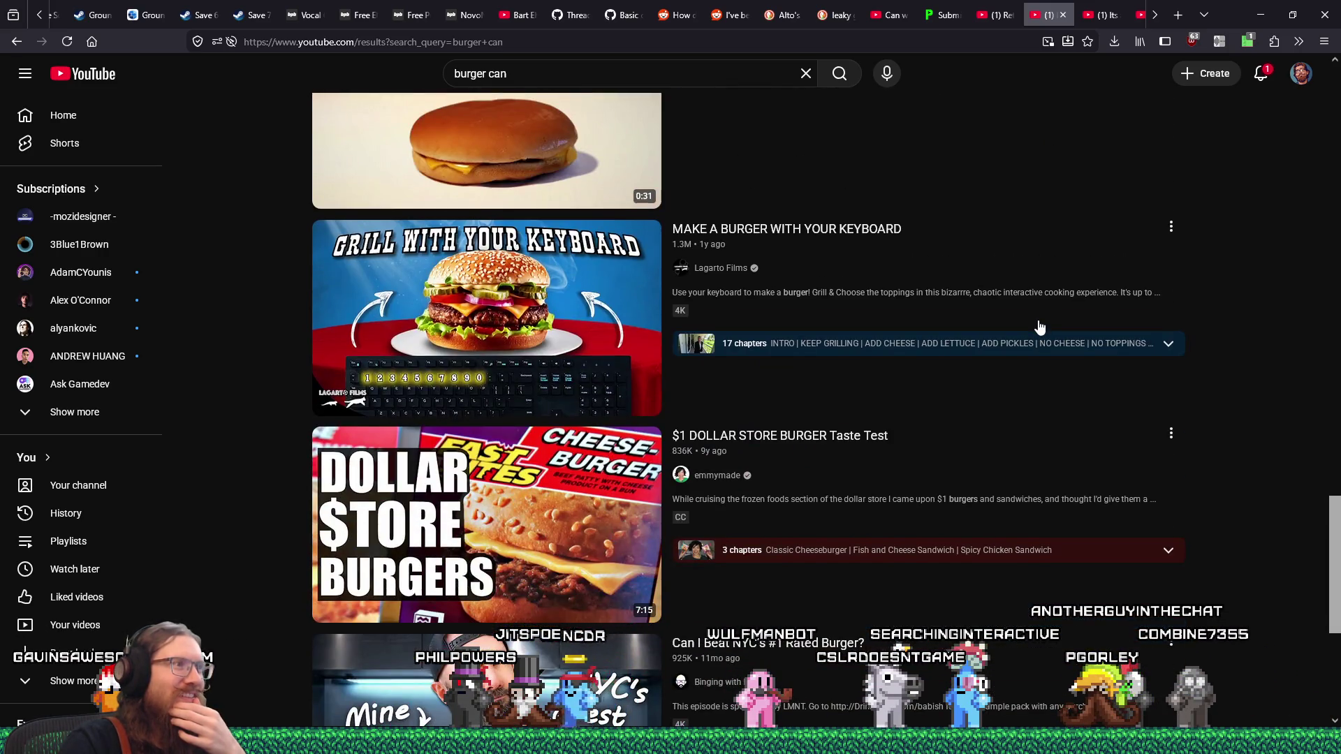
pyautogui.scroll(-4, 1039, 327)
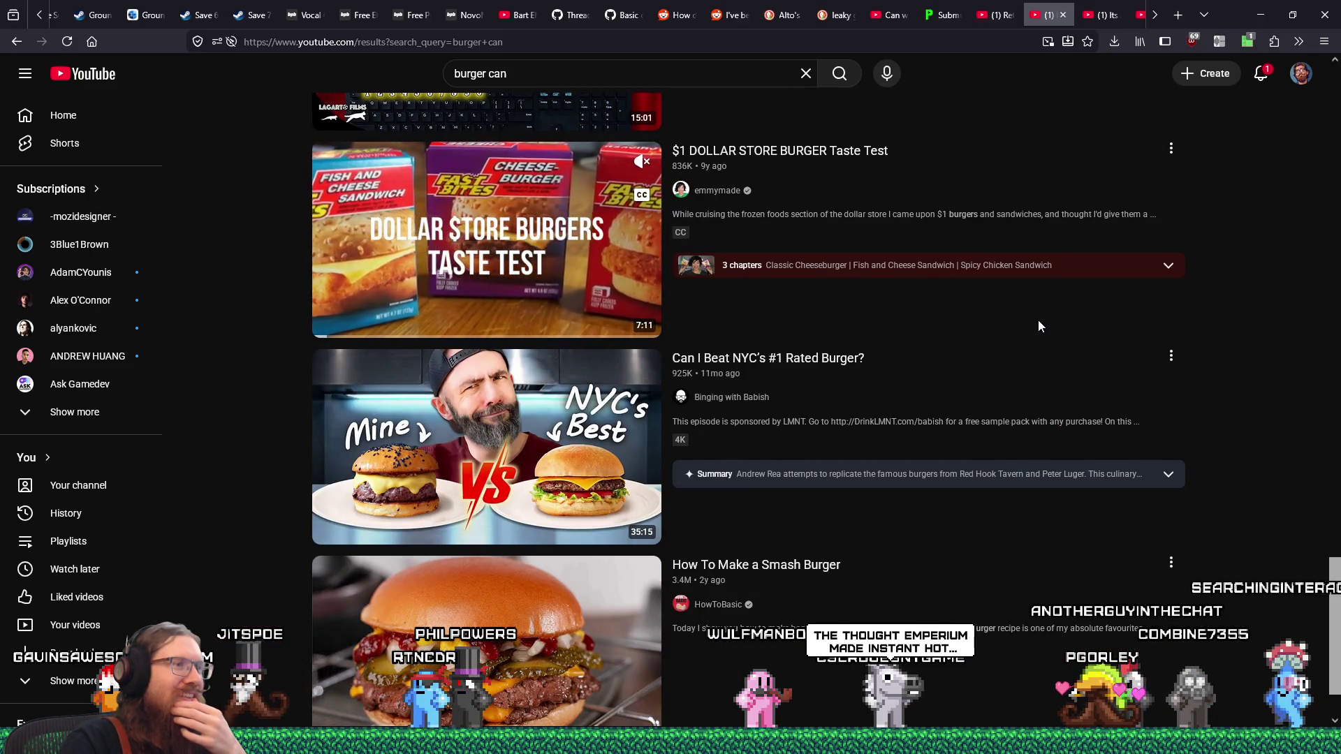
pyautogui.scroll(4, 1039, 325)
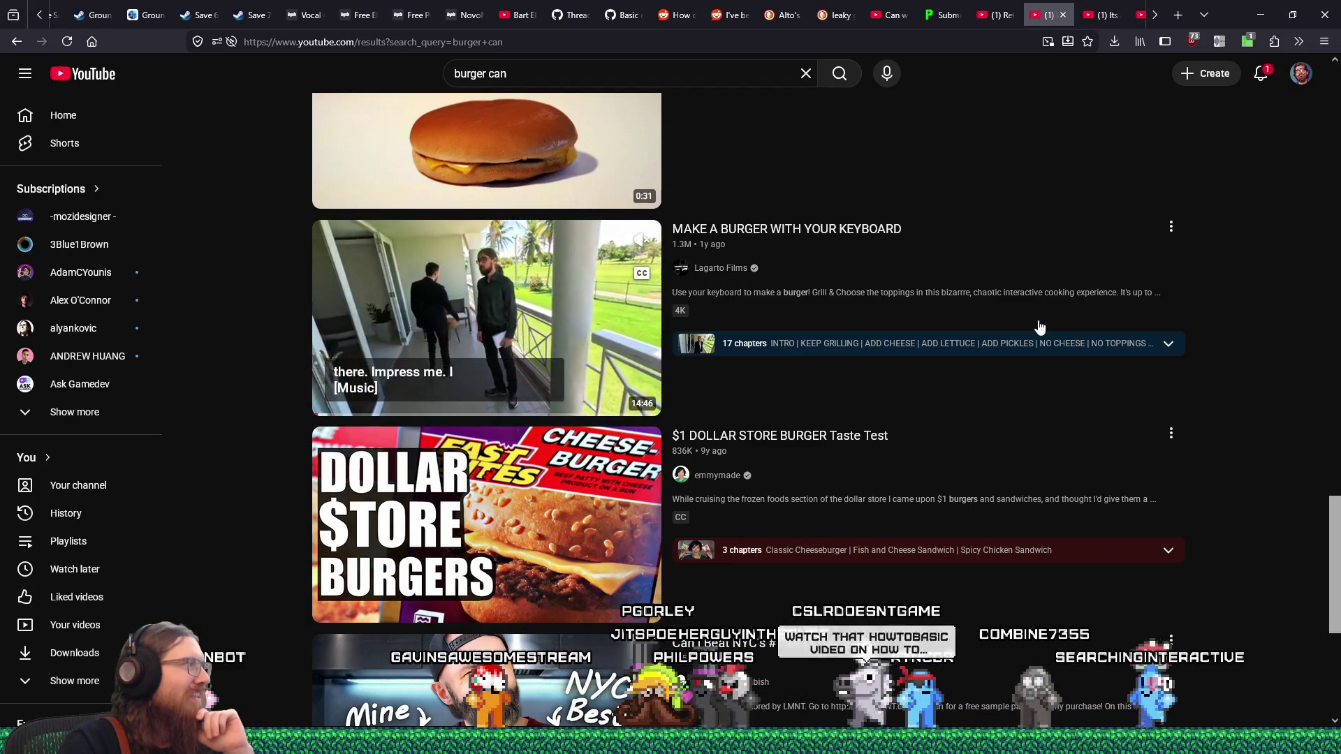
pyautogui.scroll(4, 1039, 327)
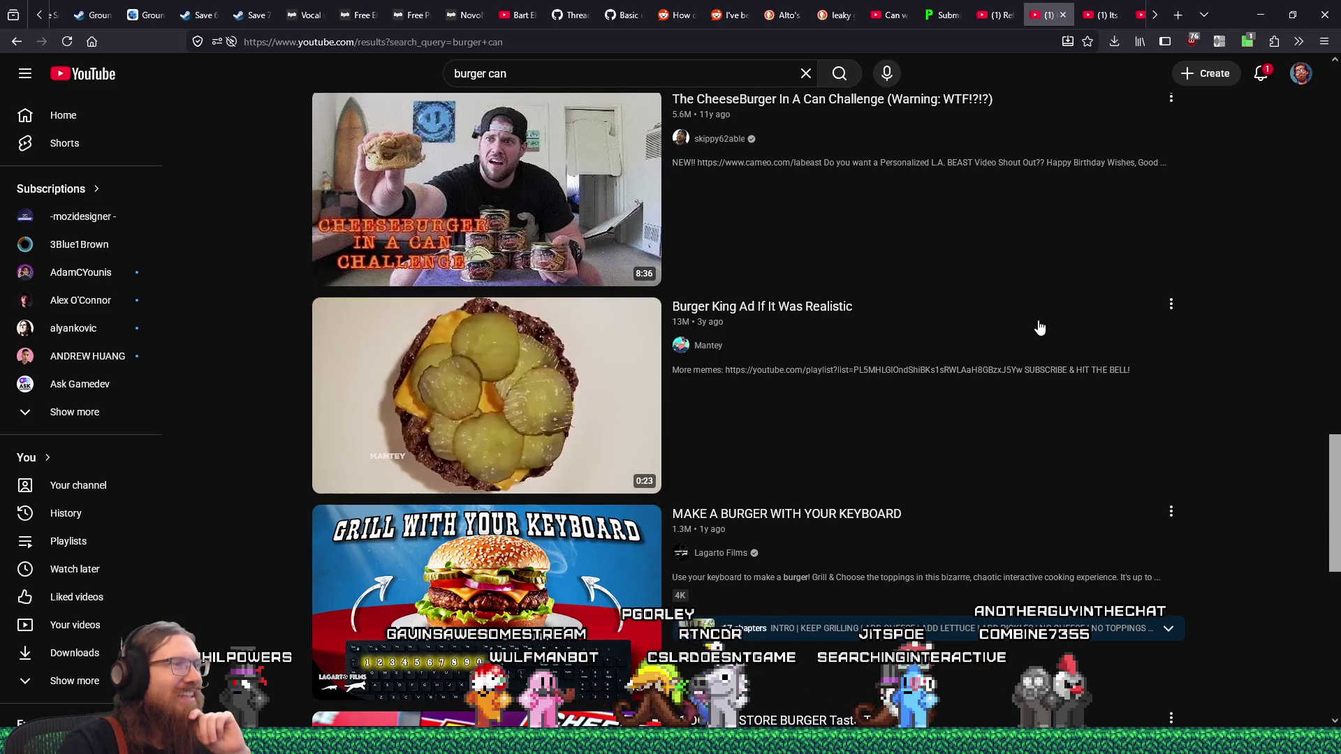
pyautogui.scroll(8, 1039, 327)
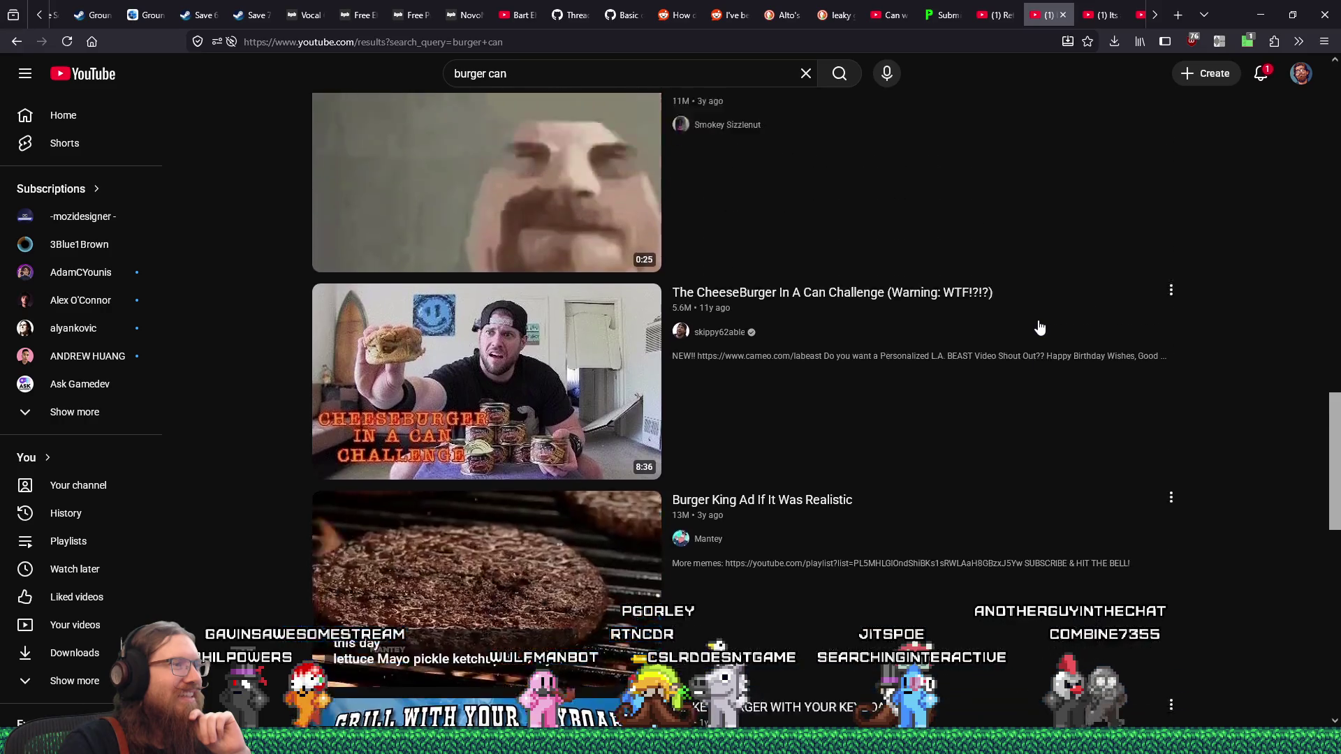
pyautogui.scroll(6, 1038, 322)
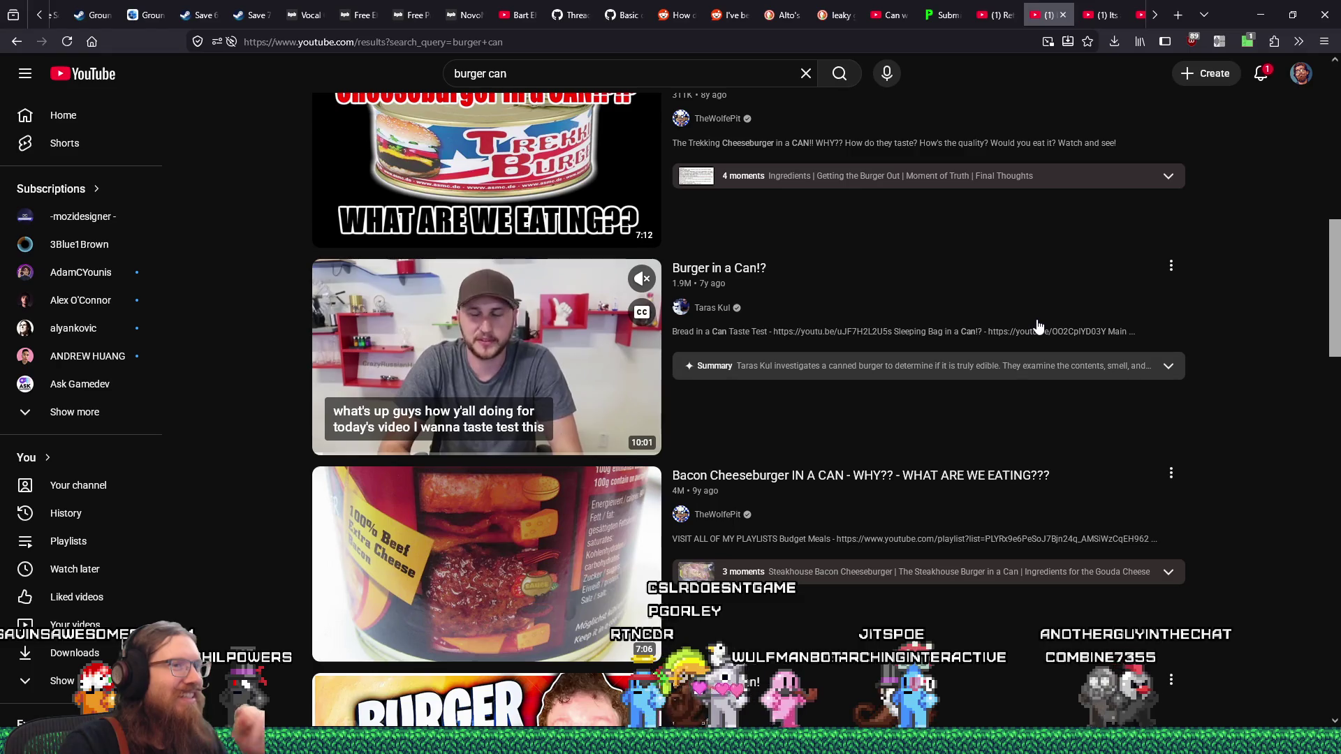
pyautogui.scroll(8, 1038, 326)
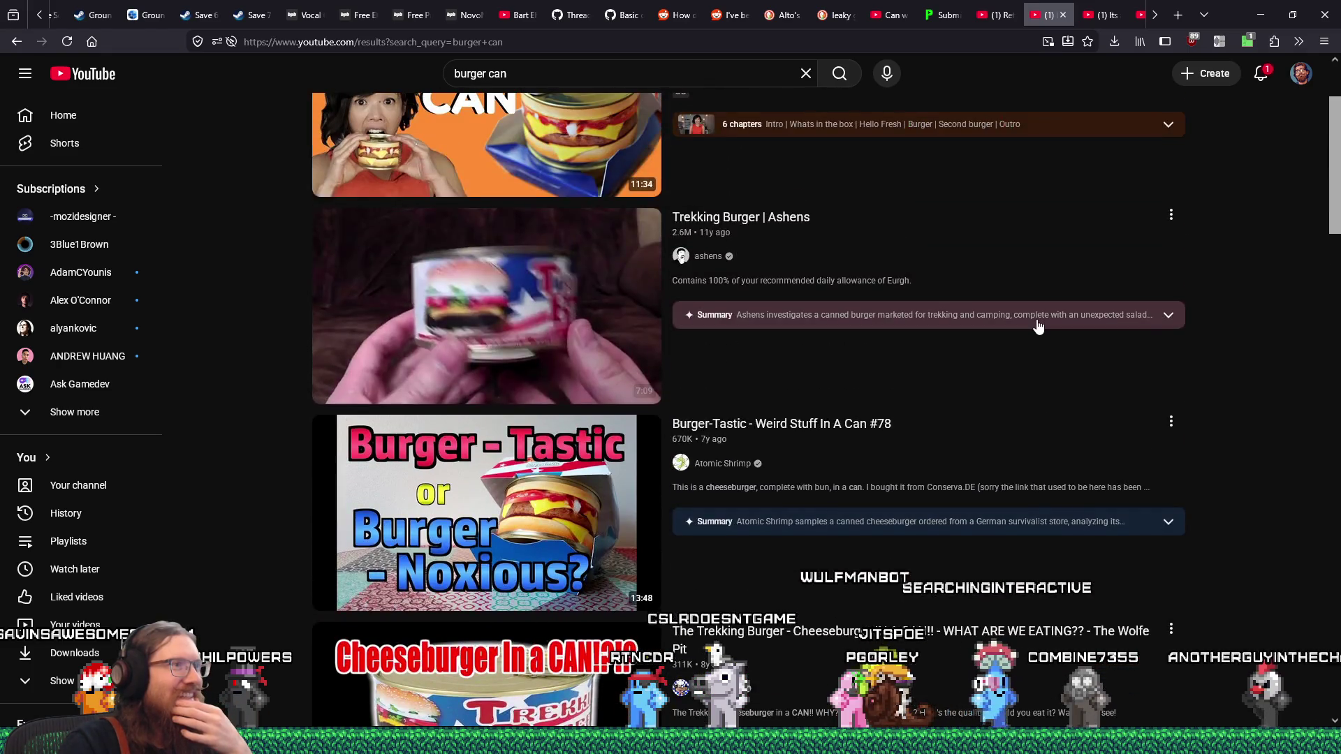
pyautogui.scroll(2, 1038, 326)
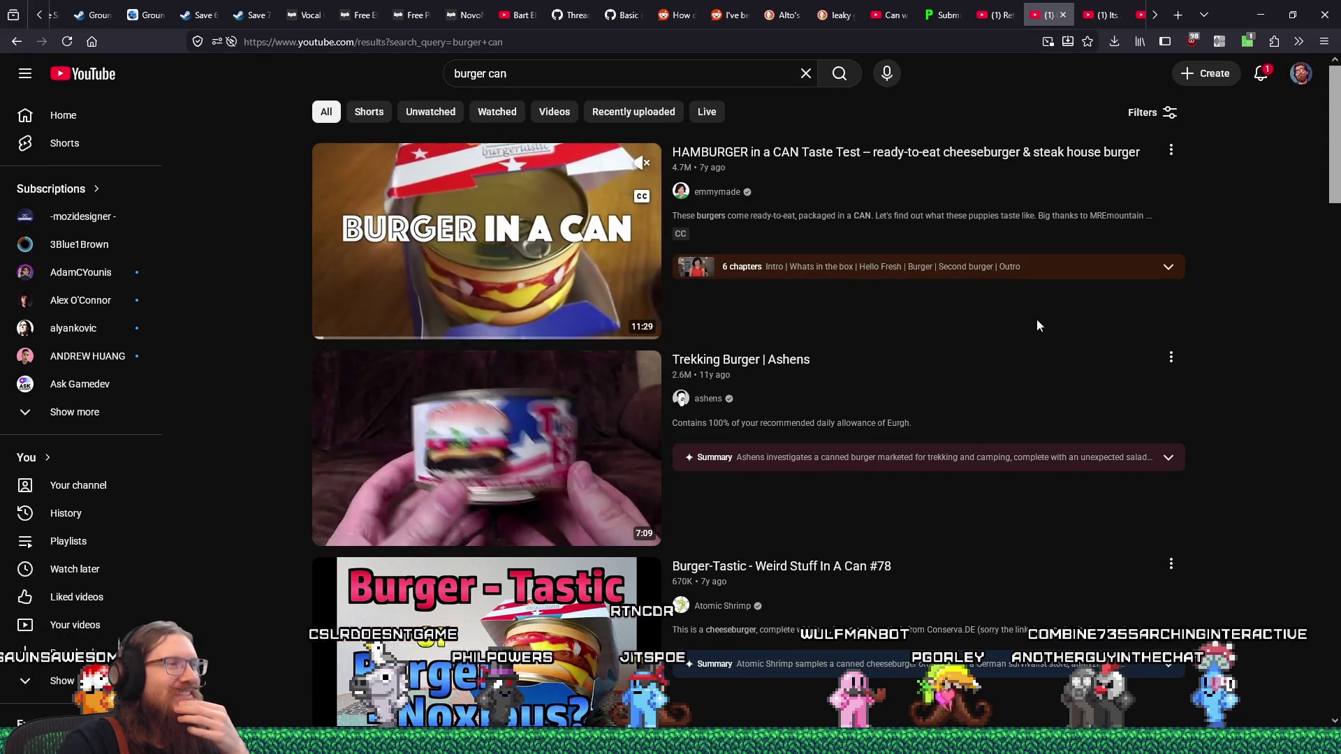
# Close the burger can tab and open AnalogKid83's channel from the retro fps results in a new tab.
pyautogui.click(1063, 17)
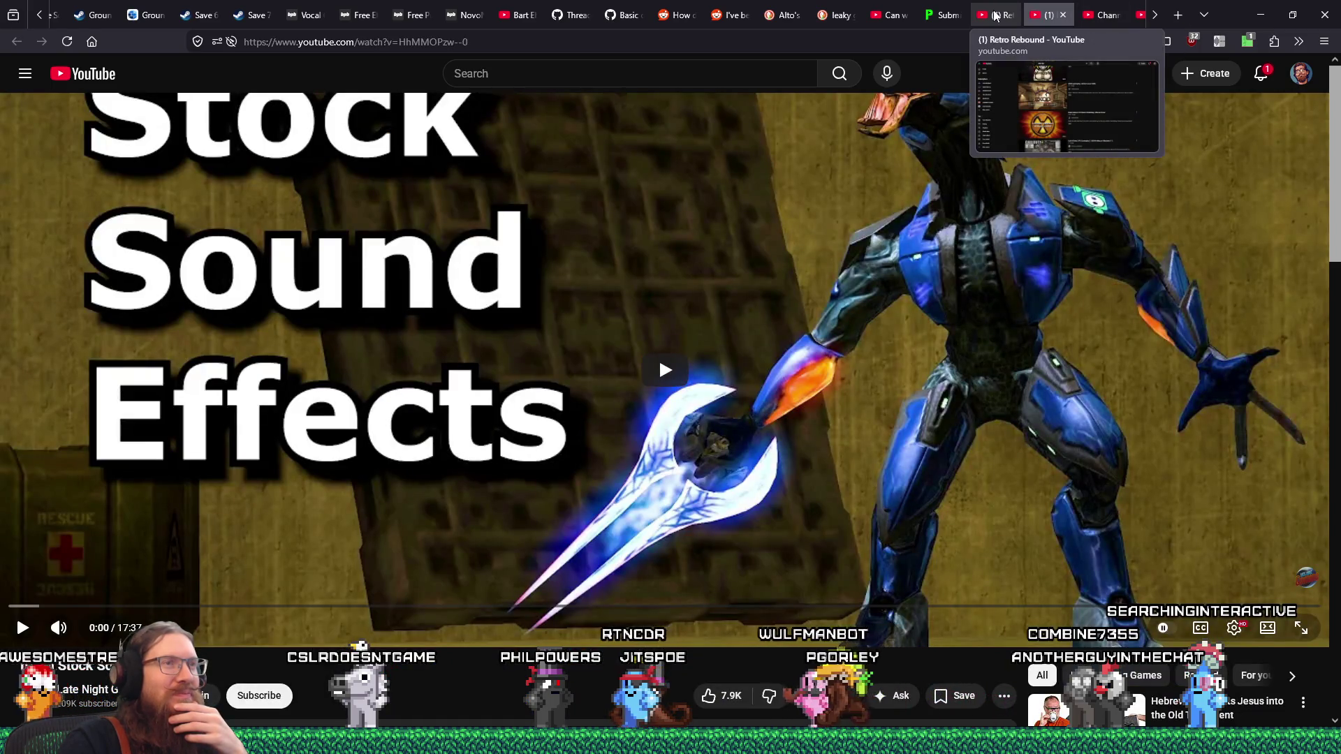
pyautogui.click(997, 16)
pyautogui.scroll(-2, 1077, 317)
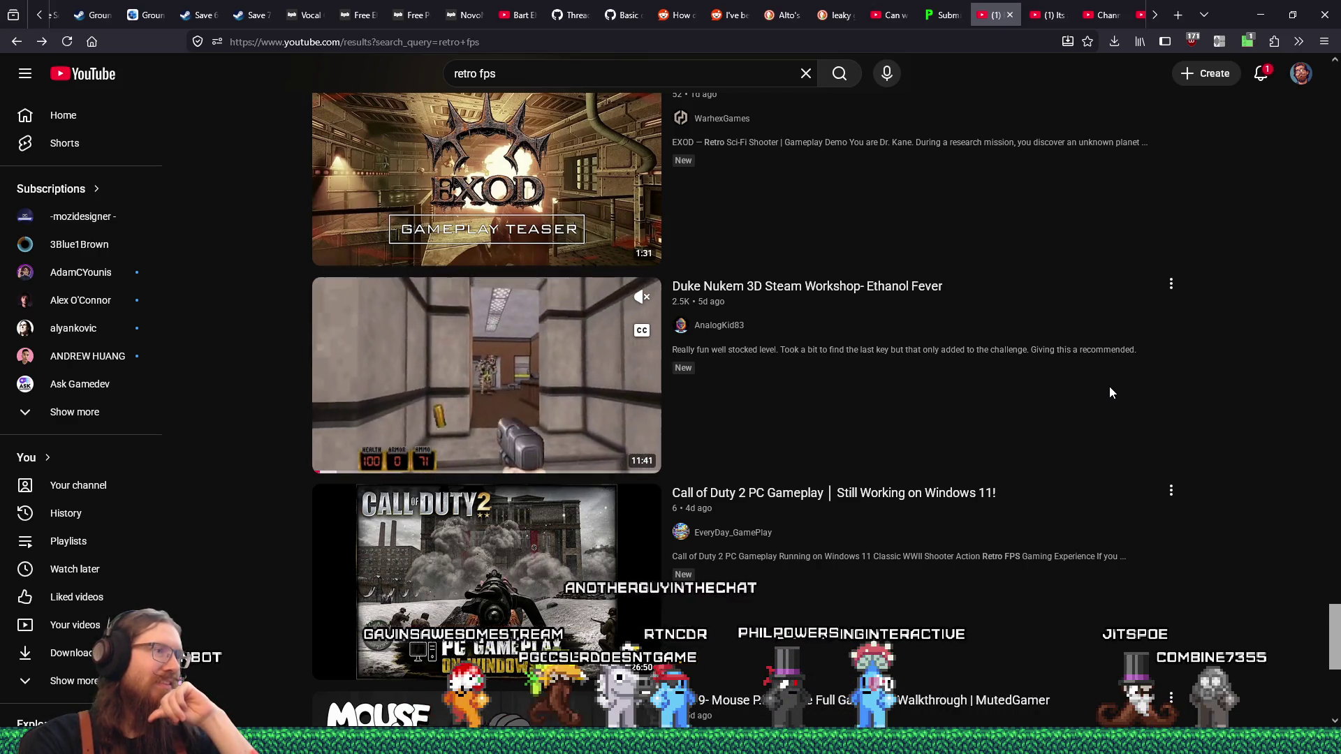
pyautogui.middleClick(729, 335)
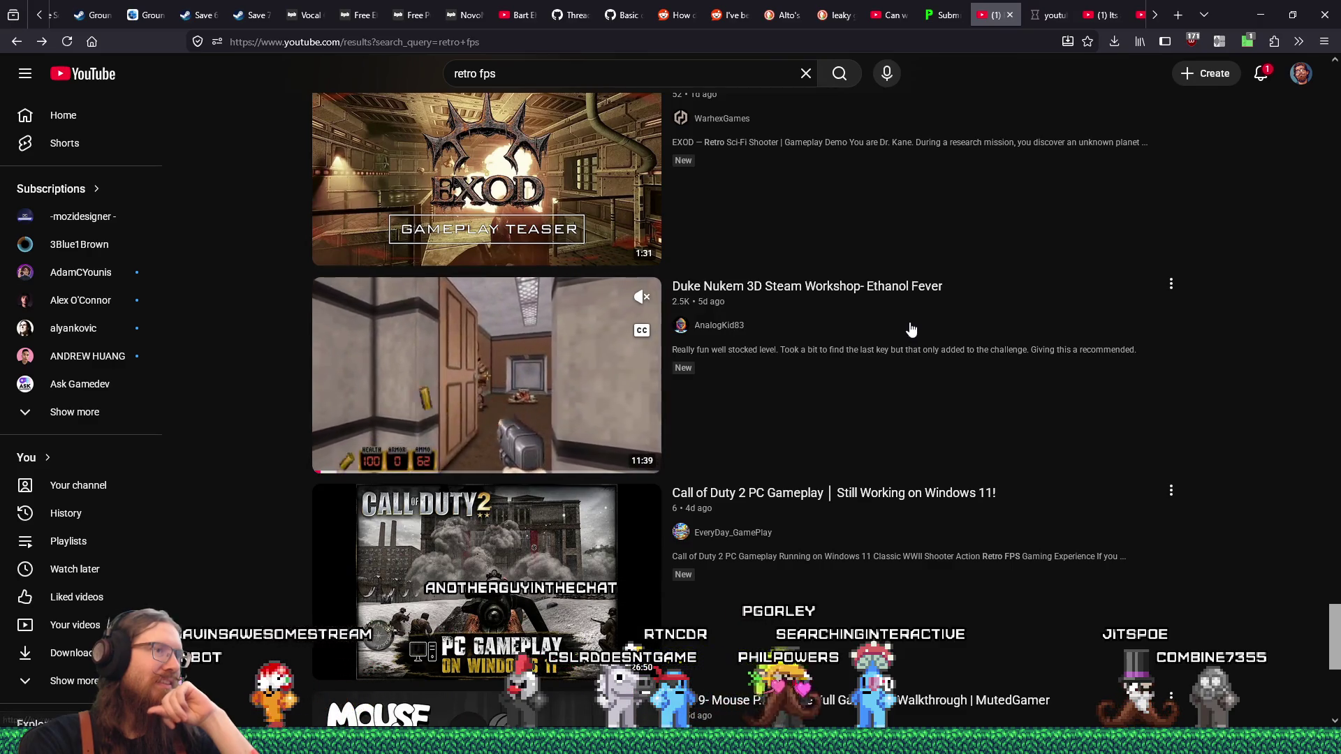
pyautogui.moveTo(1054, 20)
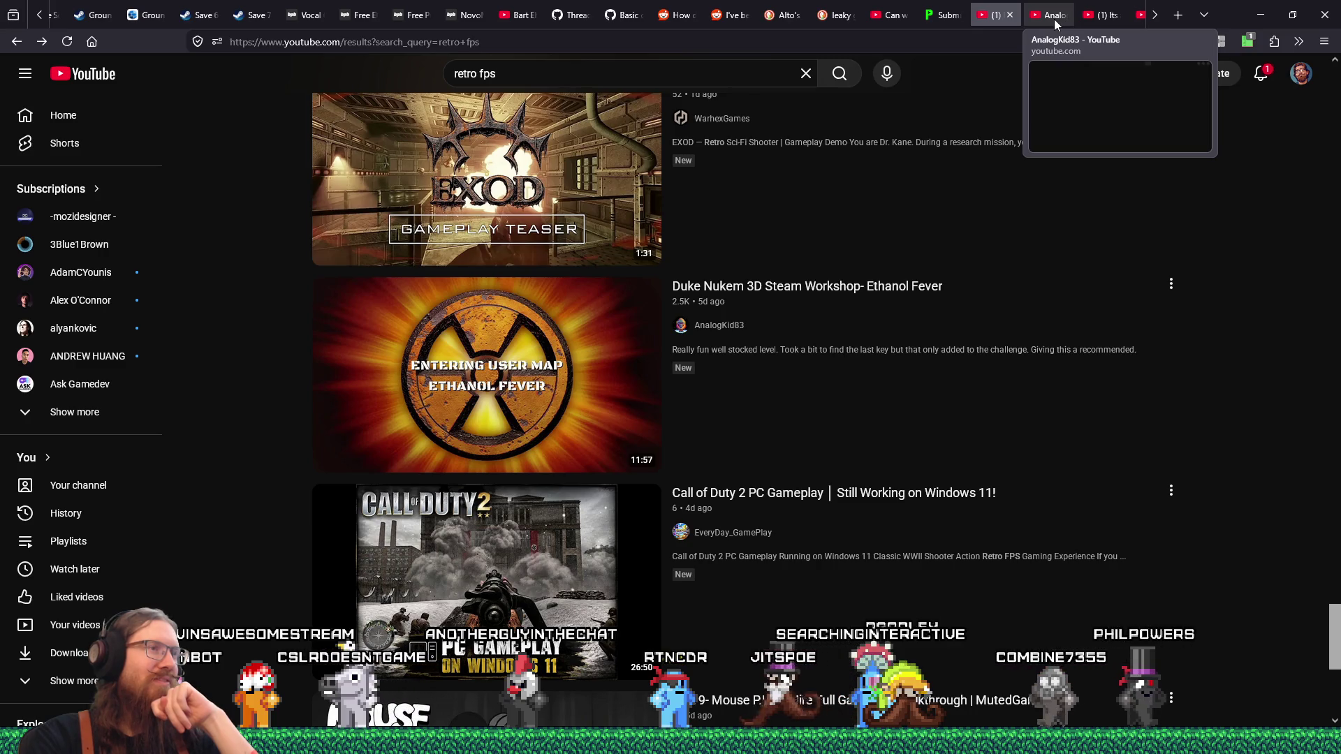
pyautogui.click(1054, 19)
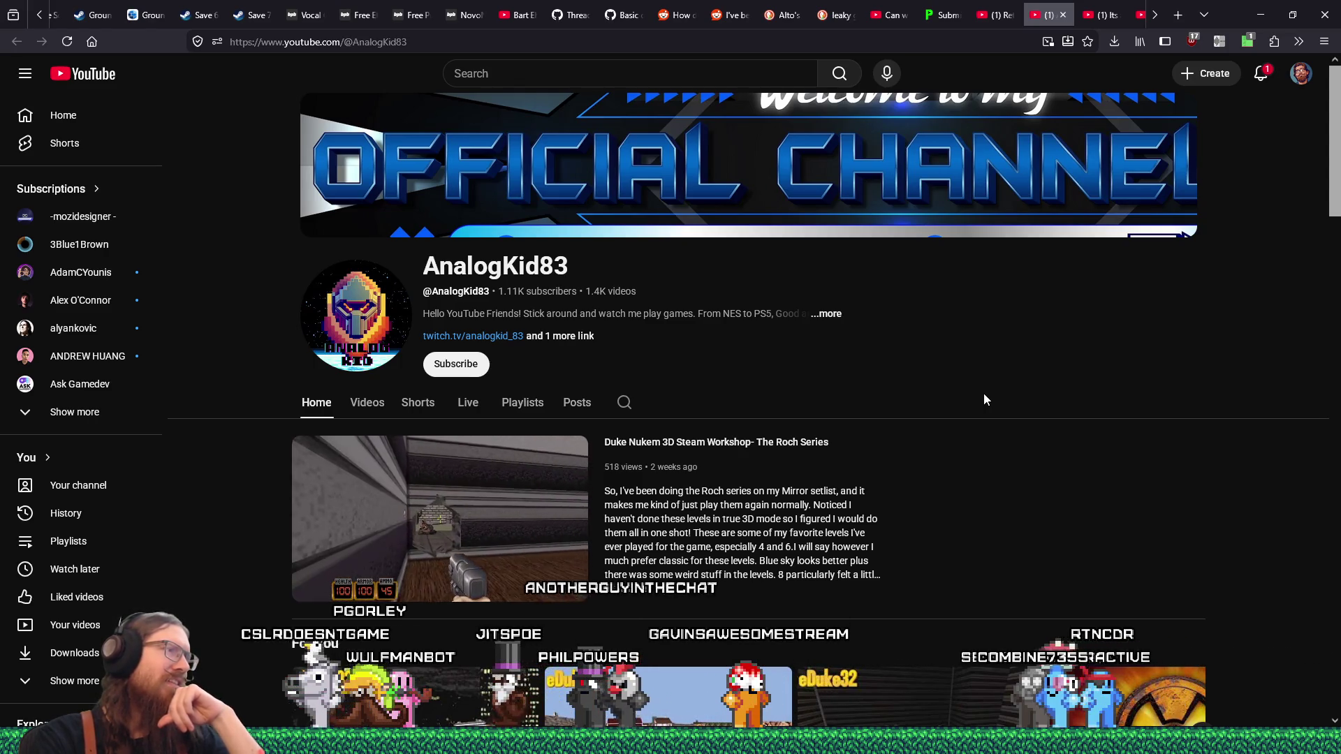
pyautogui.scroll(-3, 984, 395)
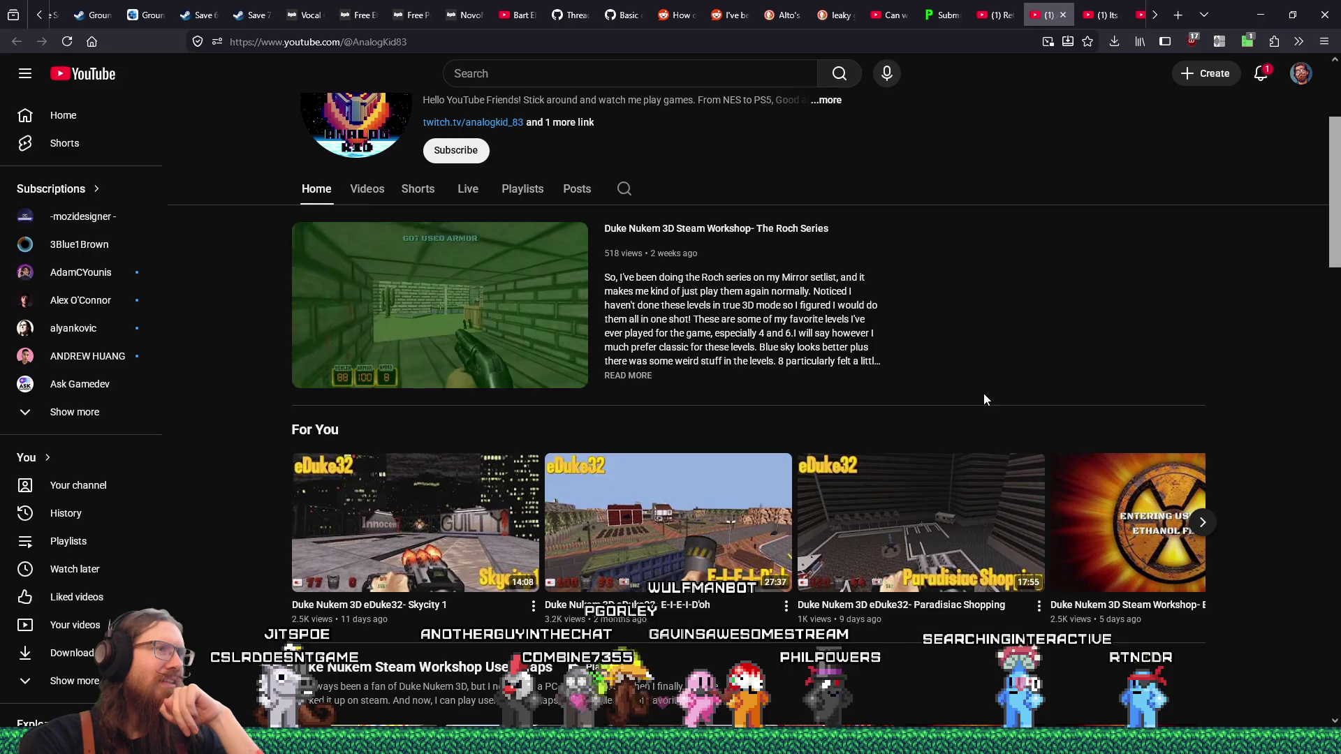
pyautogui.scroll(-1, 984, 400)
pyautogui.scroll(-3, 984, 399)
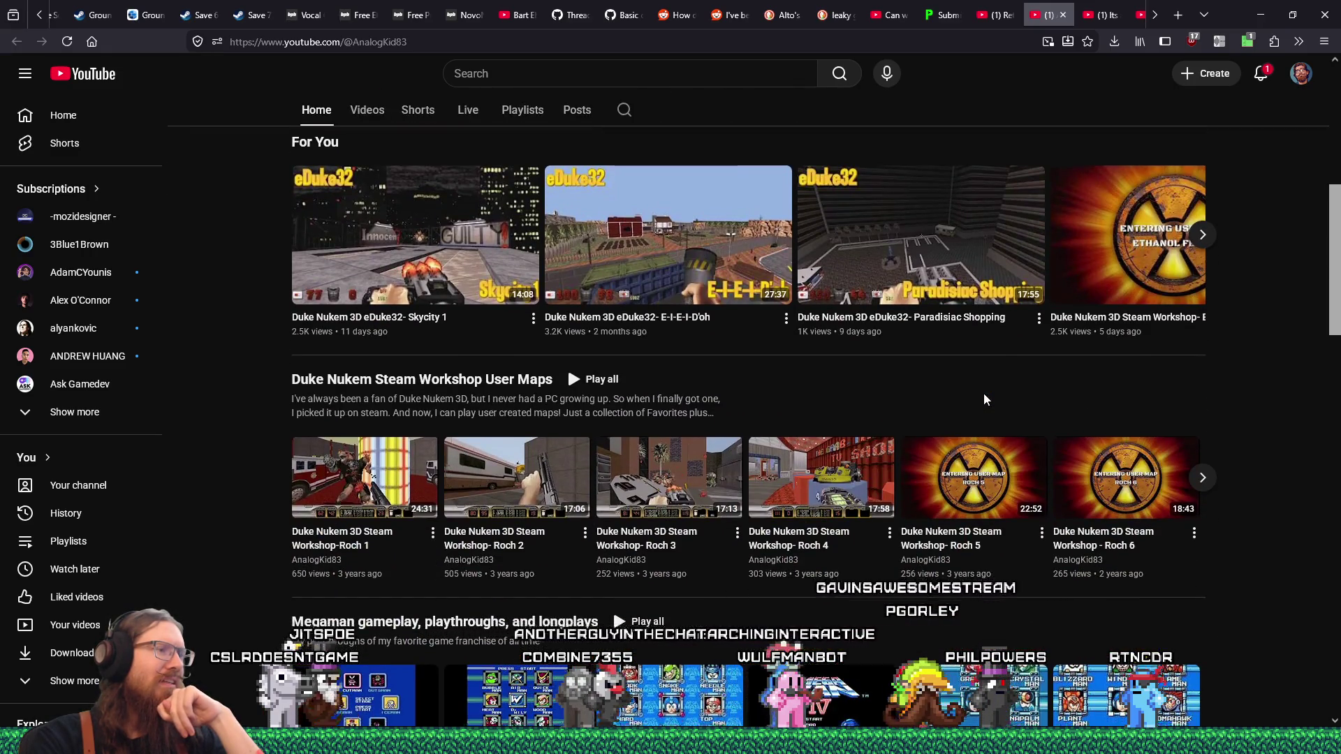
pyautogui.scroll(-4, 984, 399)
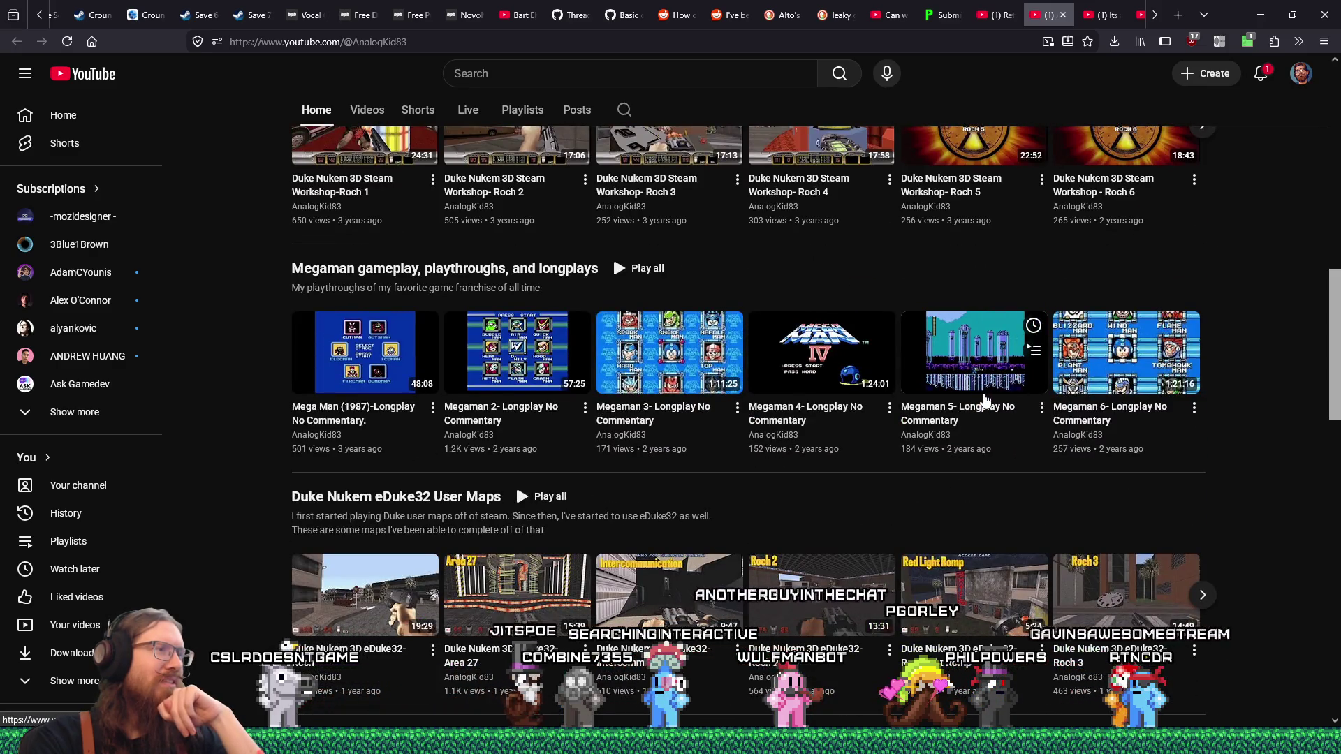
pyautogui.scroll(-3, 984, 399)
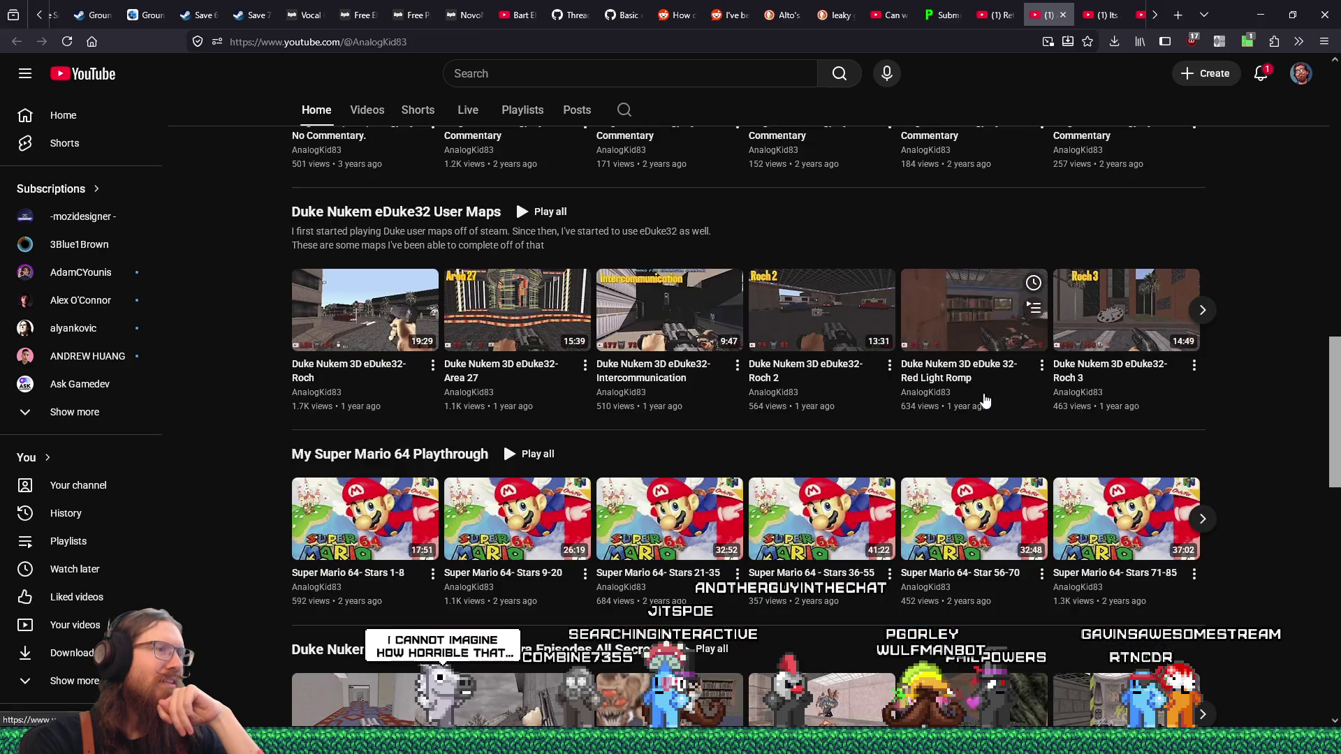
pyautogui.scroll(-5, 984, 400)
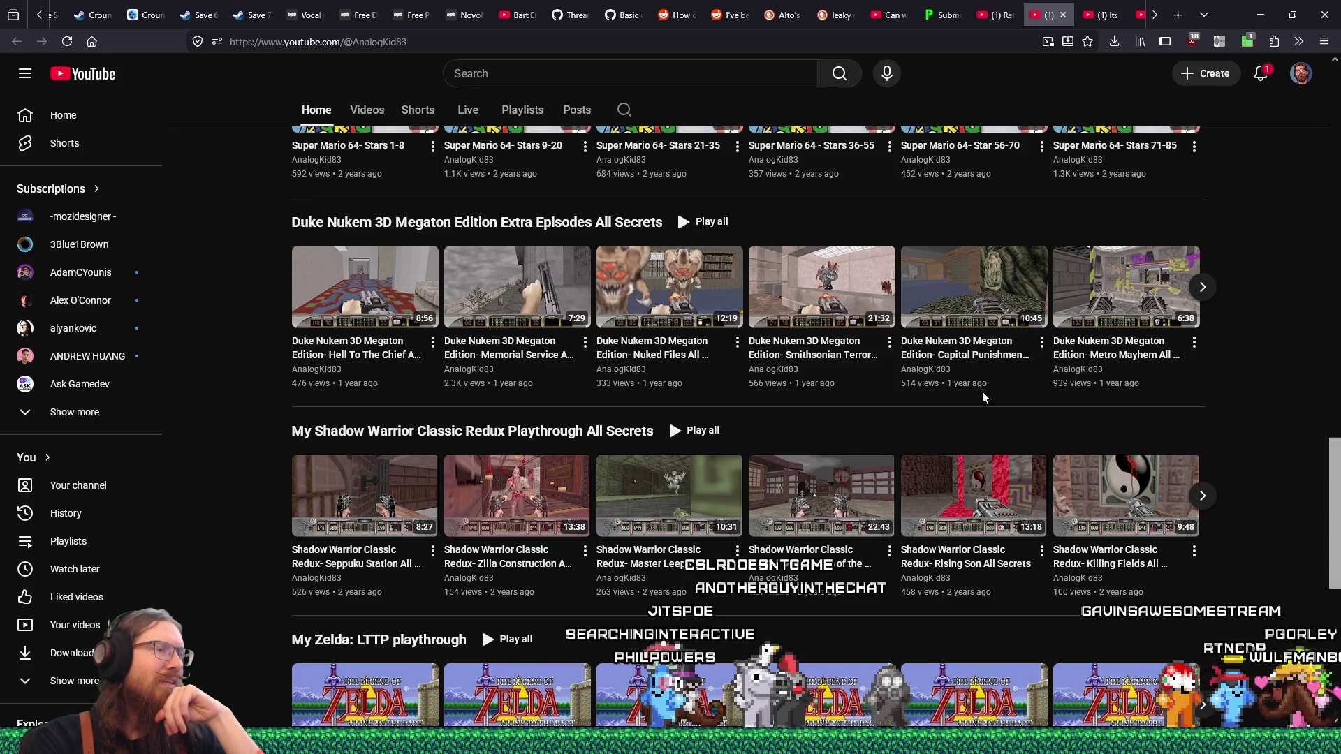
pyautogui.scroll(-3, 984, 396)
pyautogui.scroll(-2, 984, 397)
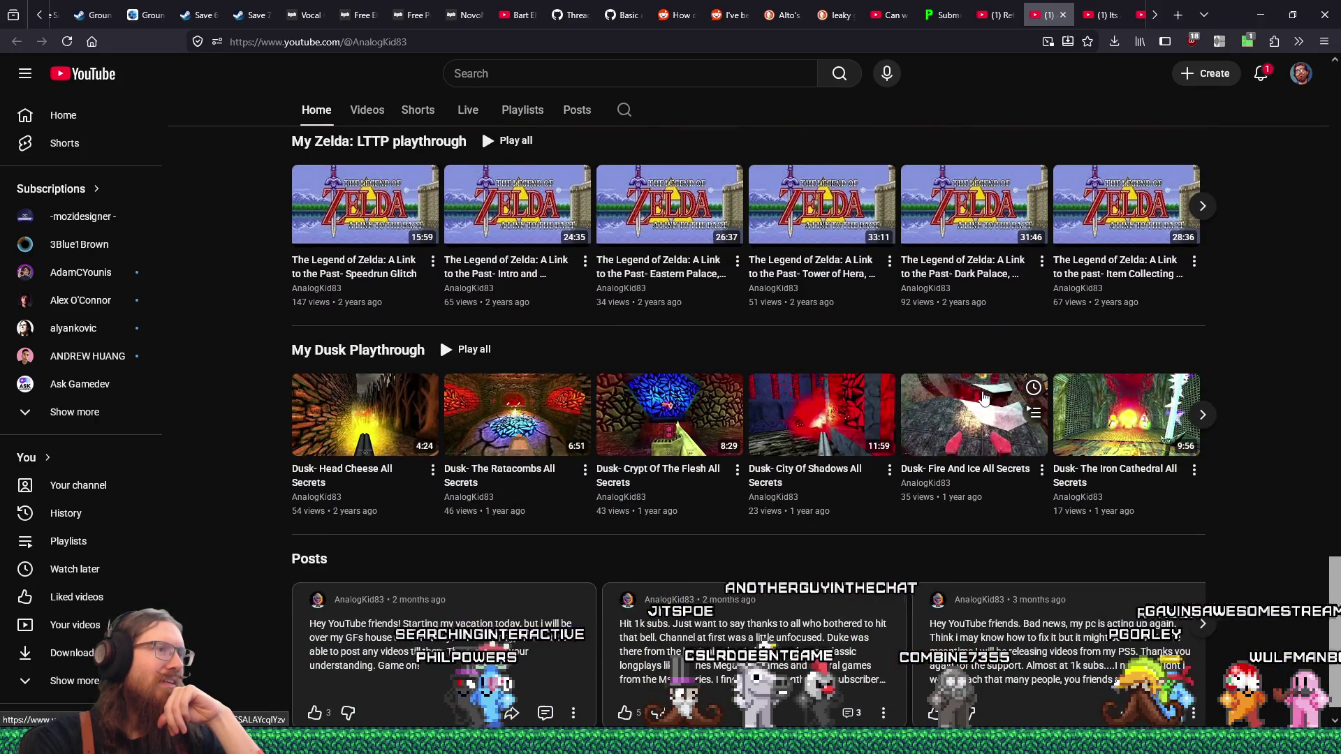
pyautogui.scroll(-1, 984, 398)
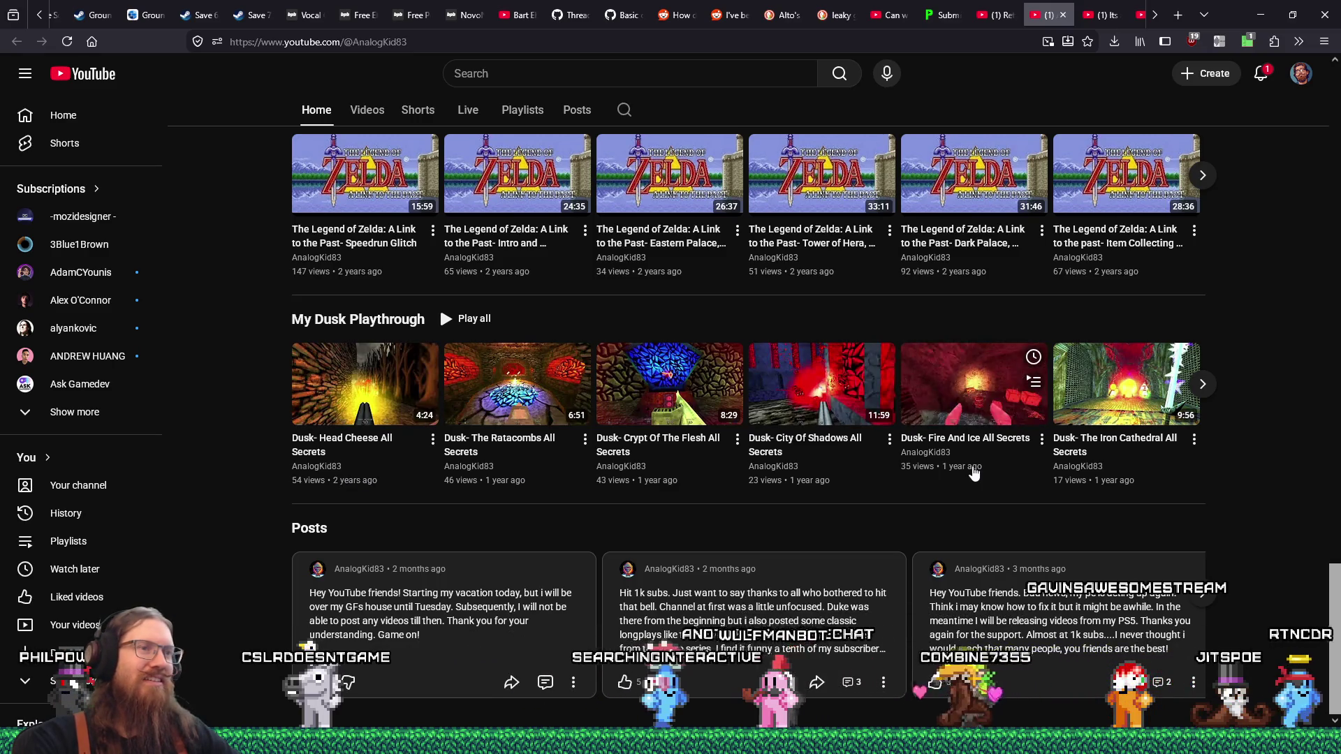
pyautogui.scroll(1, 924, 475)
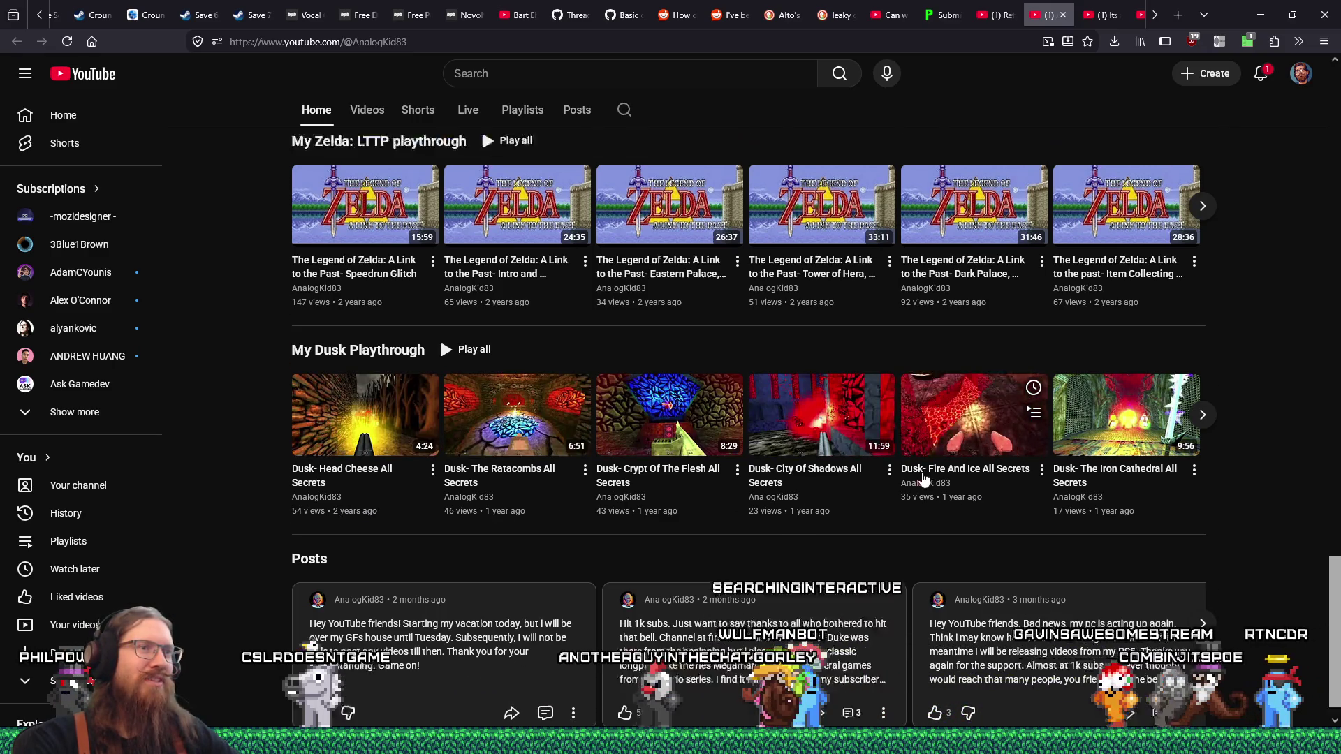
pyautogui.scroll(20, 922, 477)
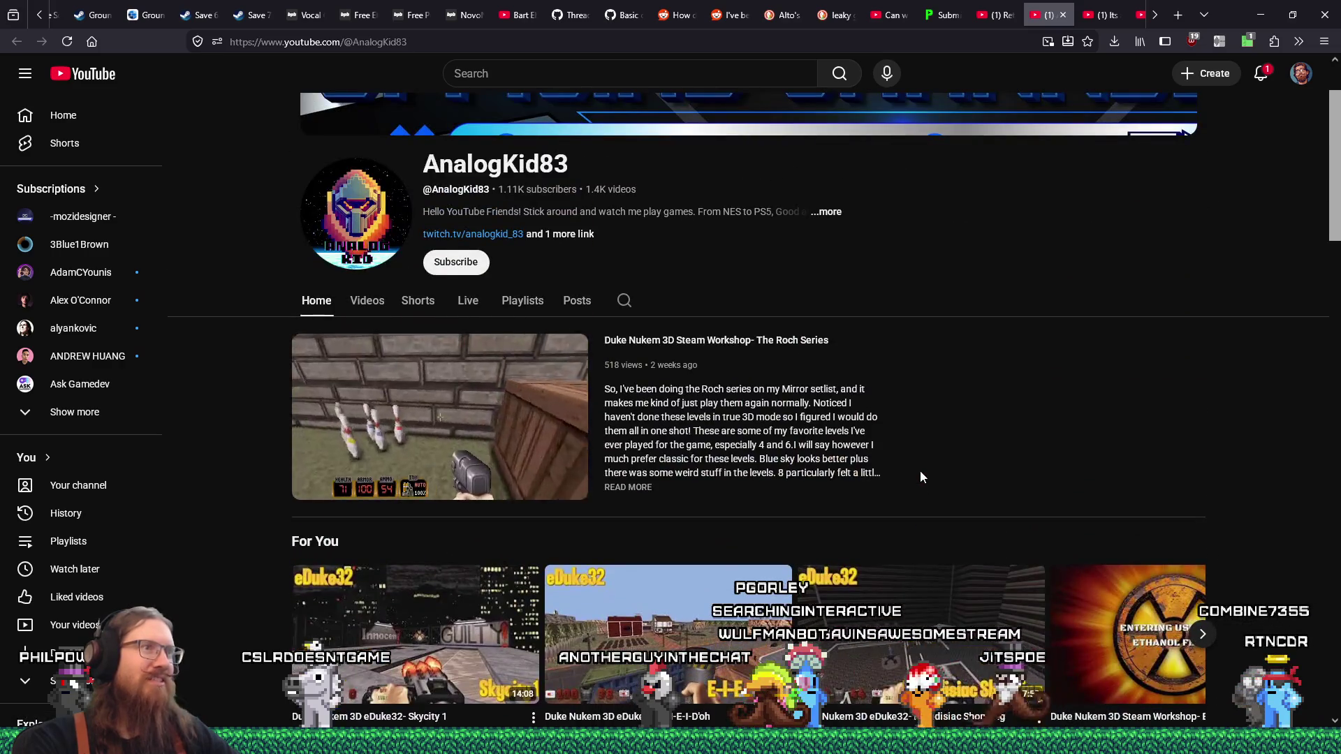
pyautogui.scroll(-5, 920, 471)
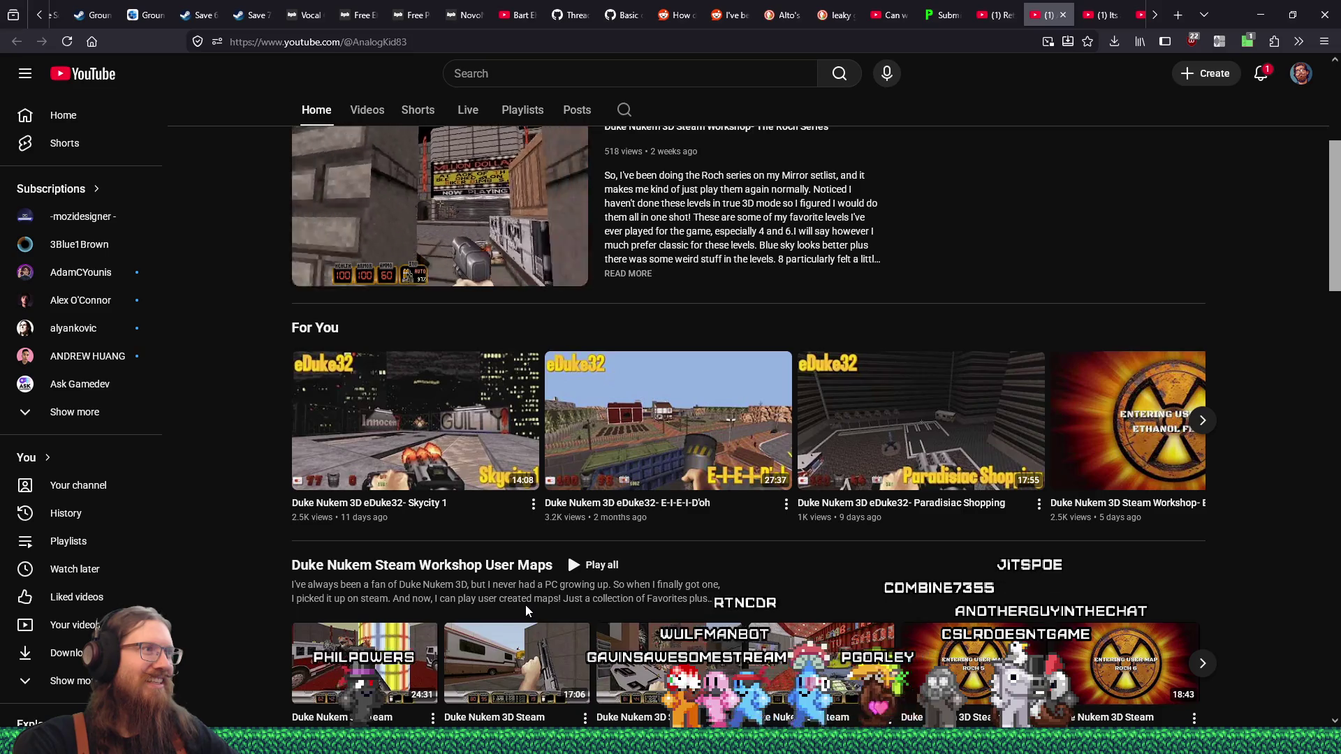
pyautogui.scroll(2, 531, 580)
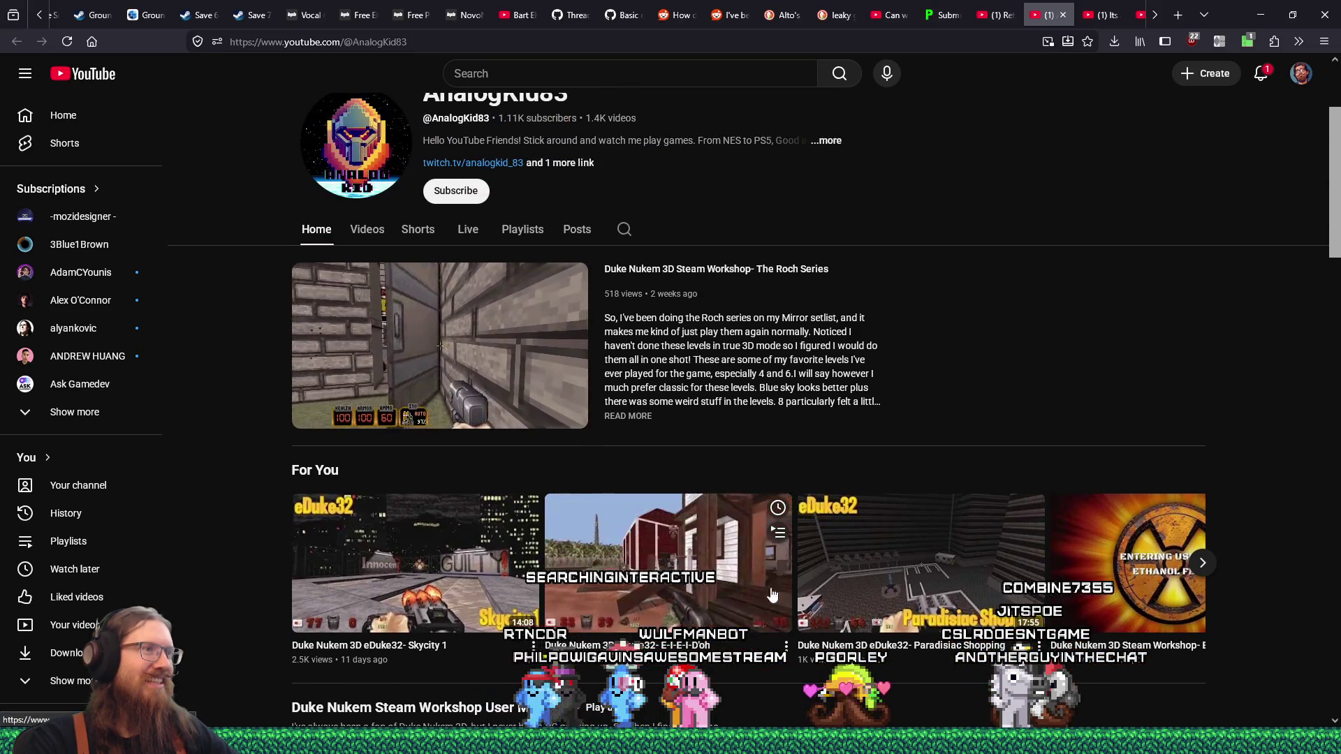
pyautogui.click(839, 601)
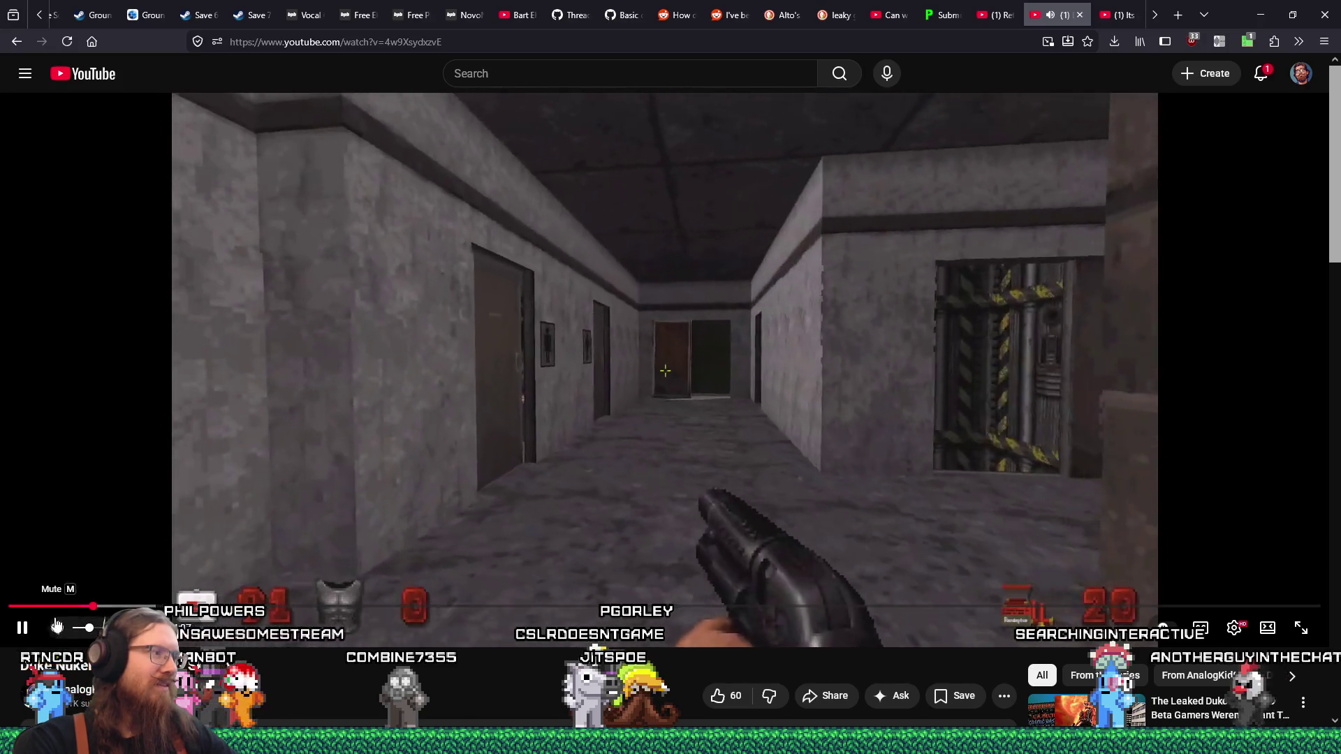
# Pause the Duke Nukem 3D eDuke32- Skycity 1 video and scroll to its description and comments.
pyautogui.click(23, 628)
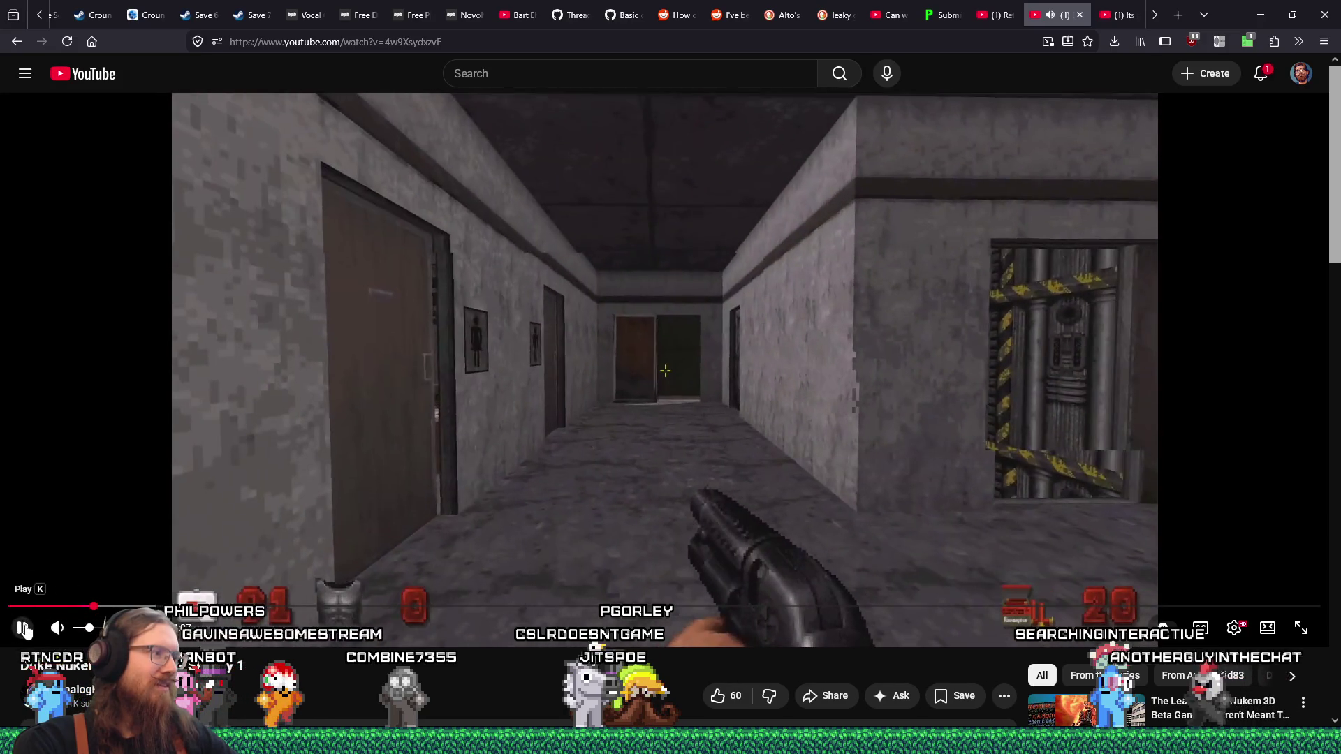
pyautogui.scroll(-3, 338, 643)
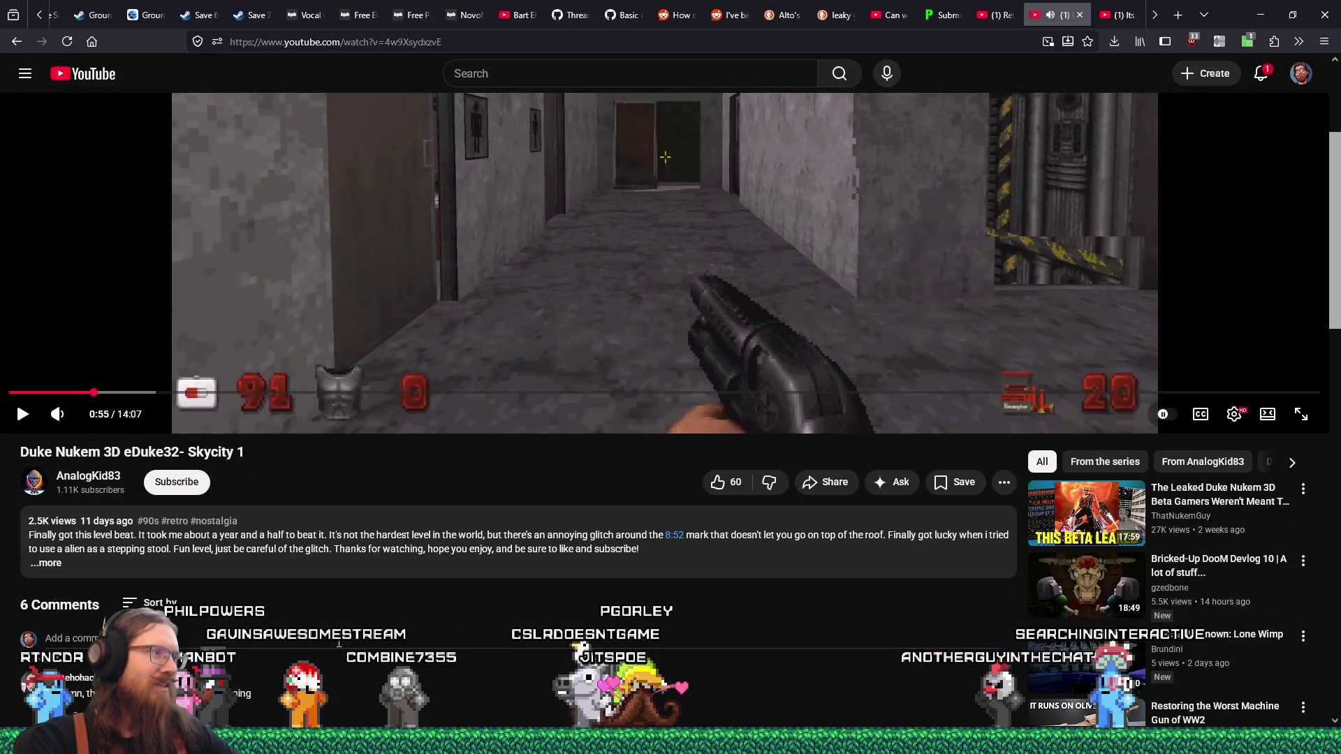
pyautogui.scroll(-4, 339, 644)
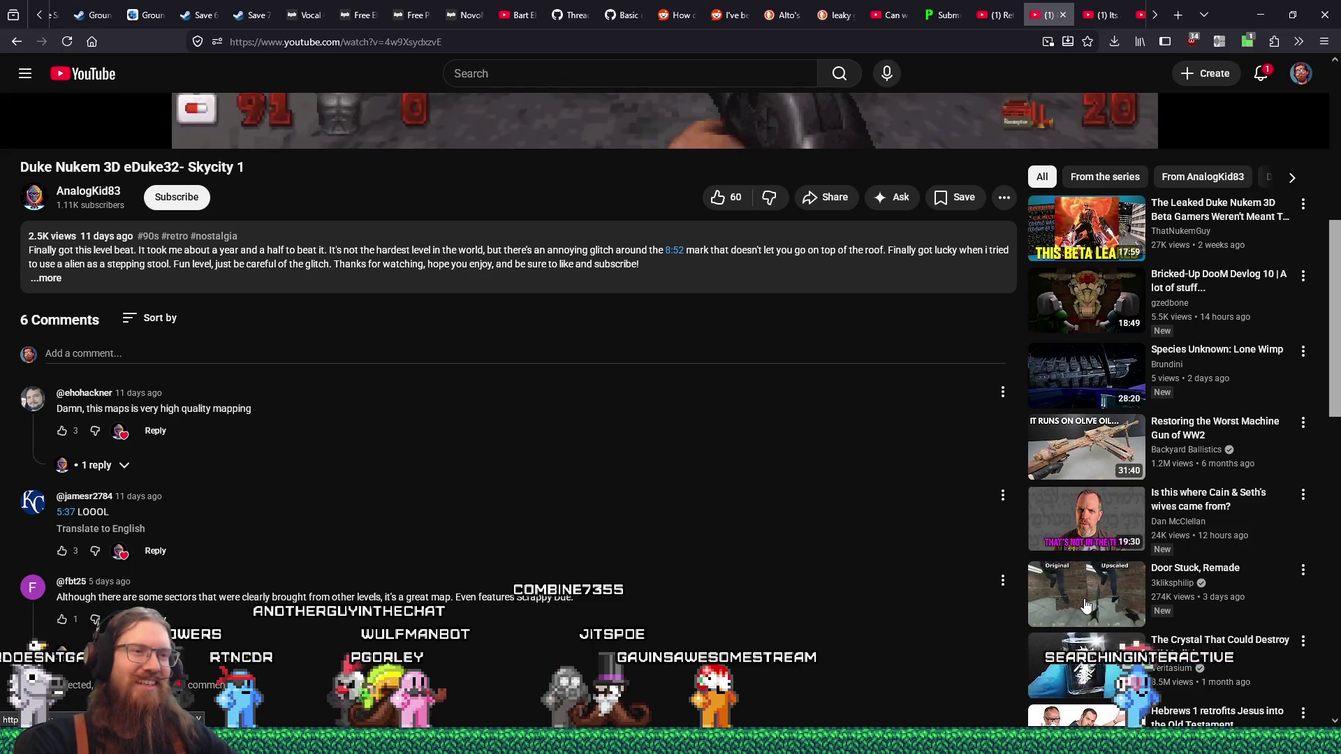
# Read the Skycity 1 comments, then click the Firefox address bar to show its suggestions.
pyautogui.moveTo(1085, 606)
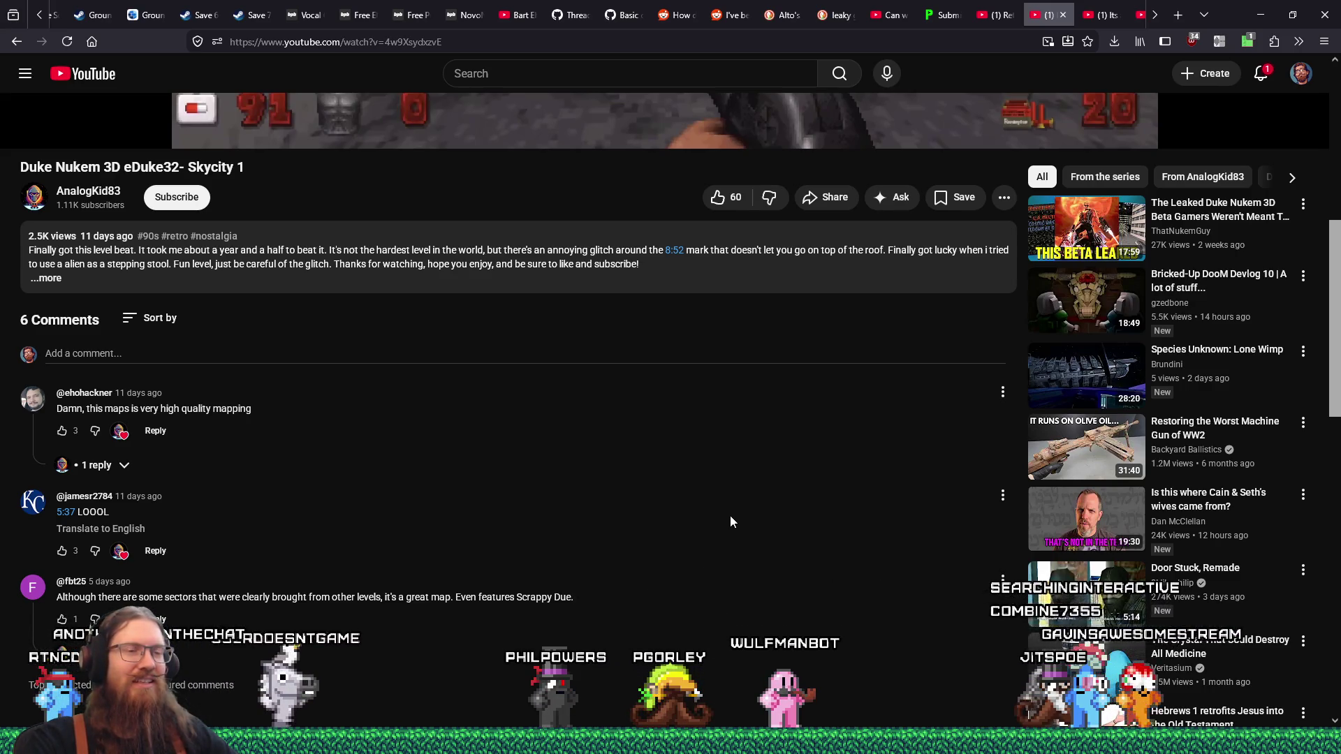
pyautogui.scroll(-5, 732, 520)
pyautogui.scroll(5, 731, 516)
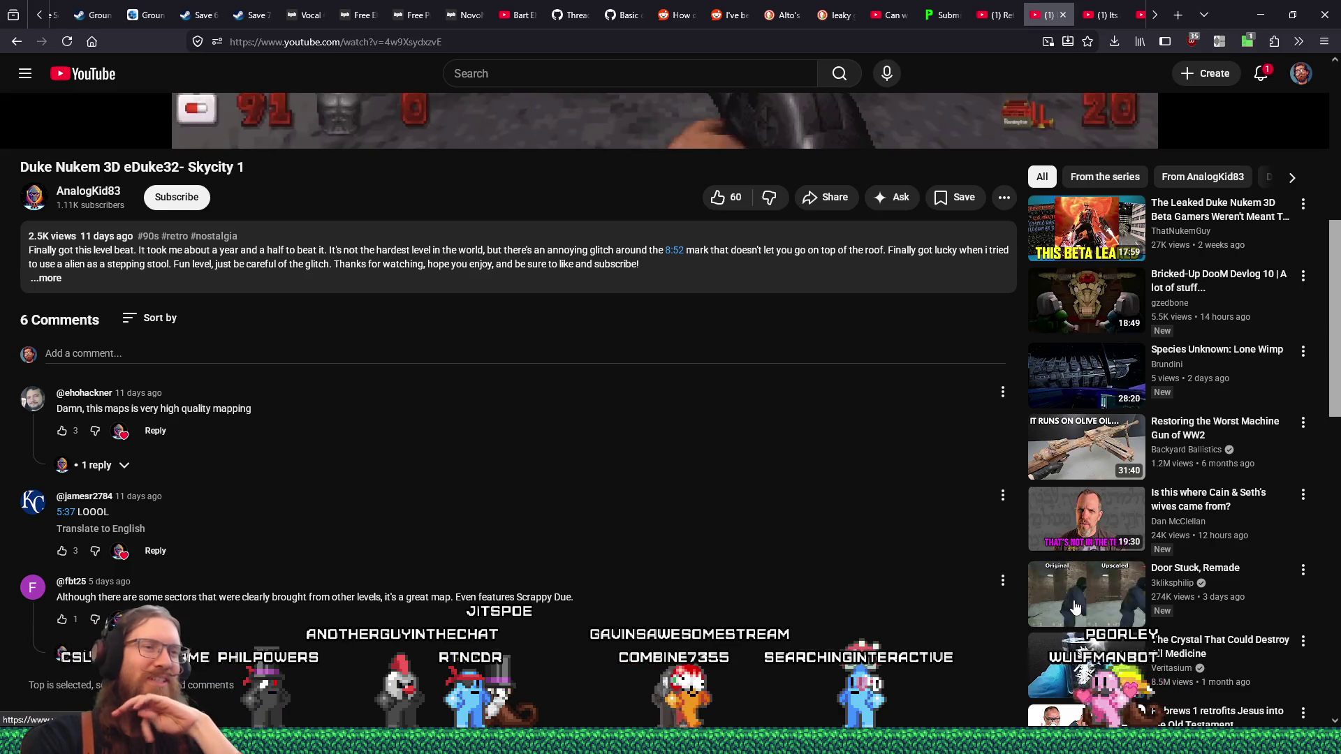
pyautogui.scroll(-4, 1075, 608)
pyautogui.scroll(2, 1069, 455)
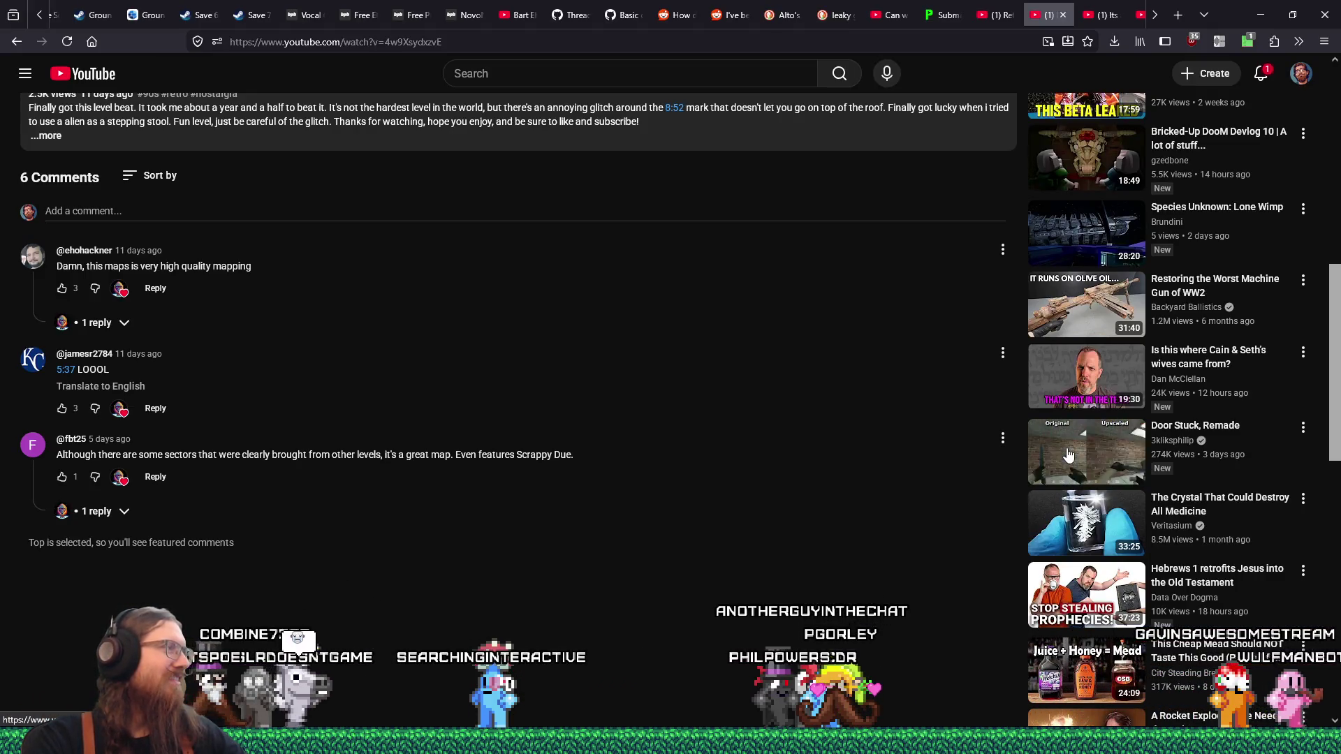
pyautogui.scroll(6, 614, 522)
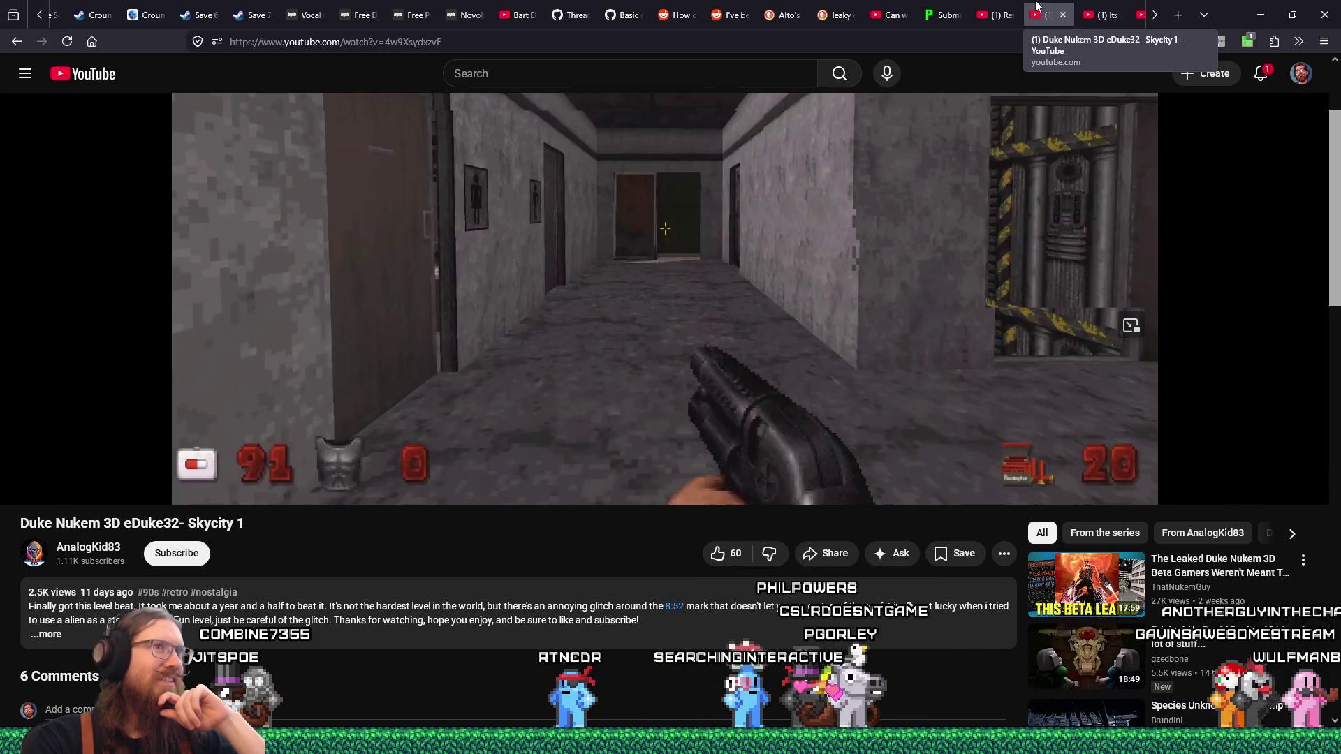
pyautogui.scroll(-6, 698, 480)
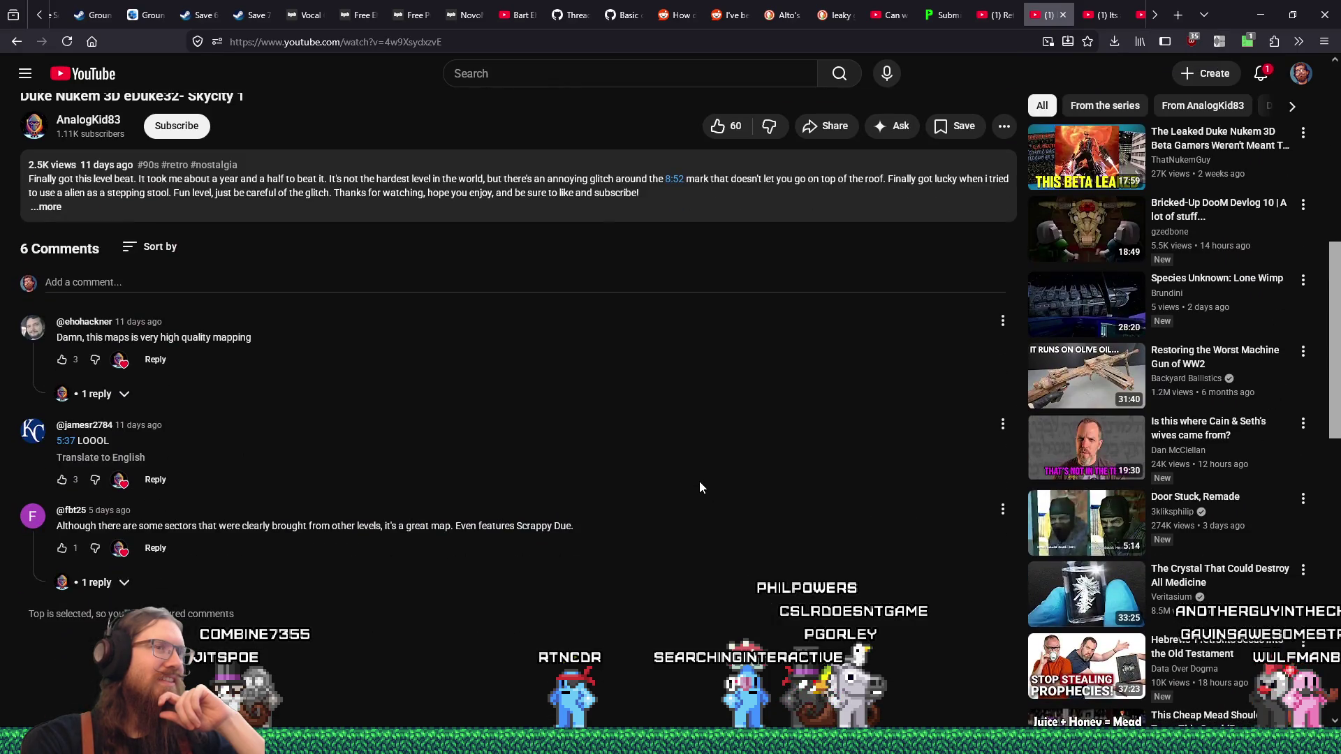
pyautogui.scroll(5, 698, 481)
pyautogui.click(809, 41)
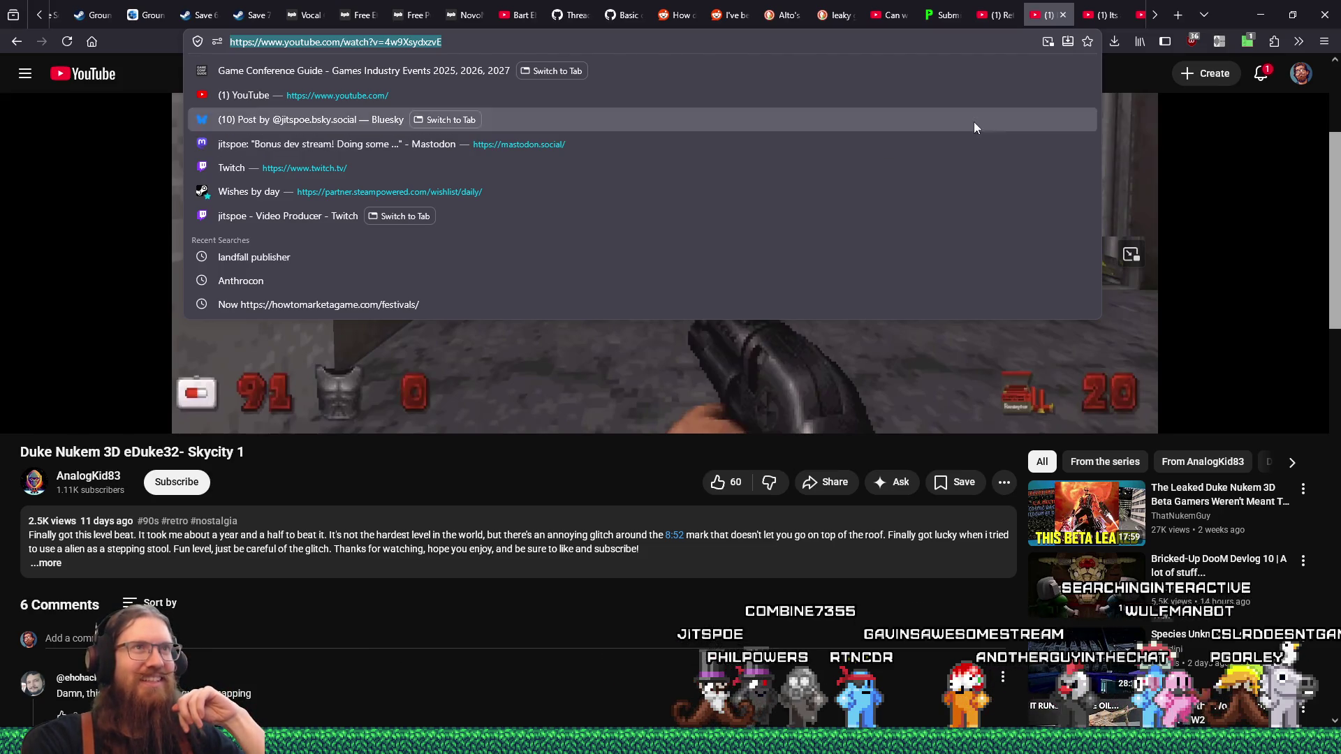
pyautogui.click(1062, 15)
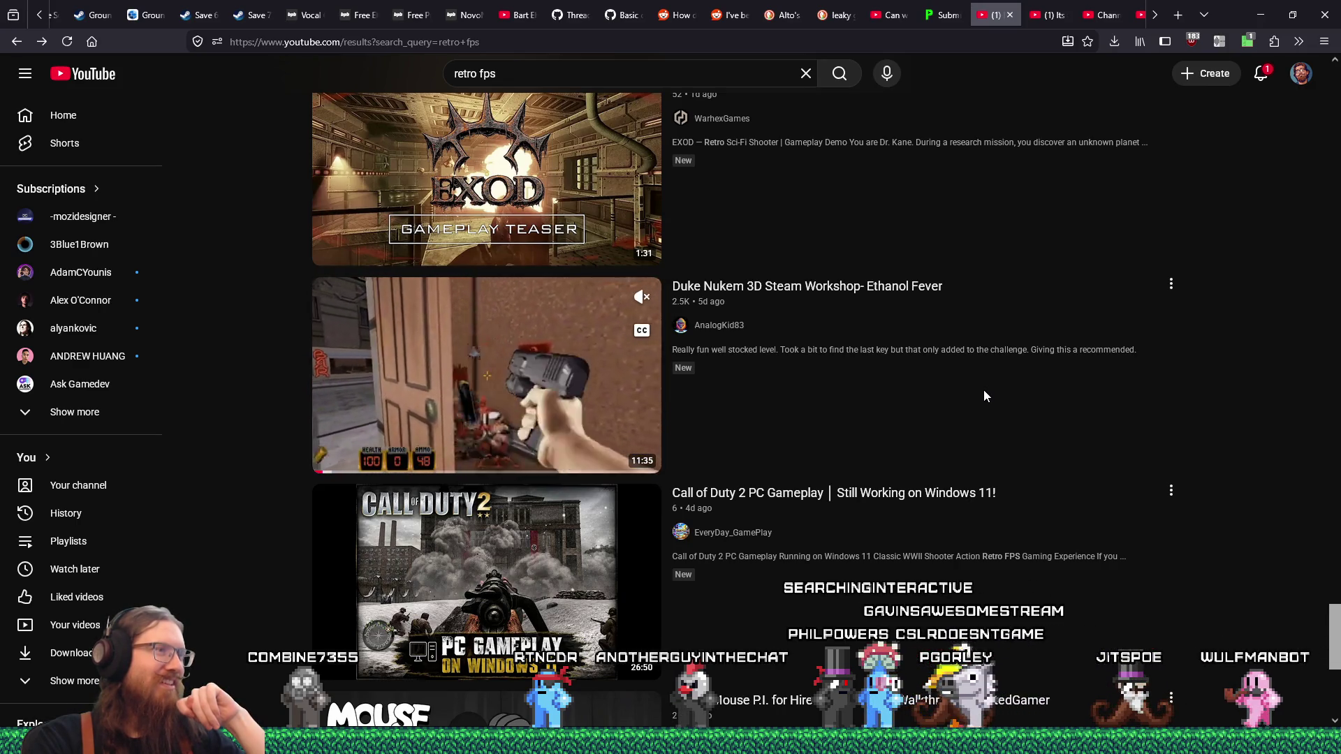
pyautogui.scroll(-5, 983, 396)
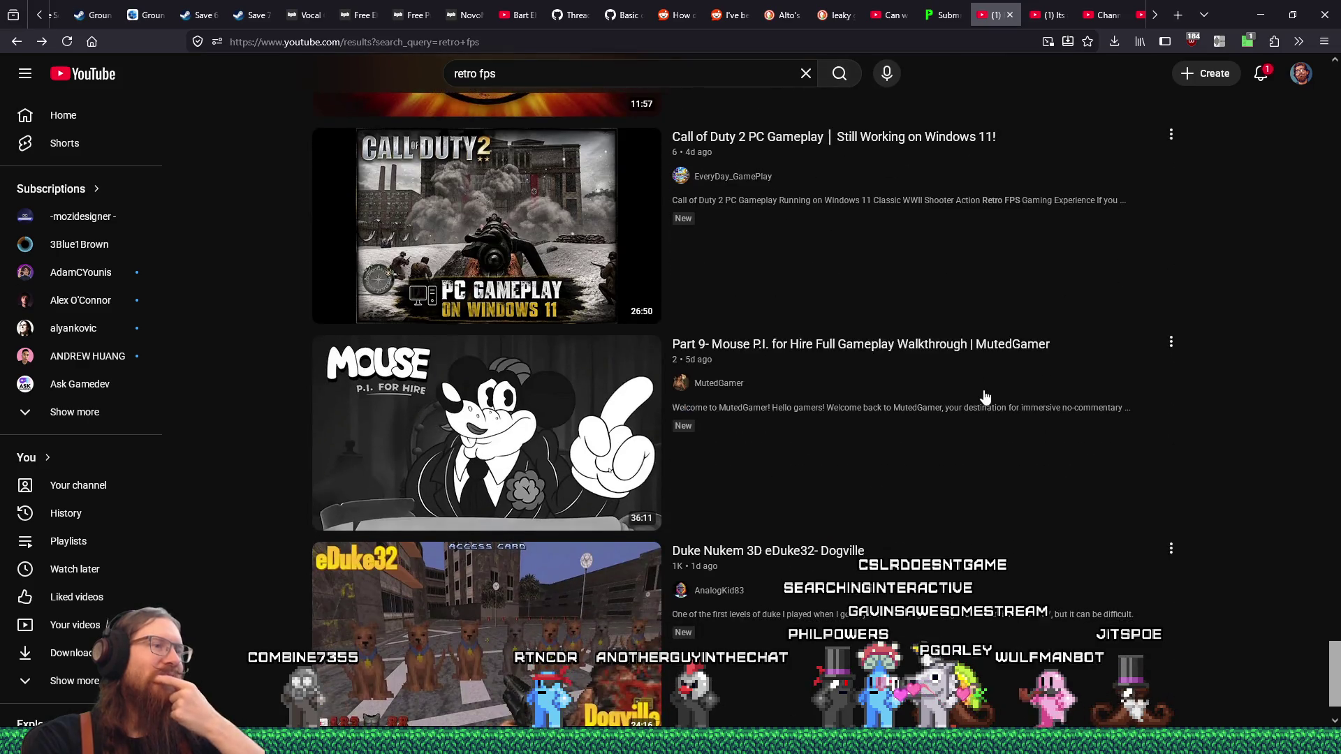
pyautogui.scroll(-1, 984, 396)
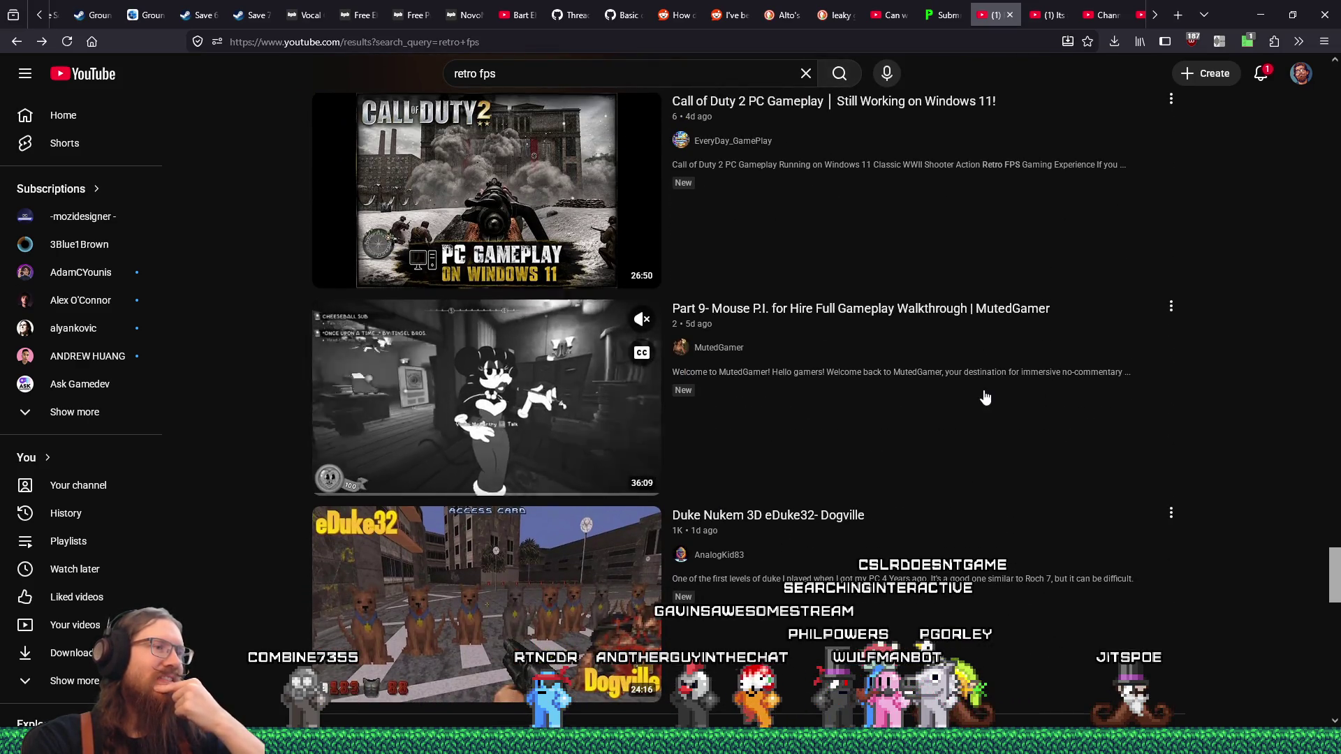
pyautogui.scroll(-3, 985, 397)
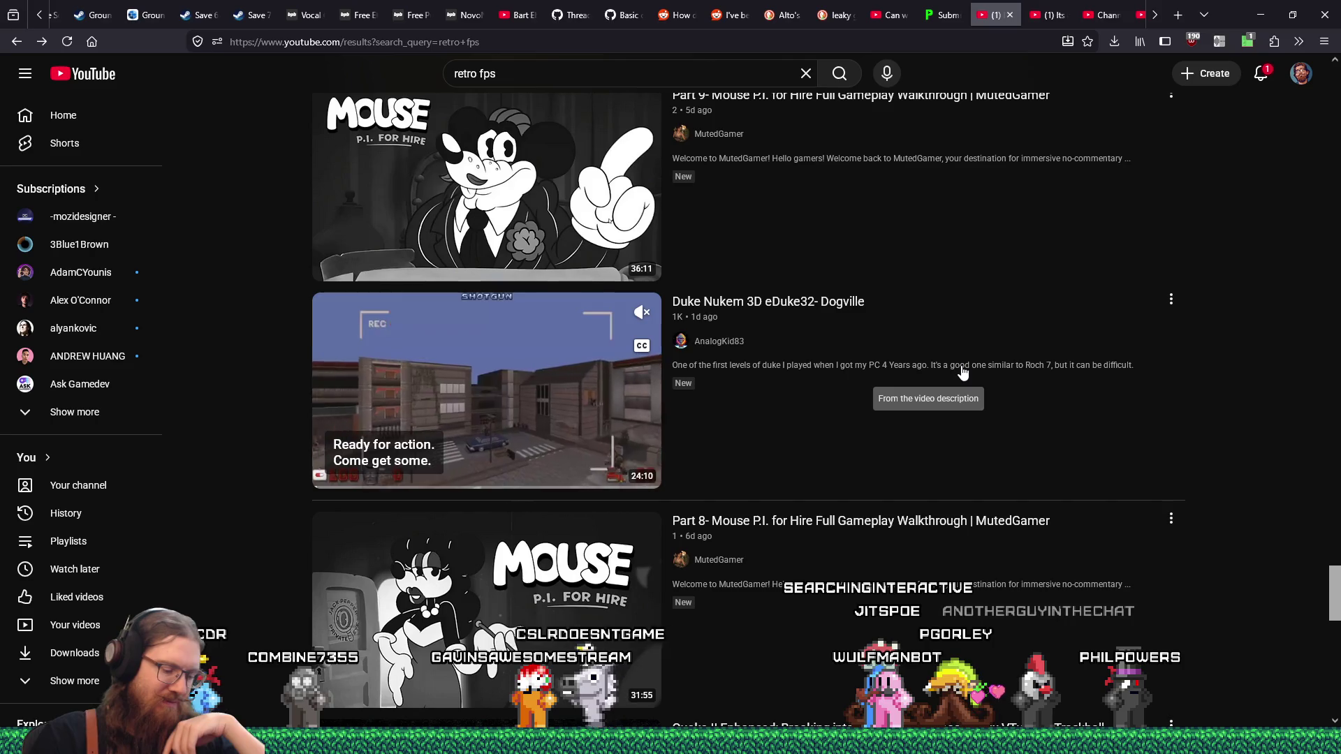
pyautogui.scroll(-5, 976, 436)
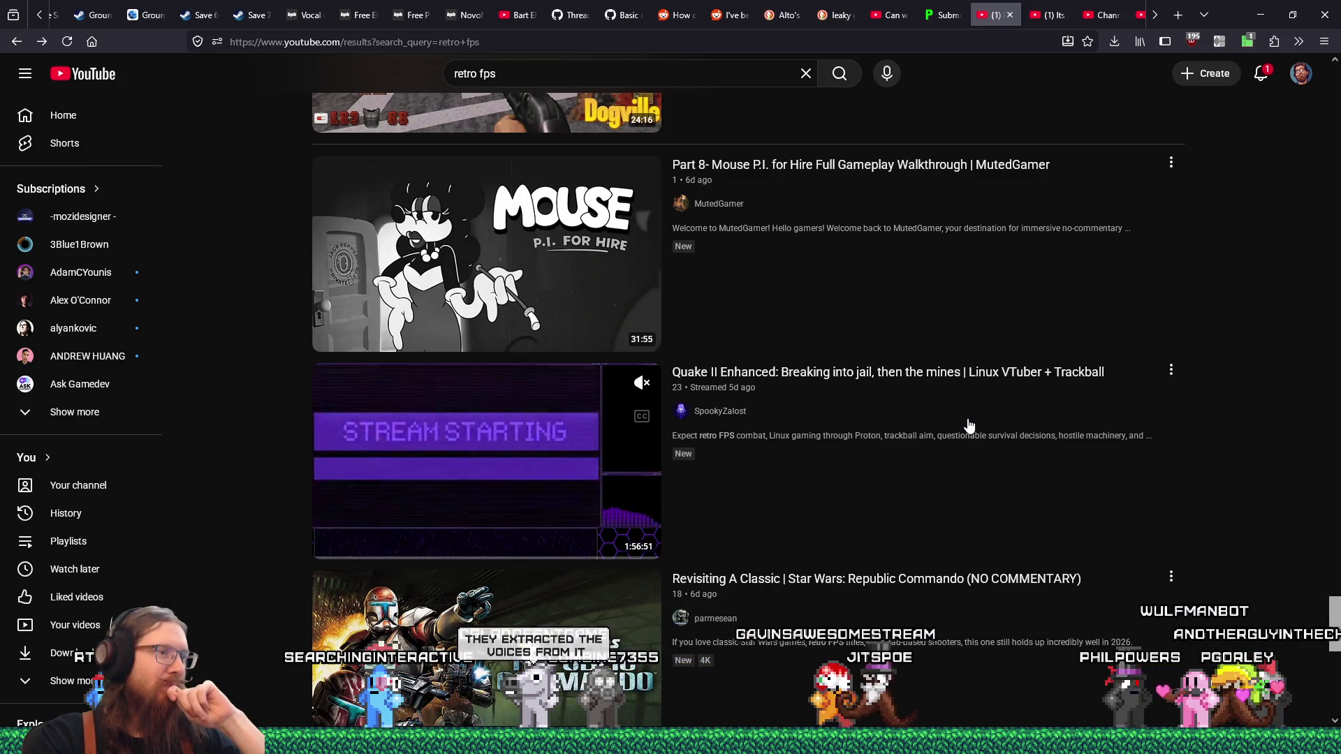
pyautogui.scroll(-10, 968, 425)
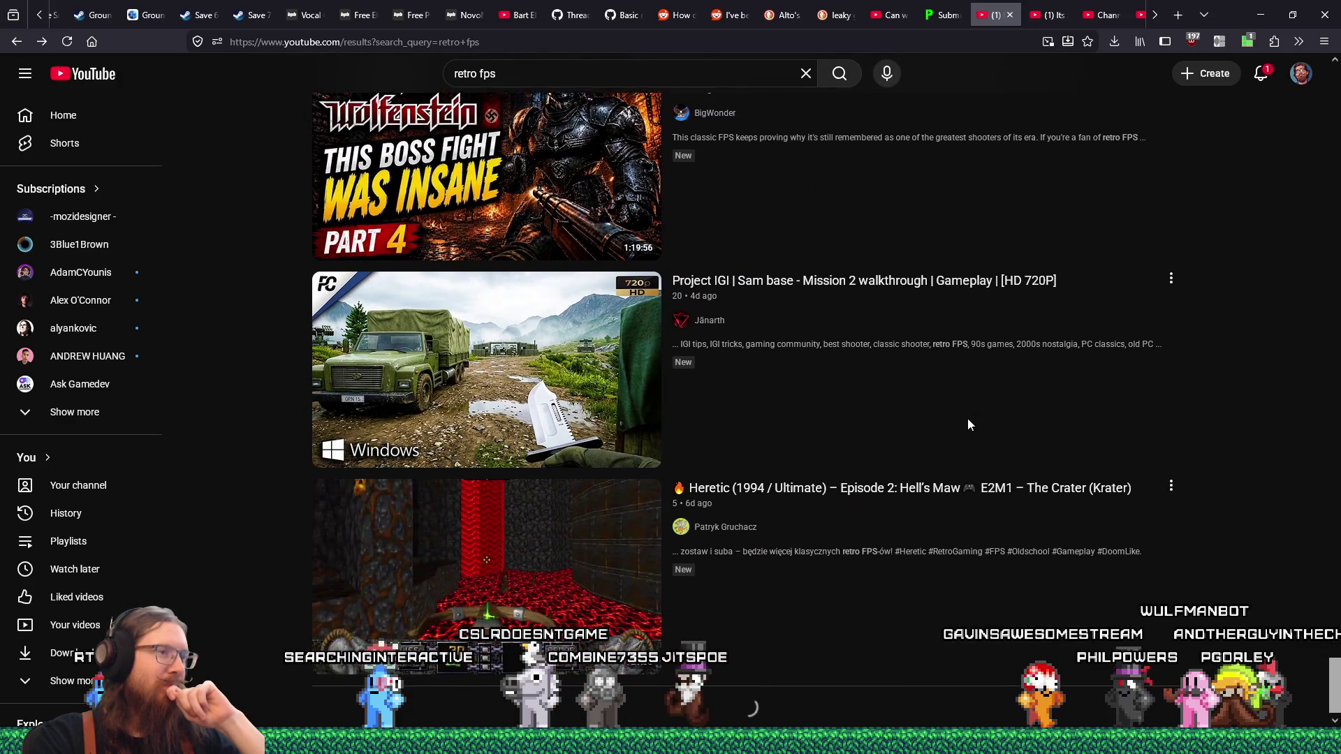
pyautogui.scroll(-10, 968, 425)
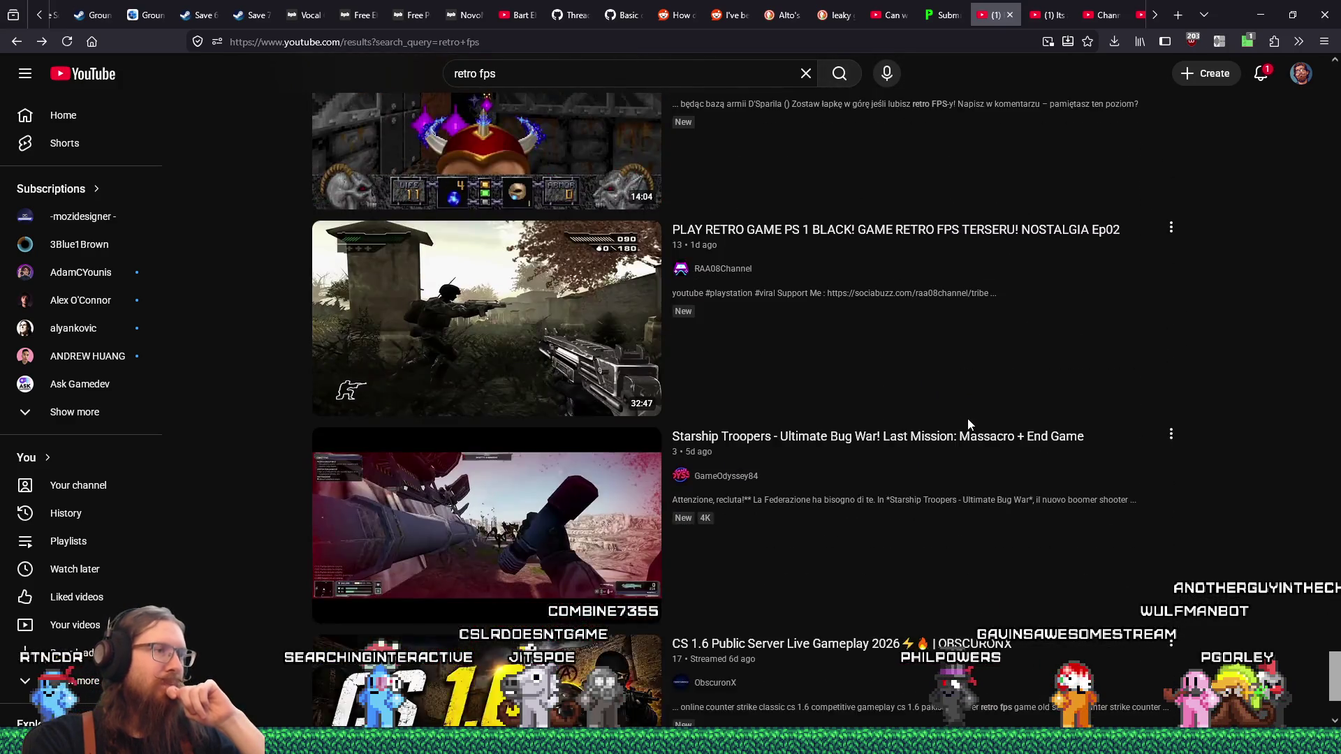
pyautogui.scroll(-3, 968, 421)
pyautogui.scroll(1, 968, 421)
pyautogui.scroll(-6, 968, 422)
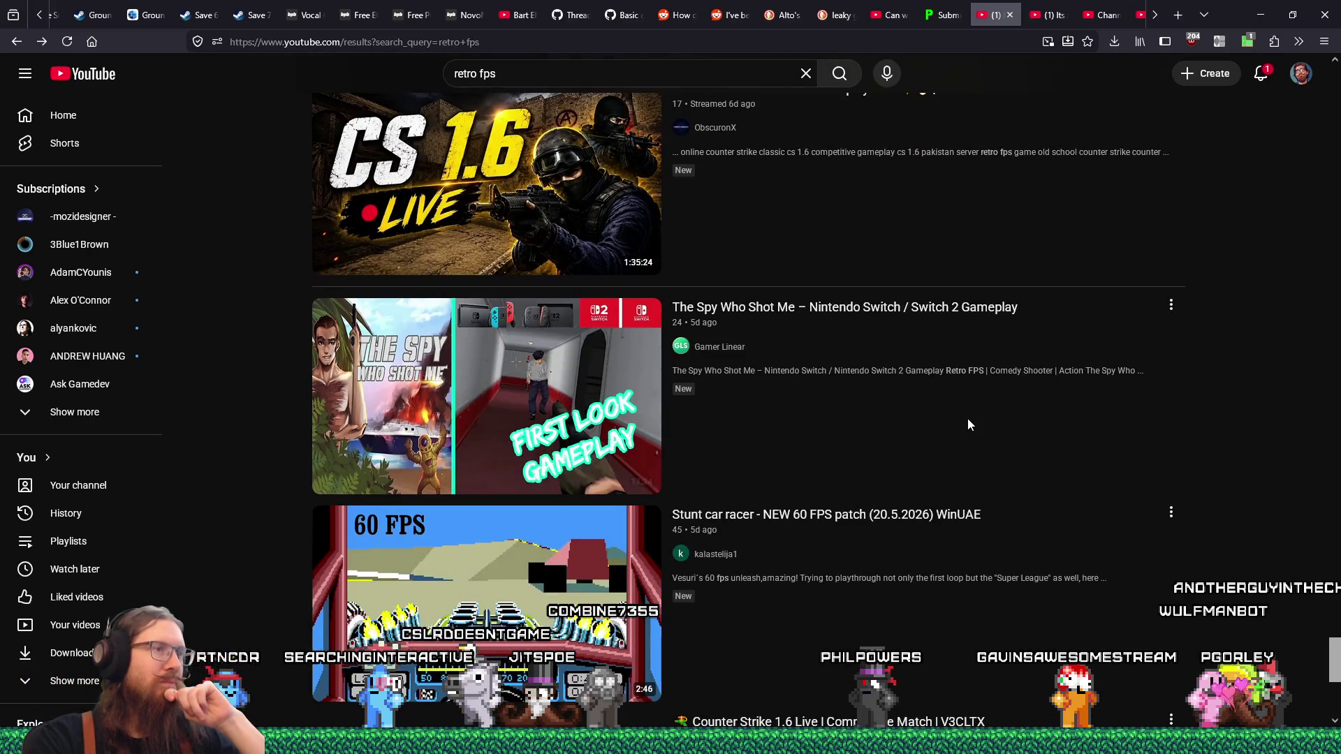
pyautogui.scroll(-1, 968, 425)
pyautogui.scroll(3, 968, 425)
pyautogui.scroll(-5, 968, 425)
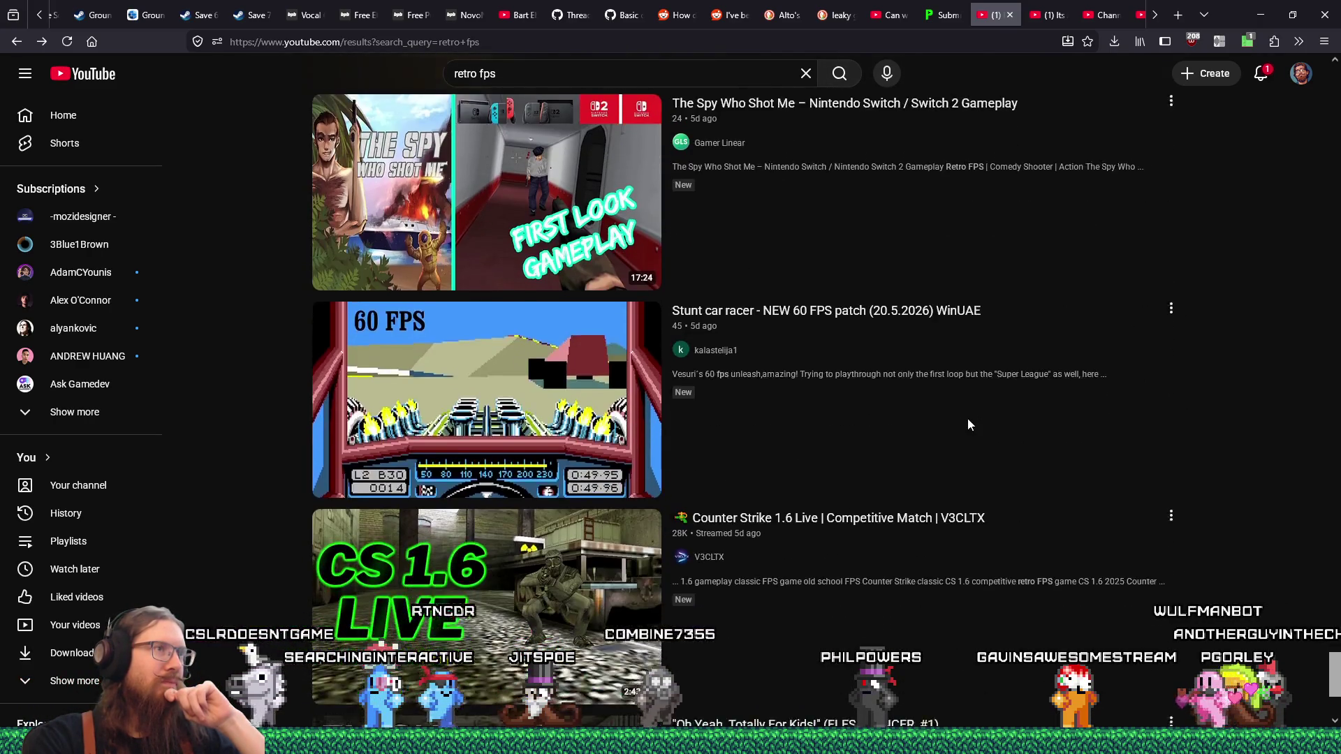
pyautogui.scroll(-4, 969, 425)
pyautogui.scroll(1, 968, 424)
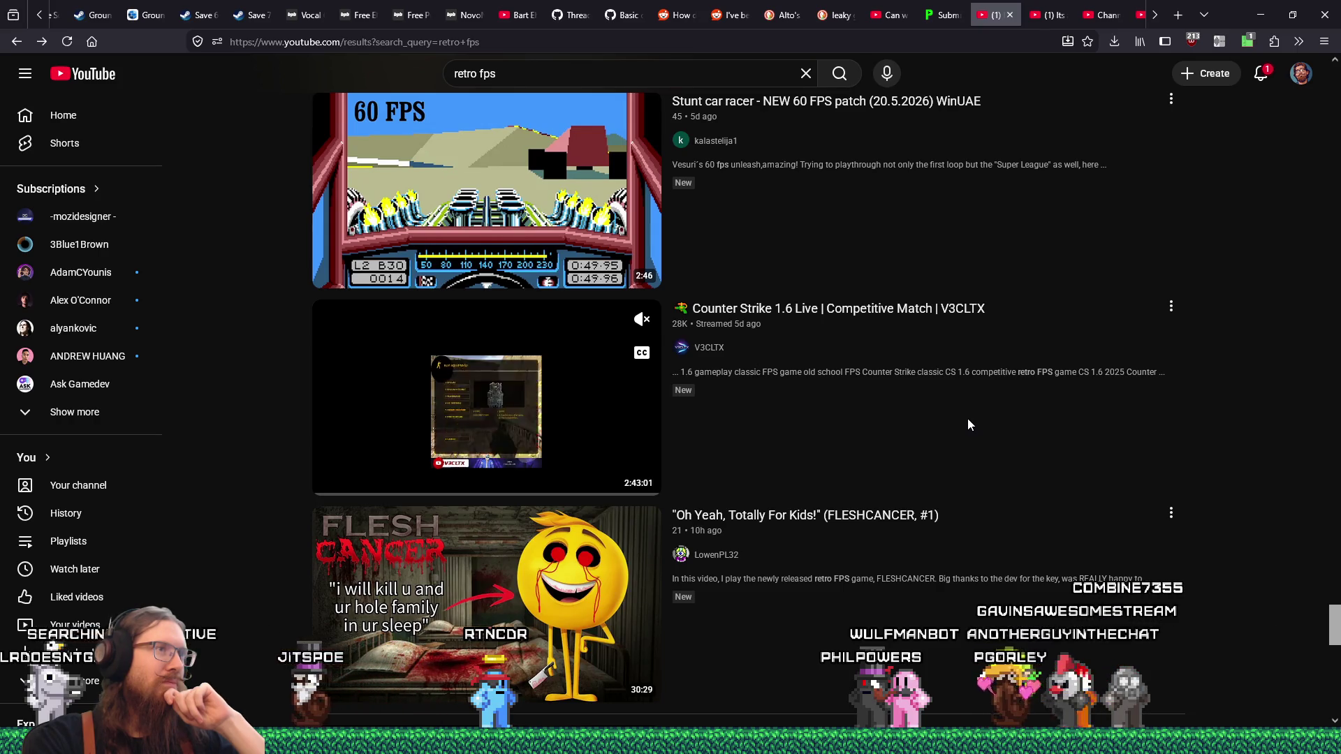
pyautogui.scroll(4, 969, 424)
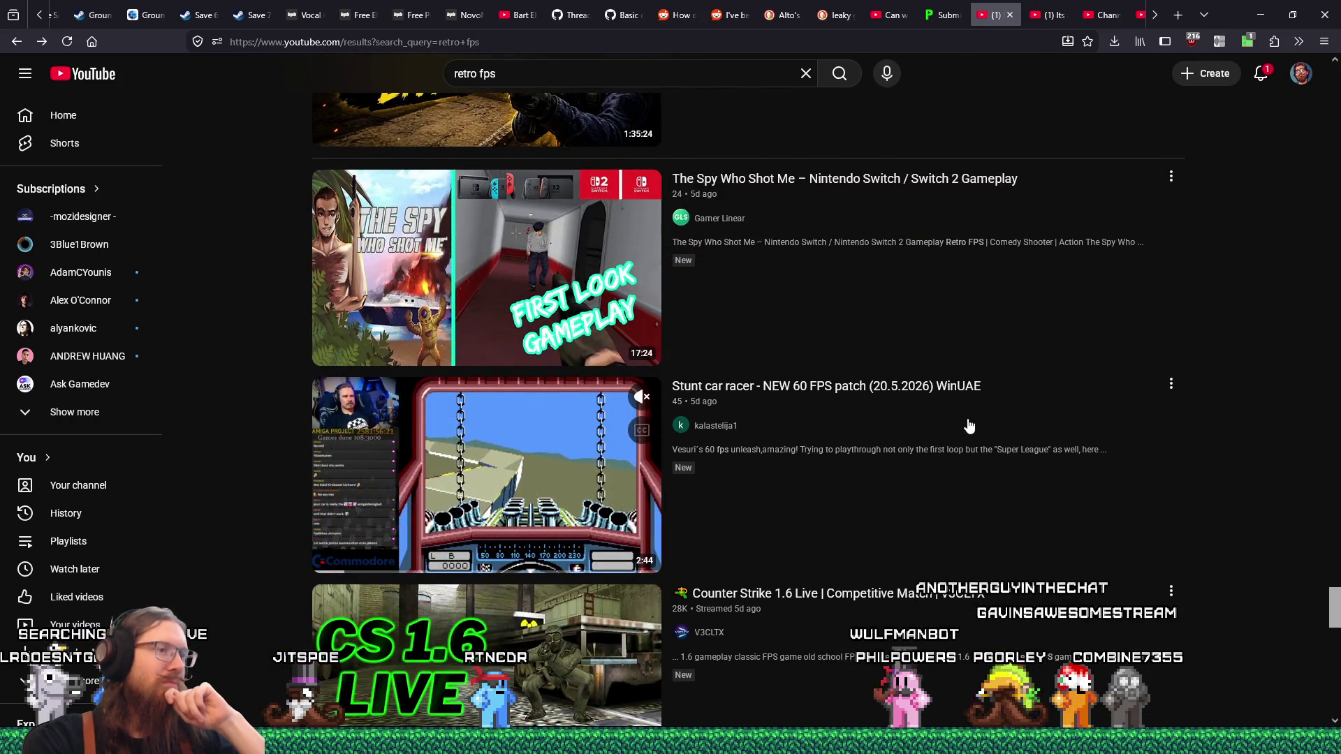
pyautogui.scroll(-8, 968, 425)
pyautogui.scroll(-2, 968, 425)
pyautogui.scroll(-8, 969, 425)
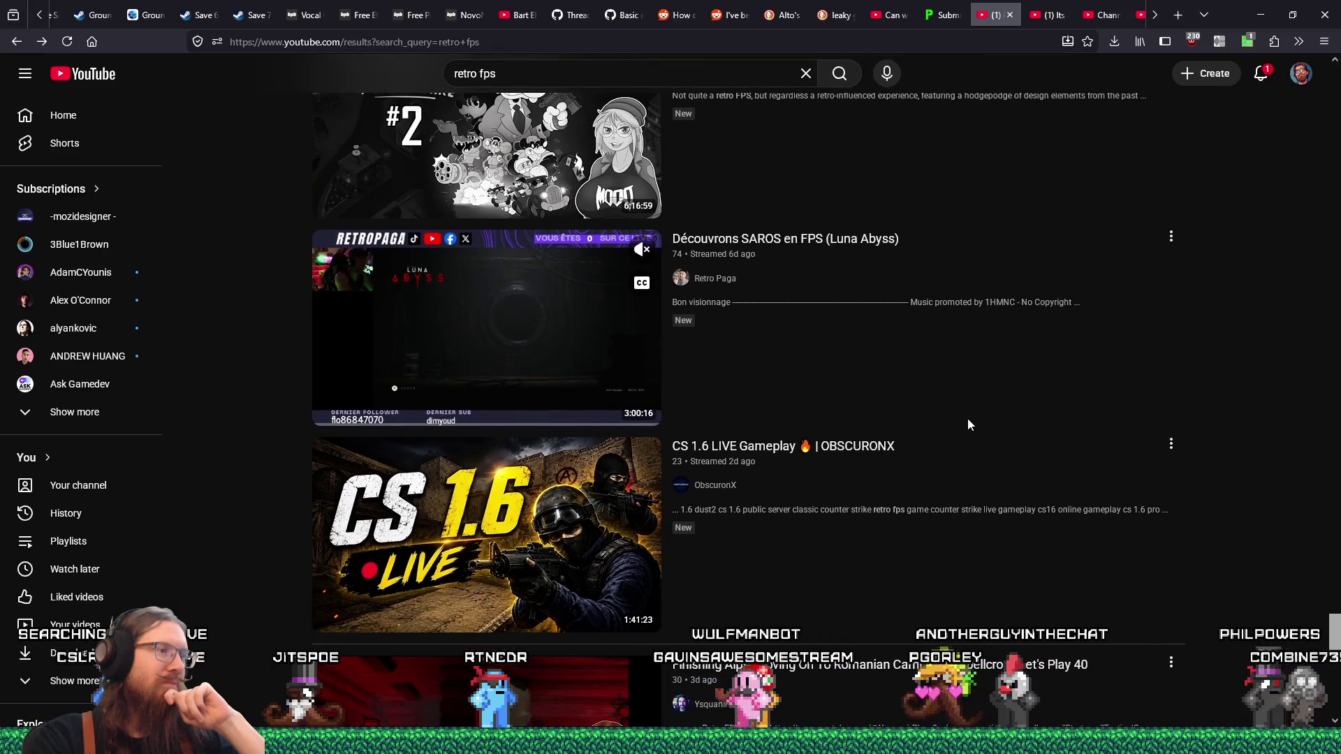
pyautogui.scroll(8, 968, 425)
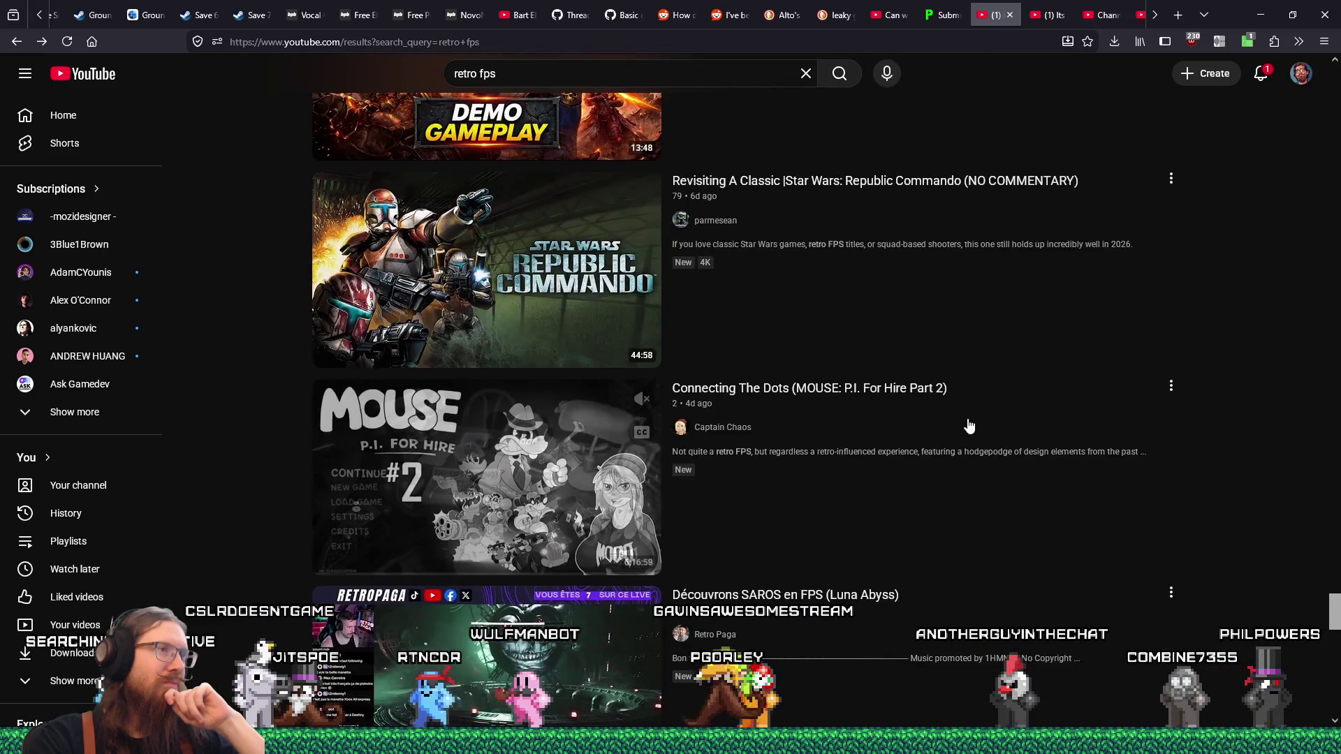
pyautogui.scroll(8, 968, 424)
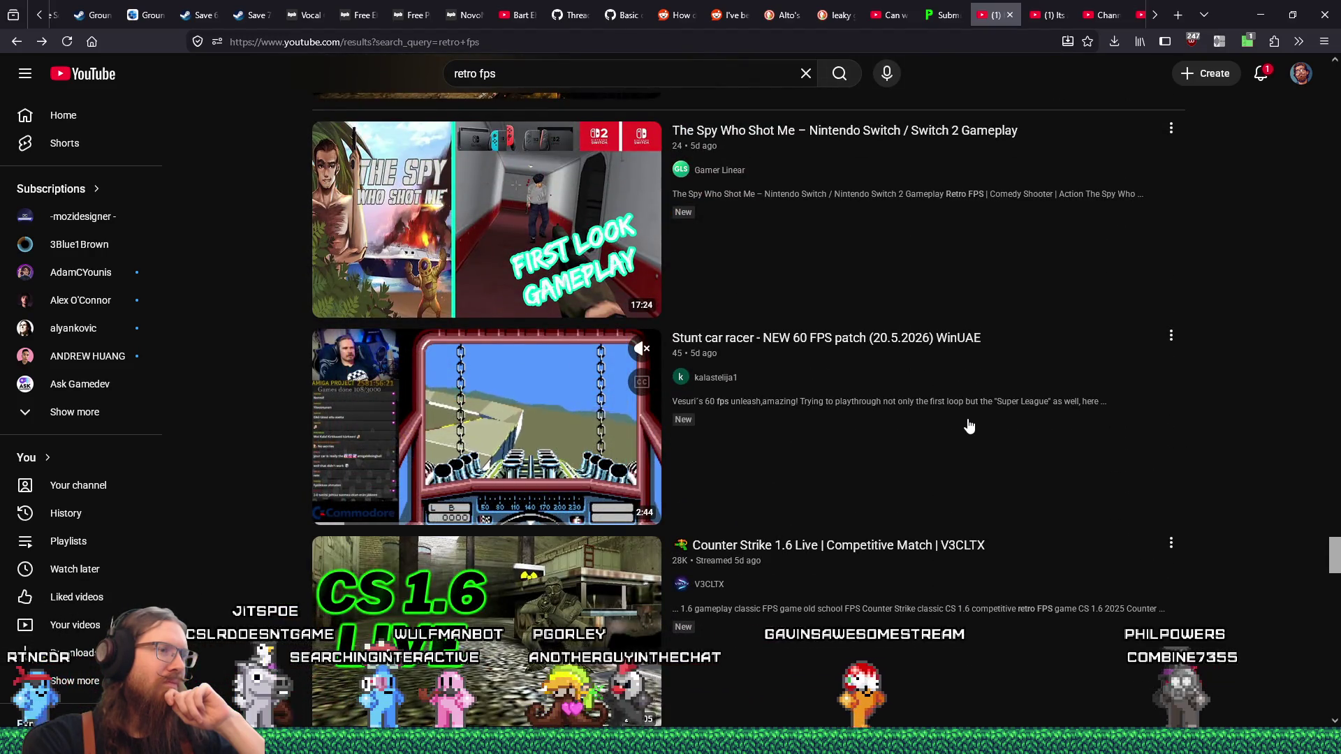
pyautogui.scroll(-1, 969, 426)
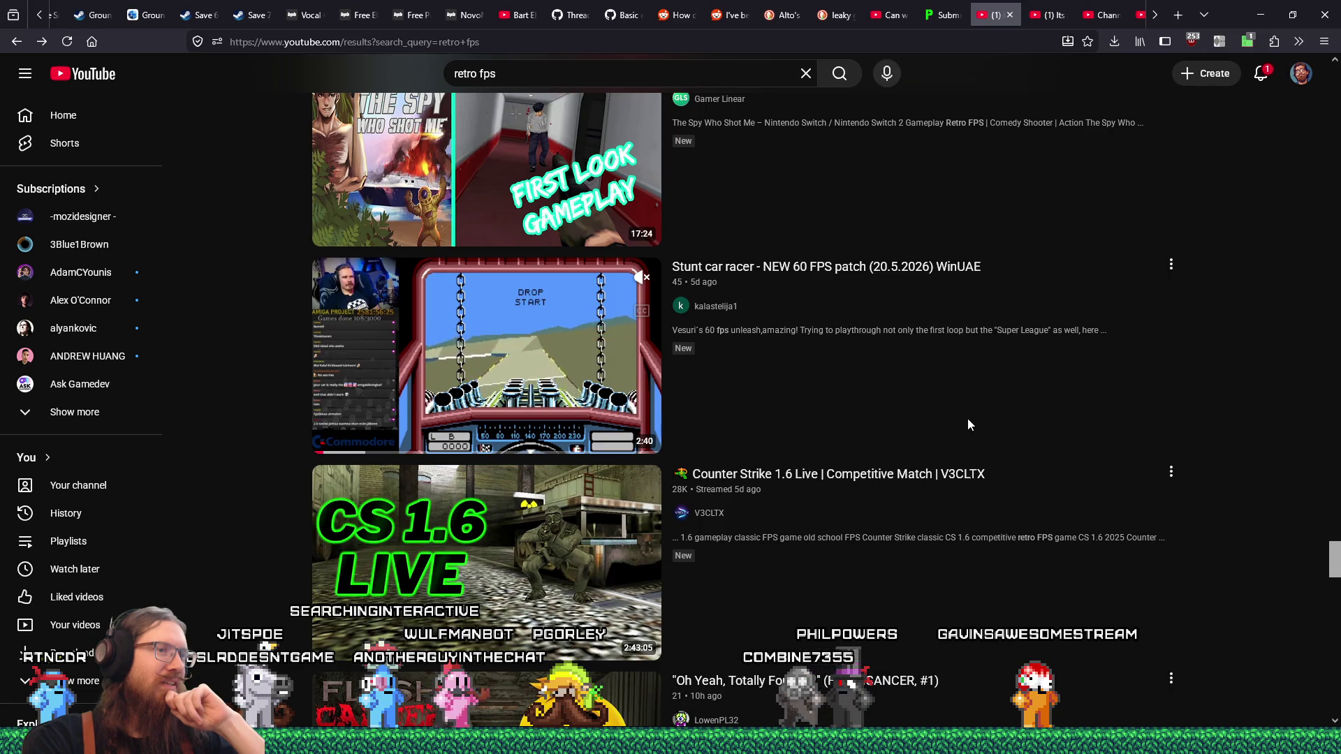
pyautogui.scroll(-5, 968, 425)
pyautogui.scroll(2, 969, 425)
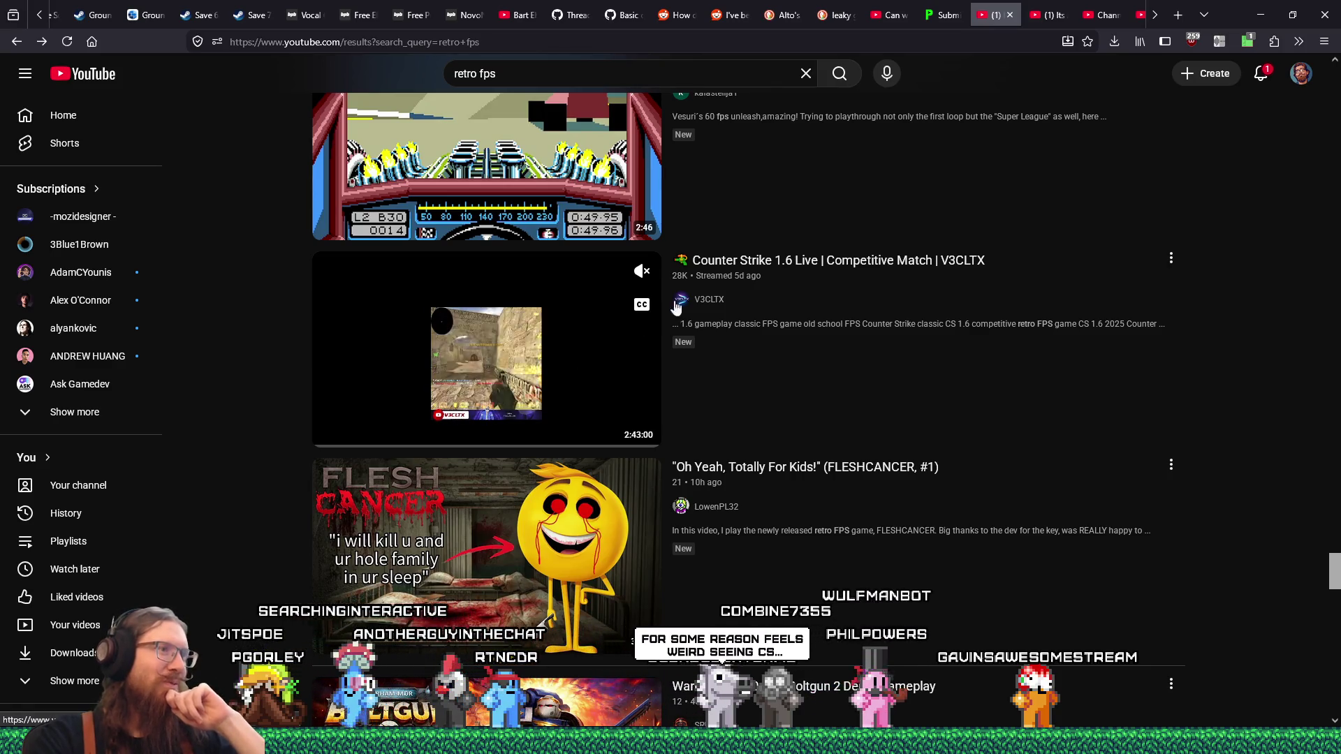
pyautogui.scroll(-15, 705, 293)
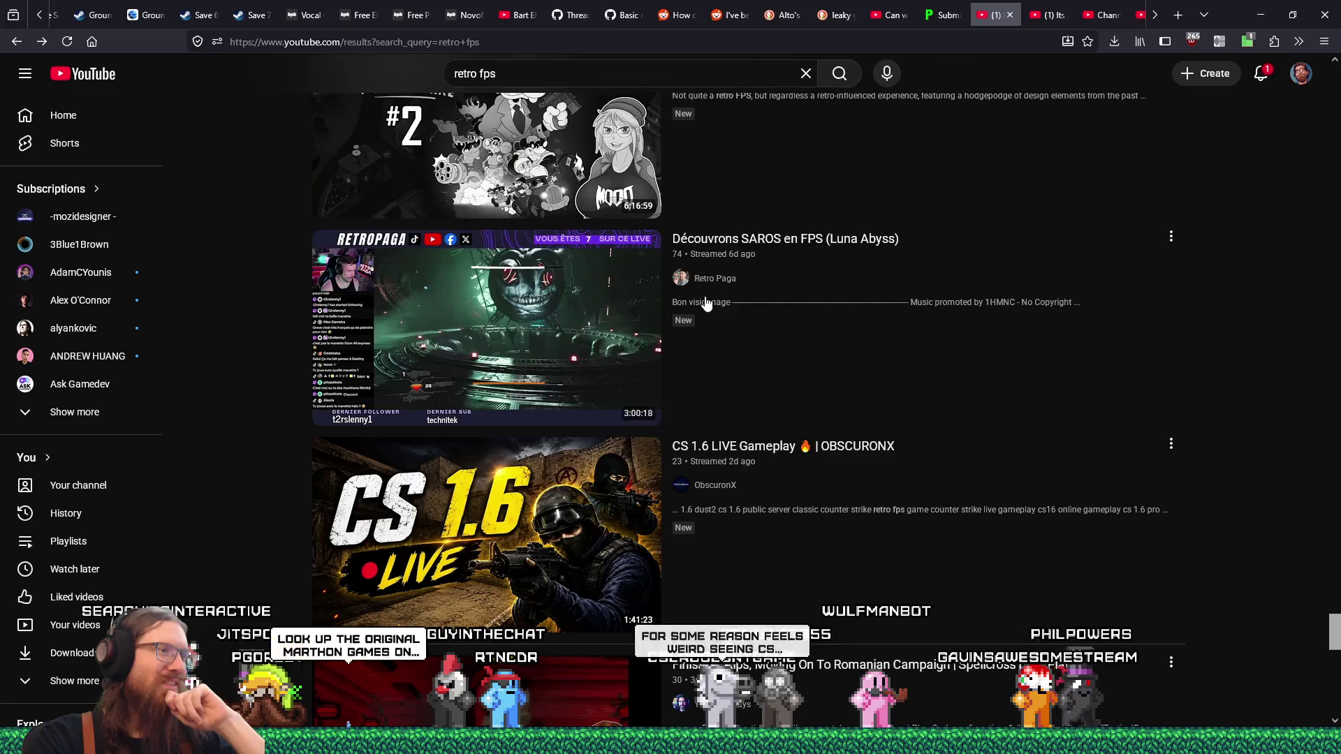
pyautogui.moveTo(820, 373)
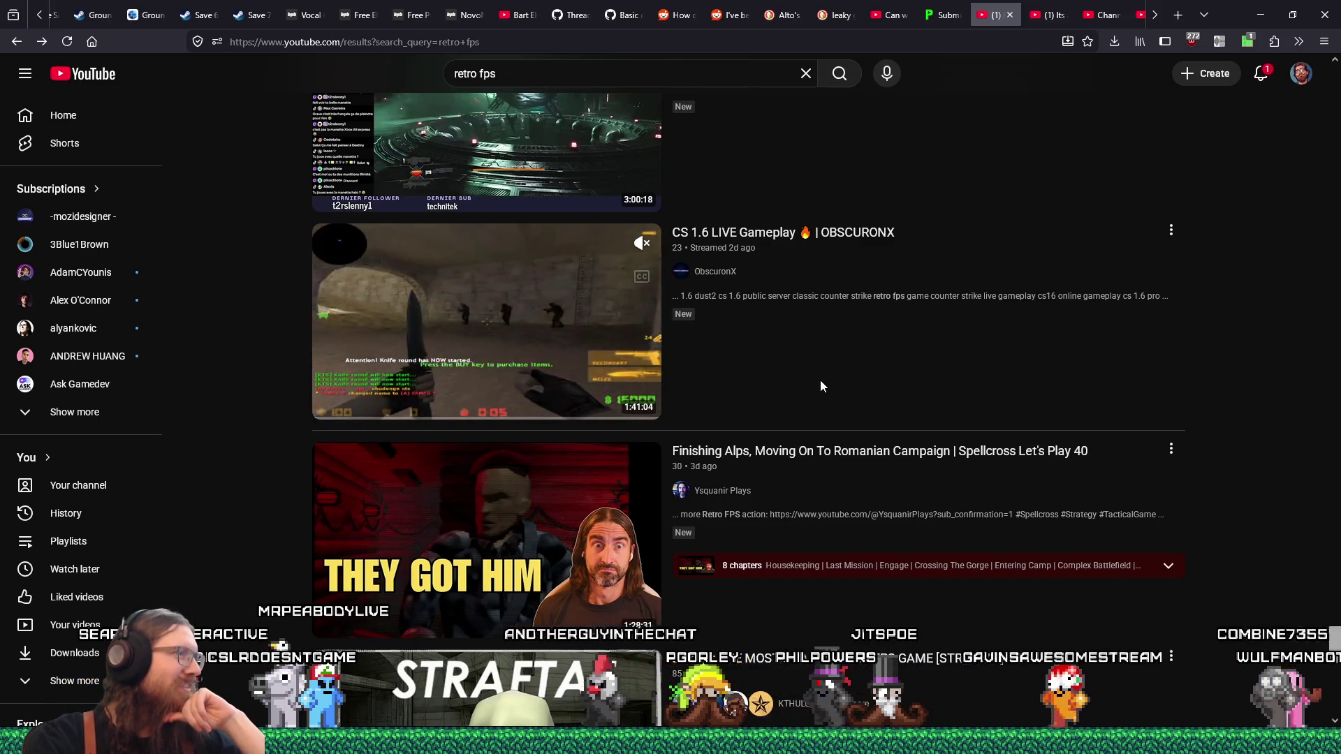
pyautogui.scroll(-2, 820, 380)
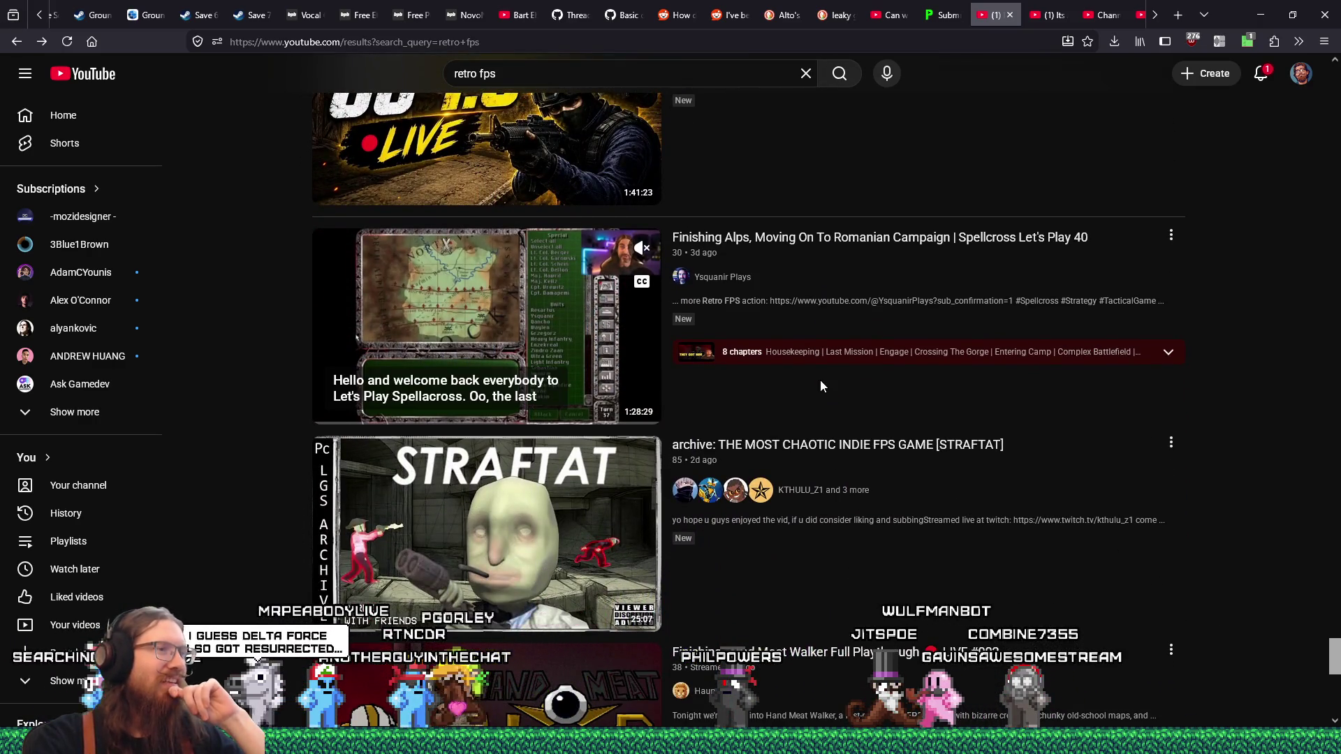
pyautogui.scroll(-2, 822, 386)
pyautogui.scroll(-4, 822, 386)
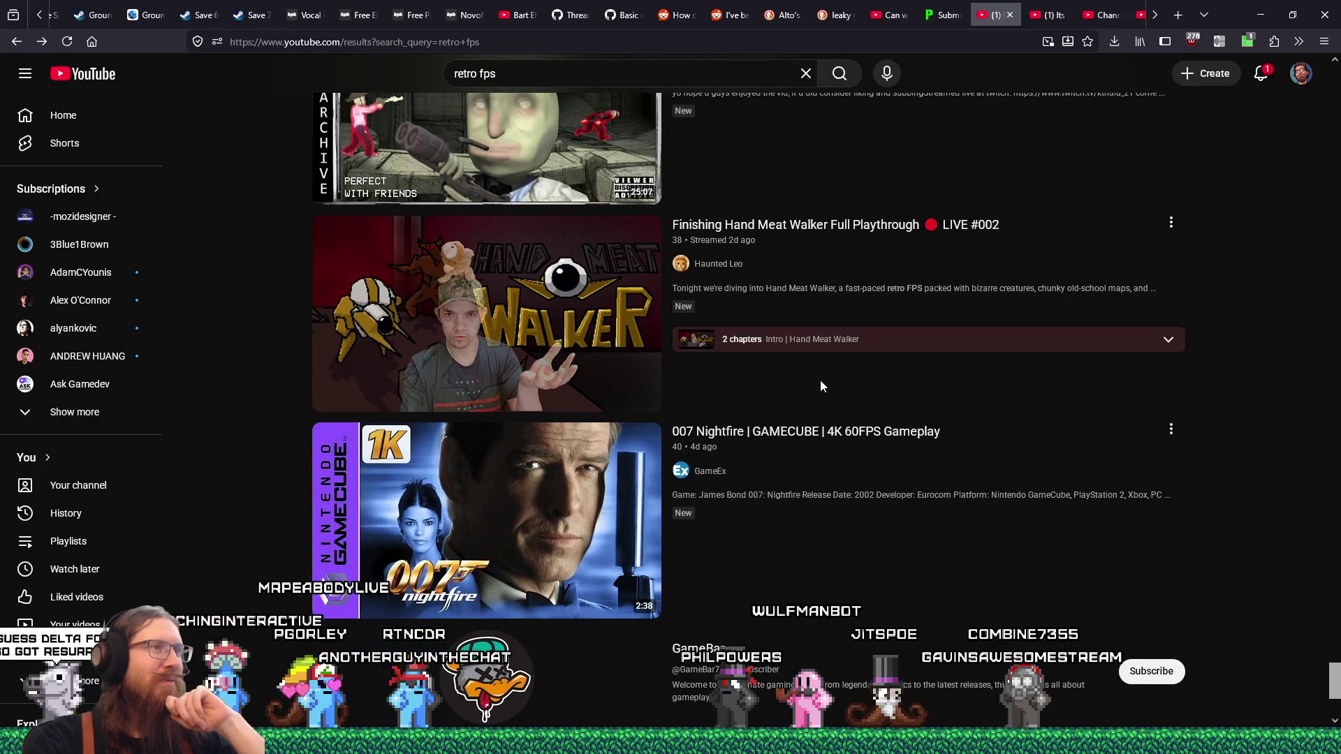
pyautogui.scroll(-3, 821, 385)
pyautogui.scroll(-1, 821, 386)
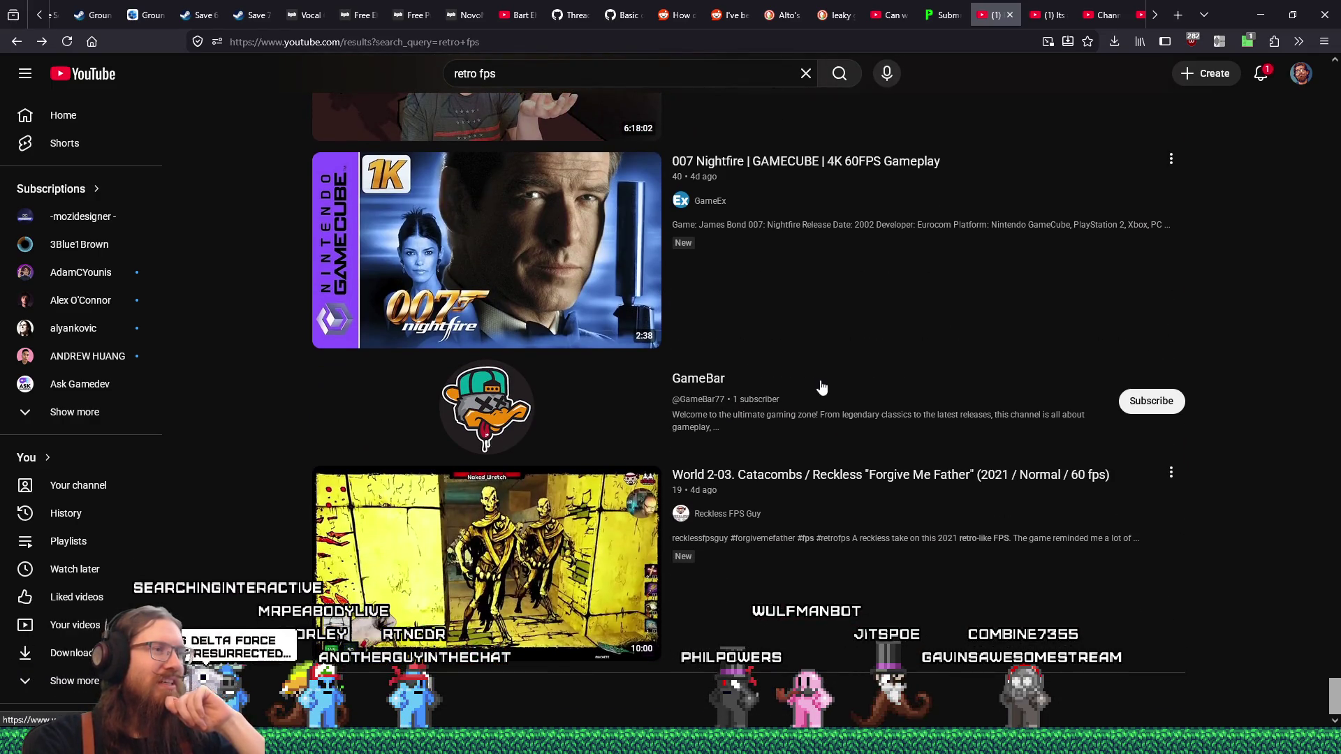
pyautogui.scroll(-7, 821, 387)
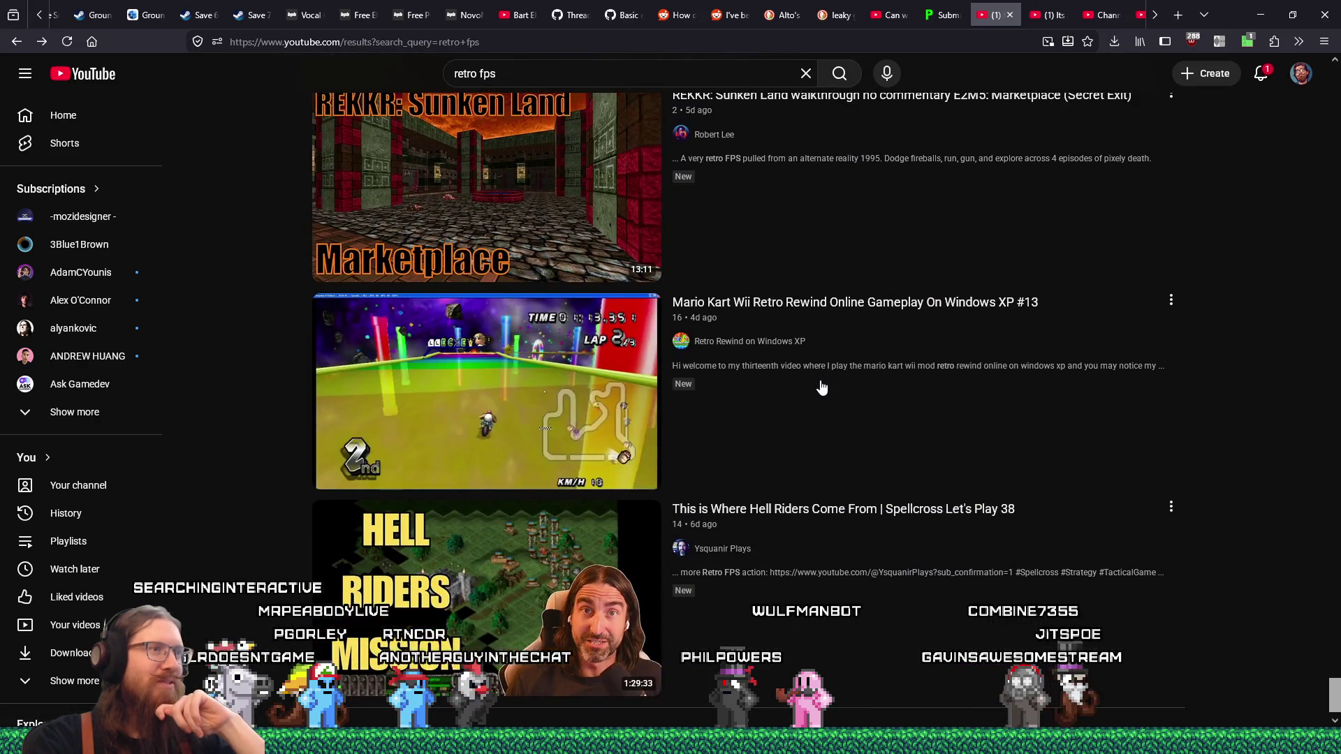
pyautogui.scroll(-3, 821, 386)
pyautogui.scroll(-2, 822, 386)
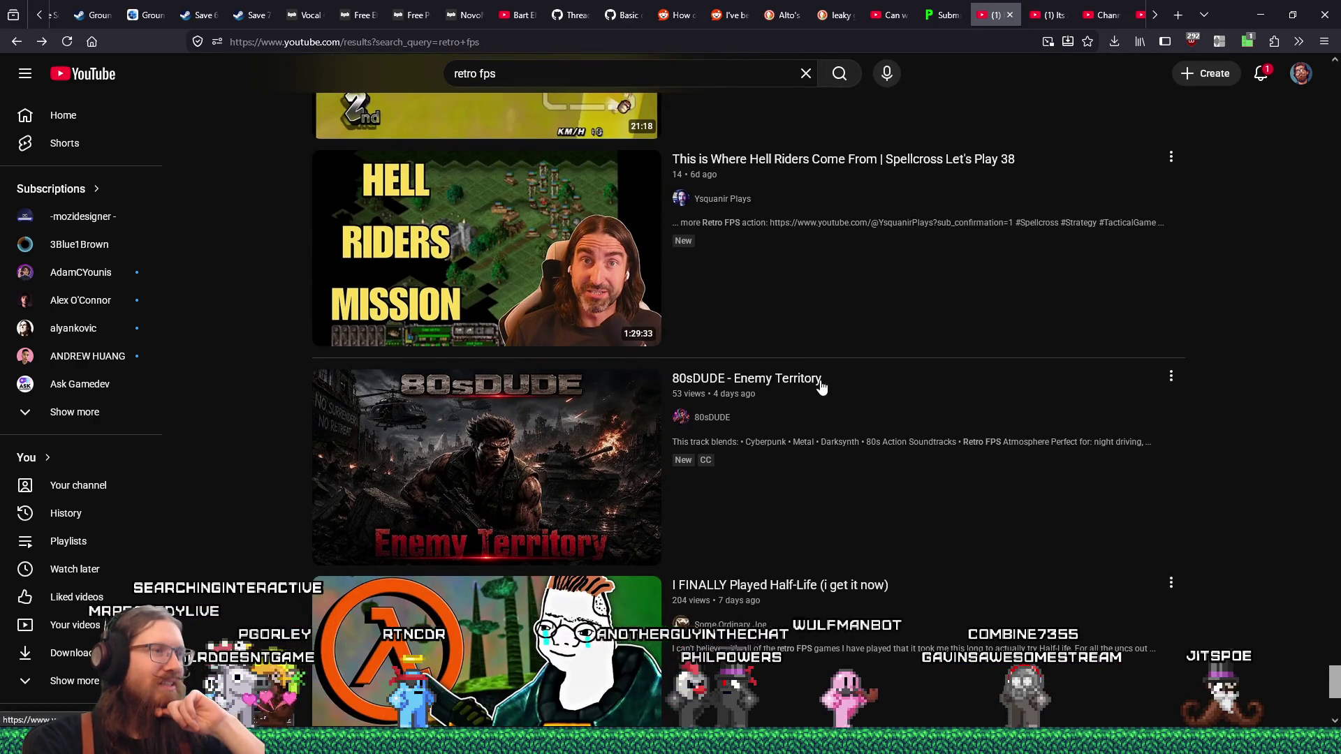
pyautogui.scroll(-3, 821, 386)
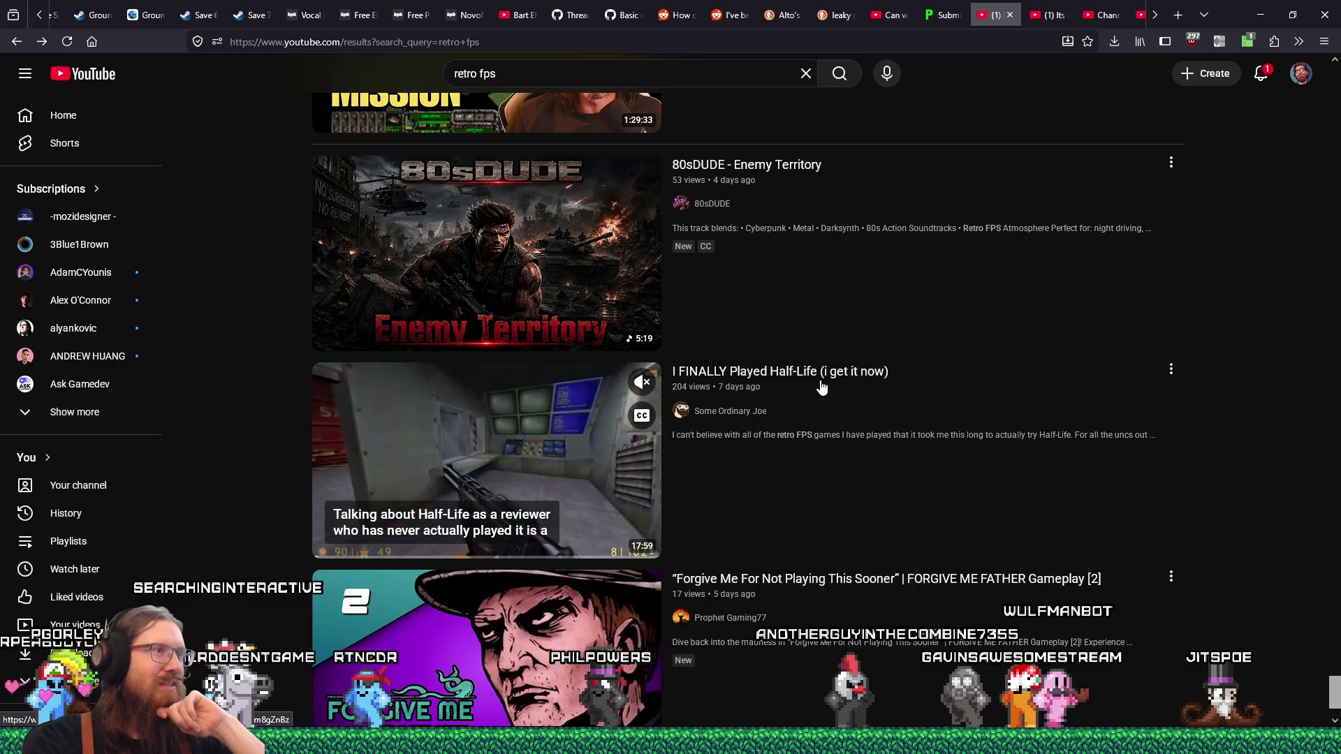
pyautogui.scroll(-2, 821, 386)
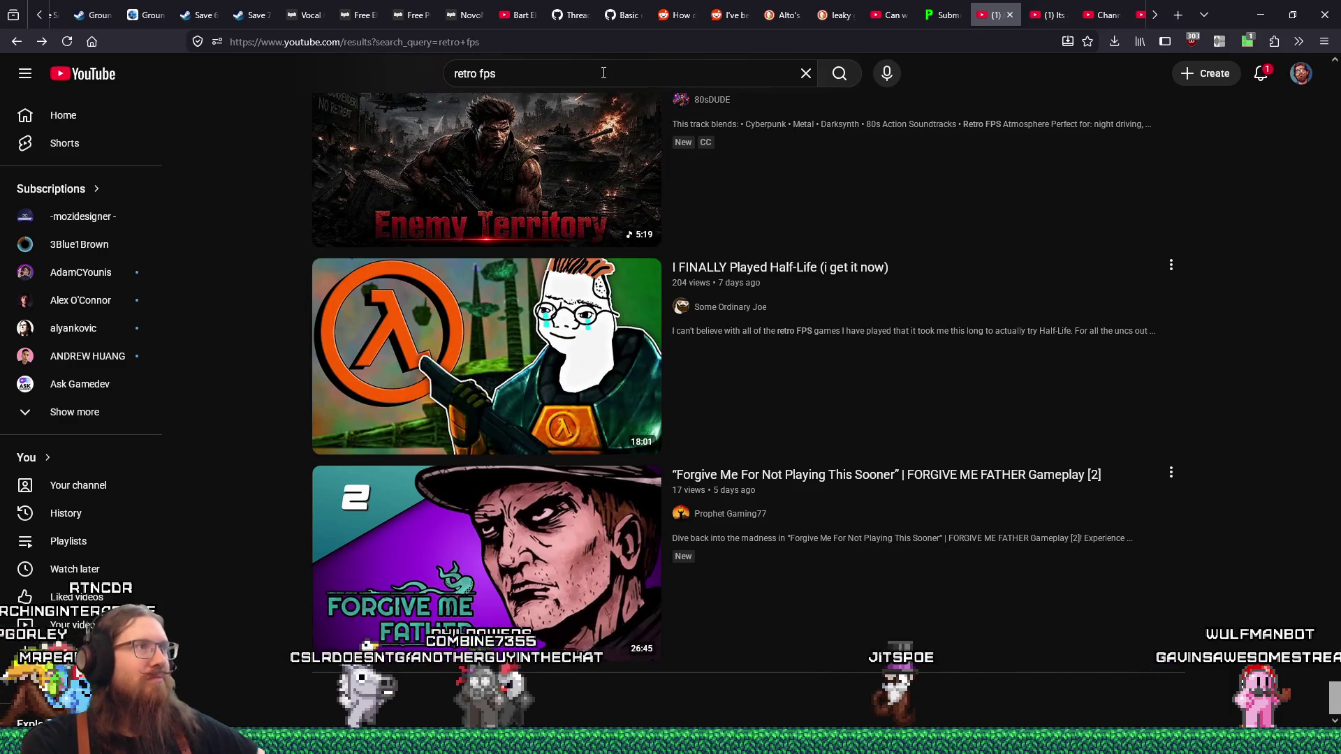
# Search for 'boomer shooter' and filter the results to recently uploaded videos.
pyautogui.click(450, 72)
pyautogui.write('boomer shooter')
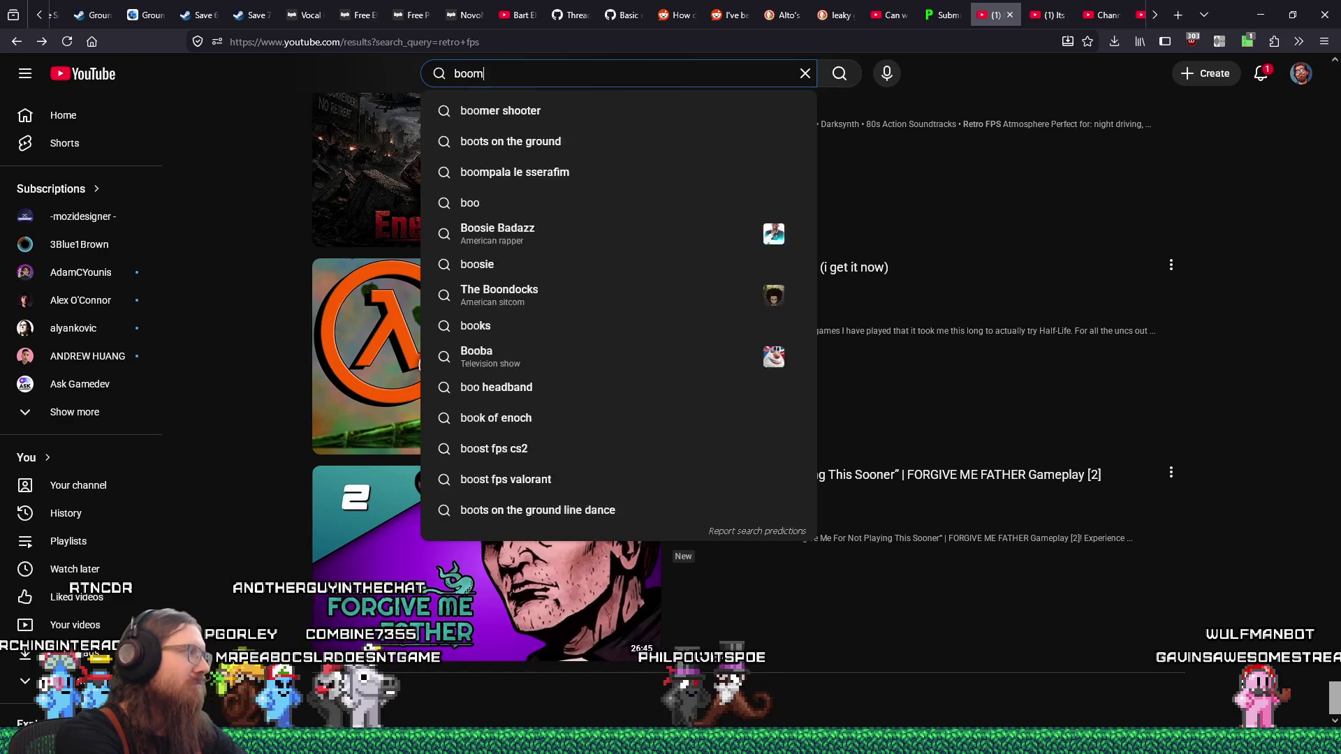
pyautogui.press('Return')
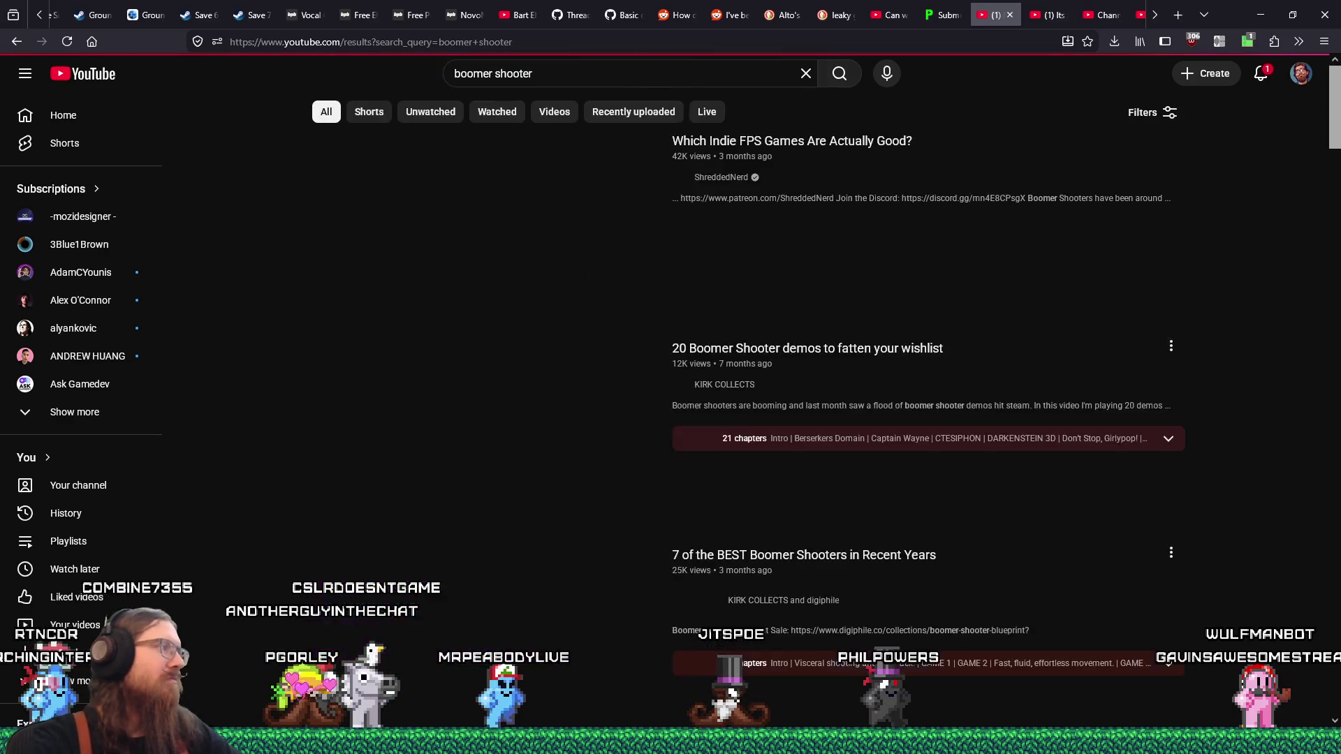
pyautogui.moveTo(938, 196)
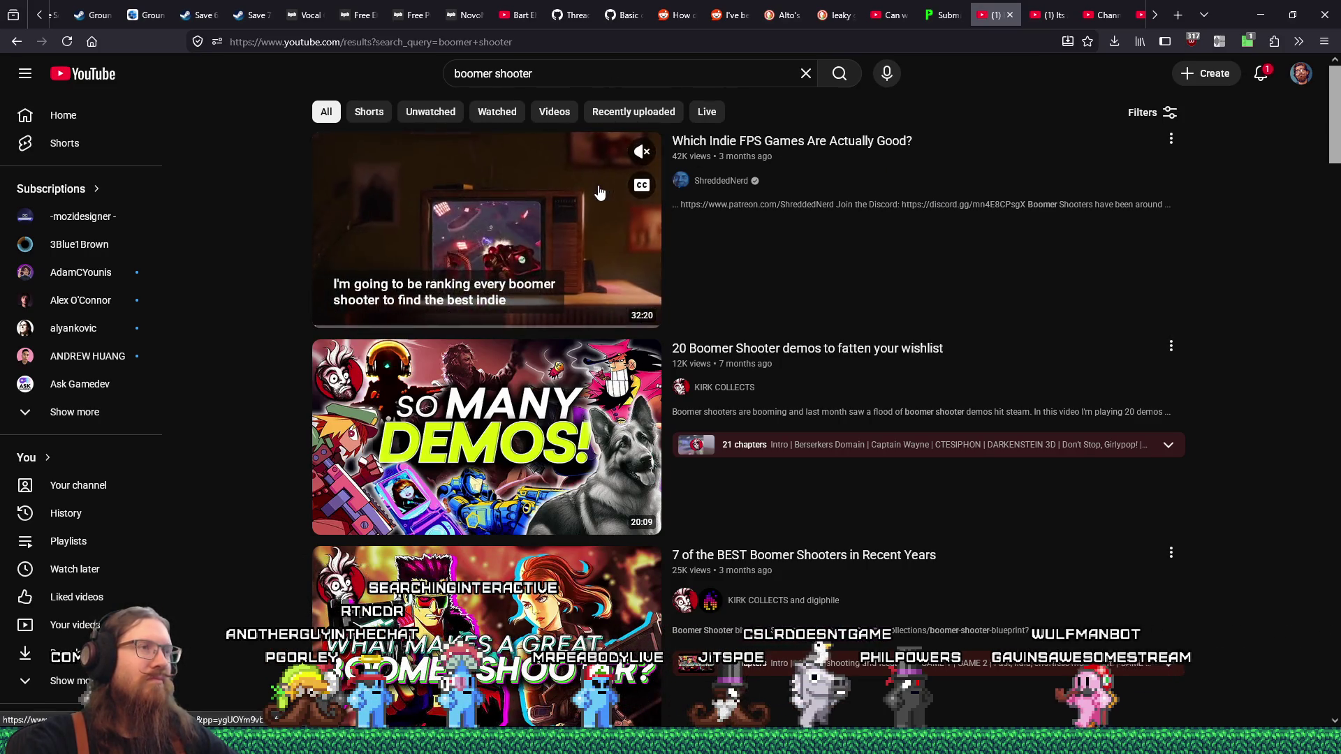
pyautogui.click(656, 114)
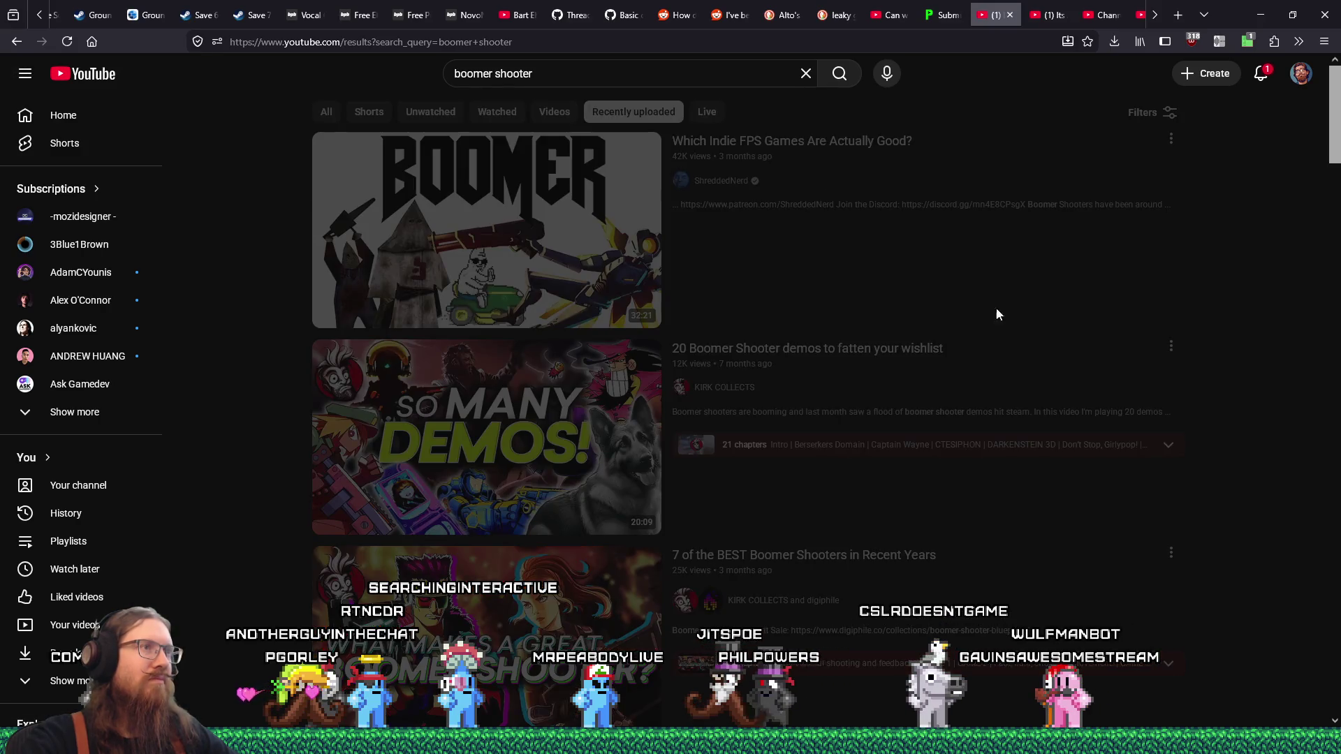
# Scroll down to the Blood High and Postal Brain Damaged videos, then open the Blood High uploader's channel.
pyautogui.scroll(-2, 1006, 323)
pyautogui.scroll(-2, 1006, 320)
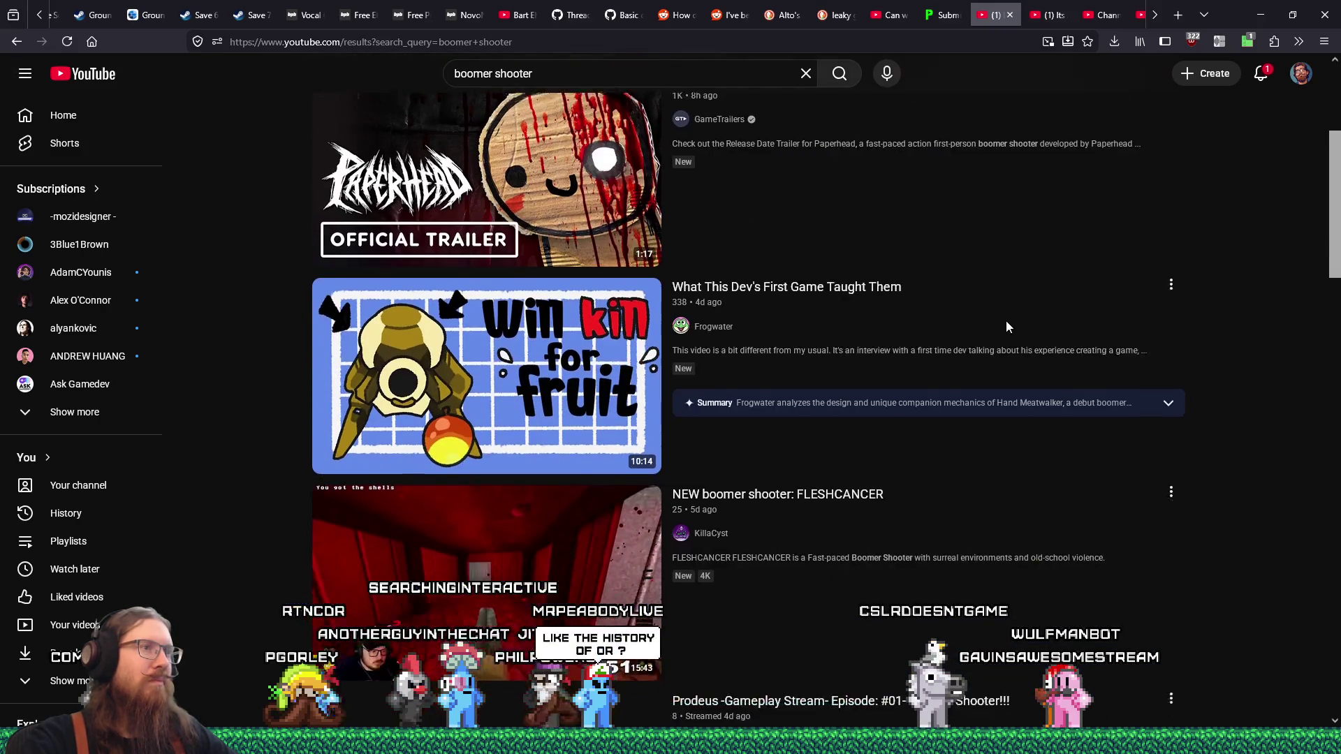
pyautogui.scroll(2, 1006, 321)
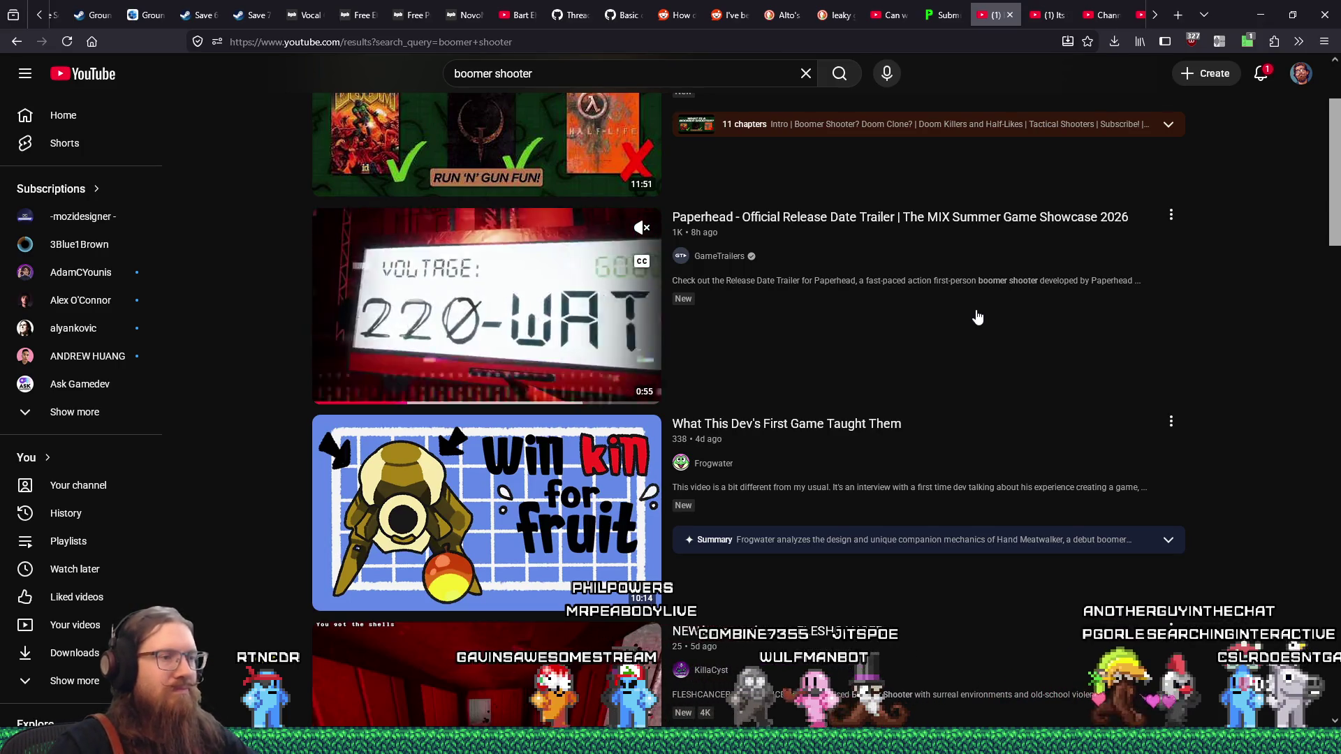
pyautogui.scroll(-5, 978, 318)
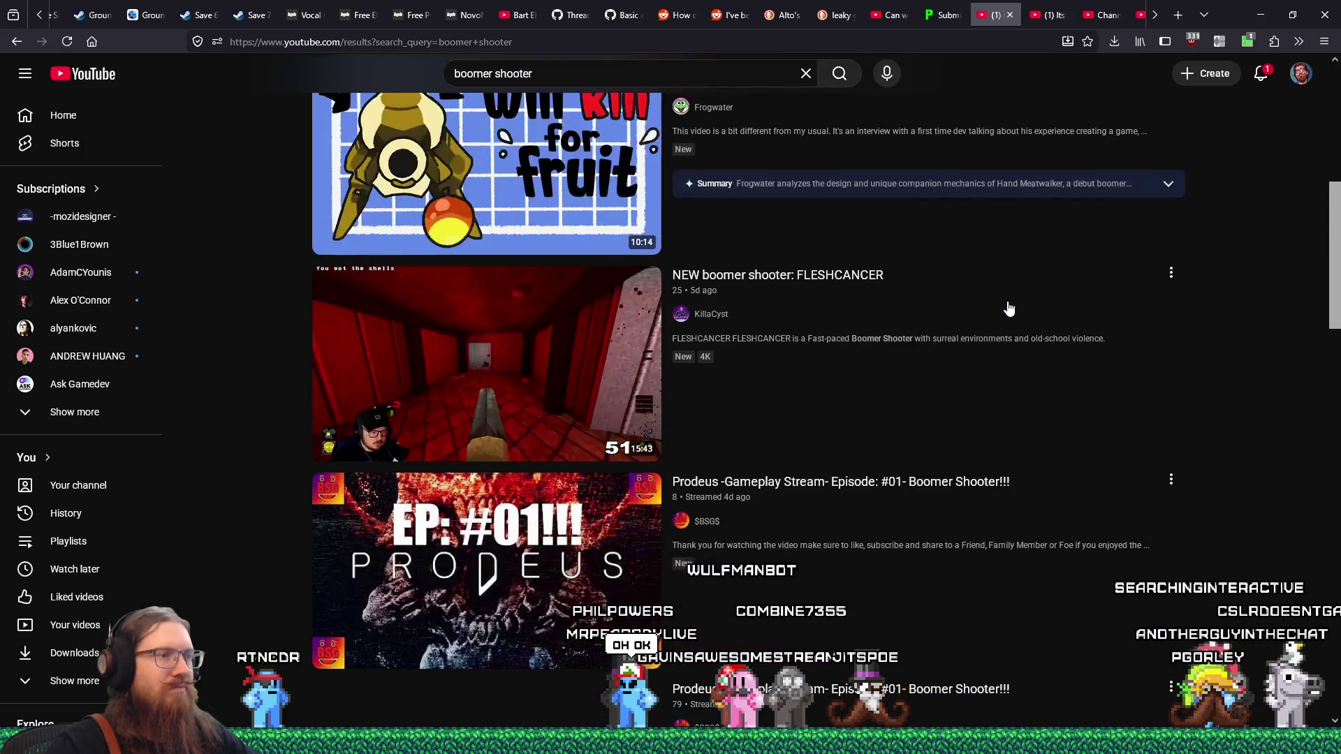
pyautogui.scroll(-12, 1008, 308)
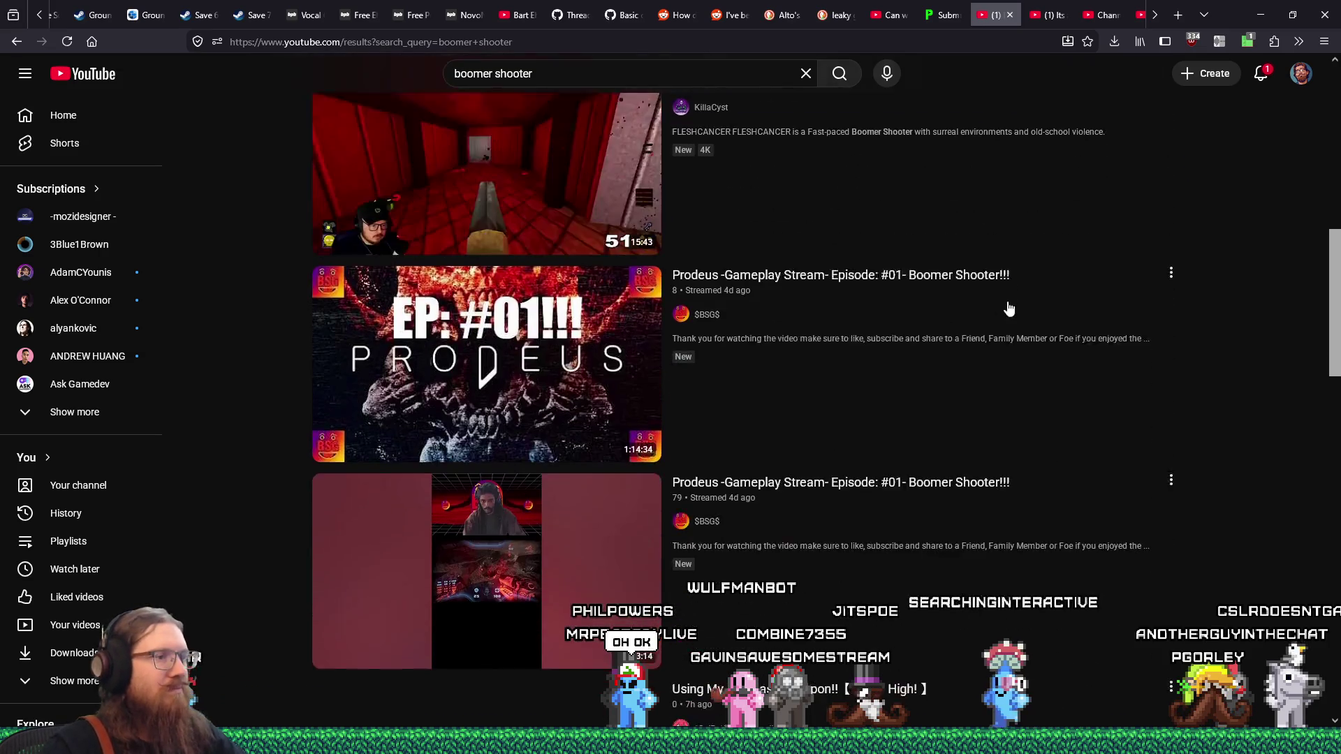
pyautogui.scroll(-9, 1009, 308)
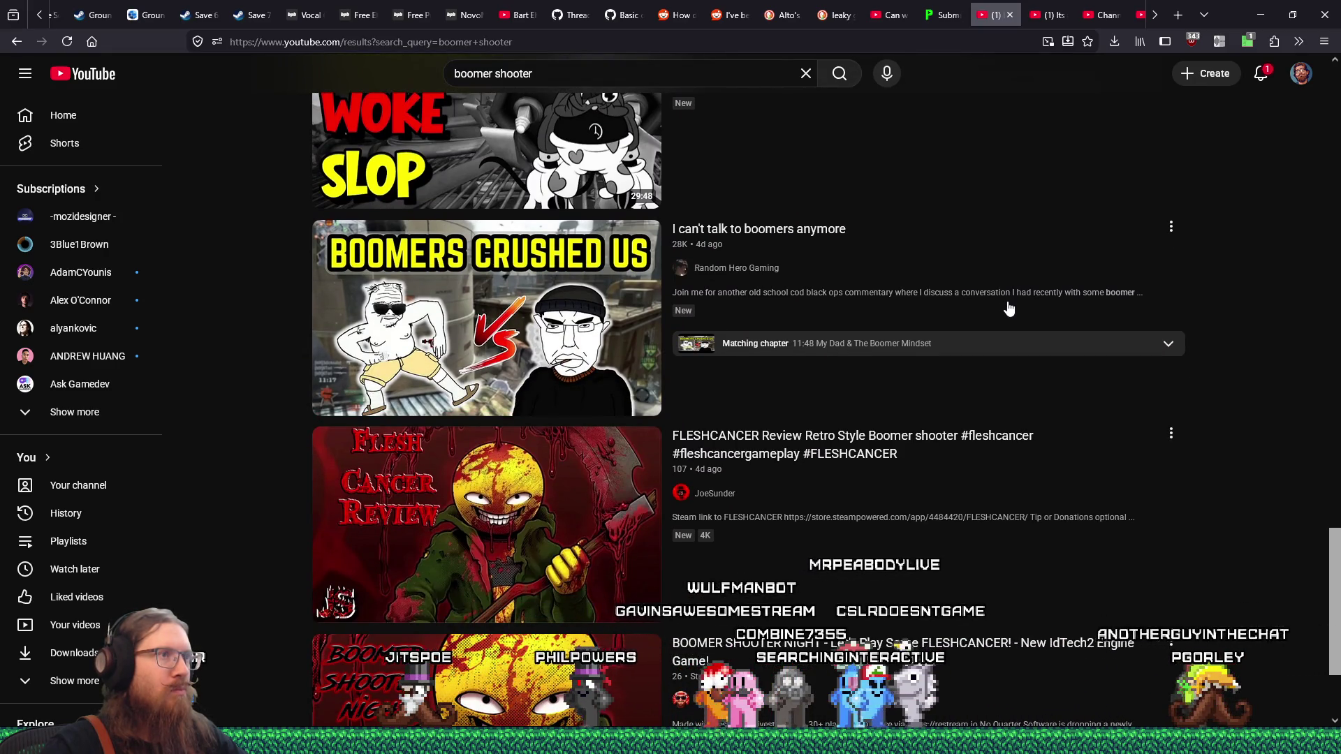
pyautogui.moveTo(1009, 308)
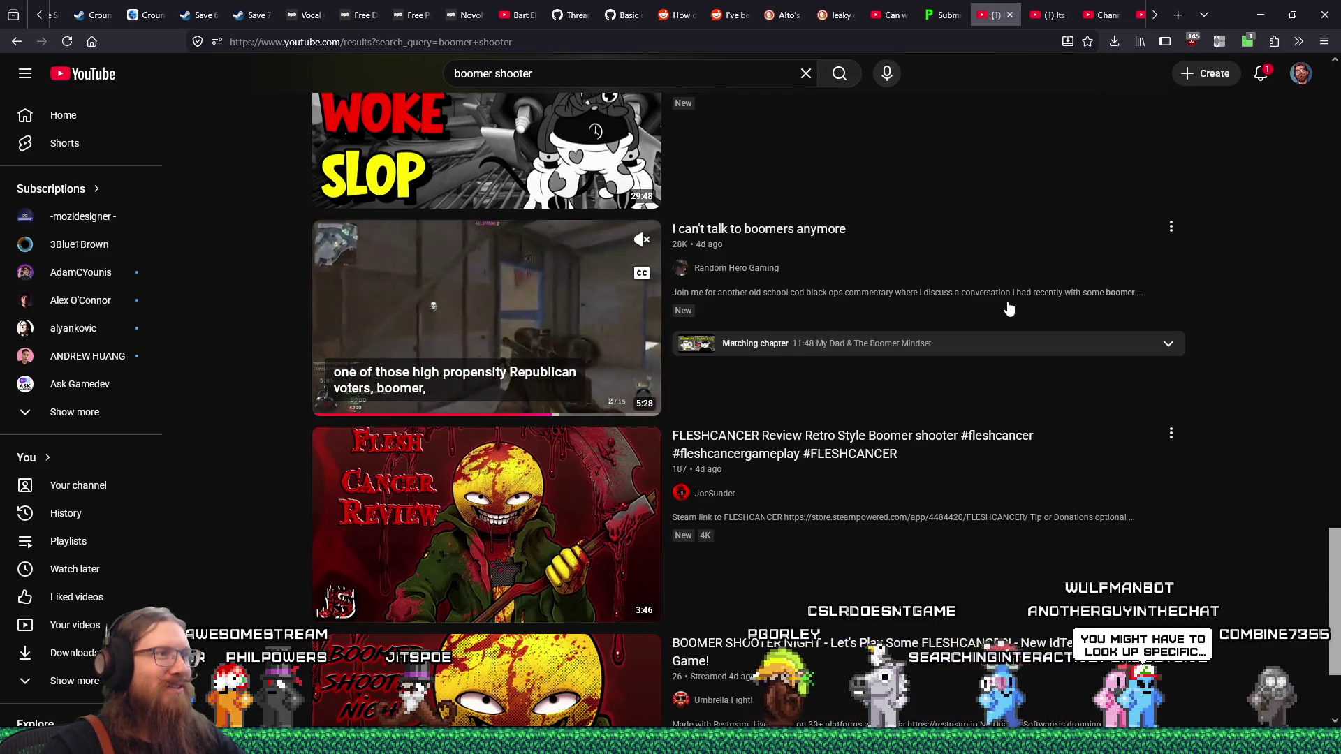
pyautogui.scroll(-1, 1009, 308)
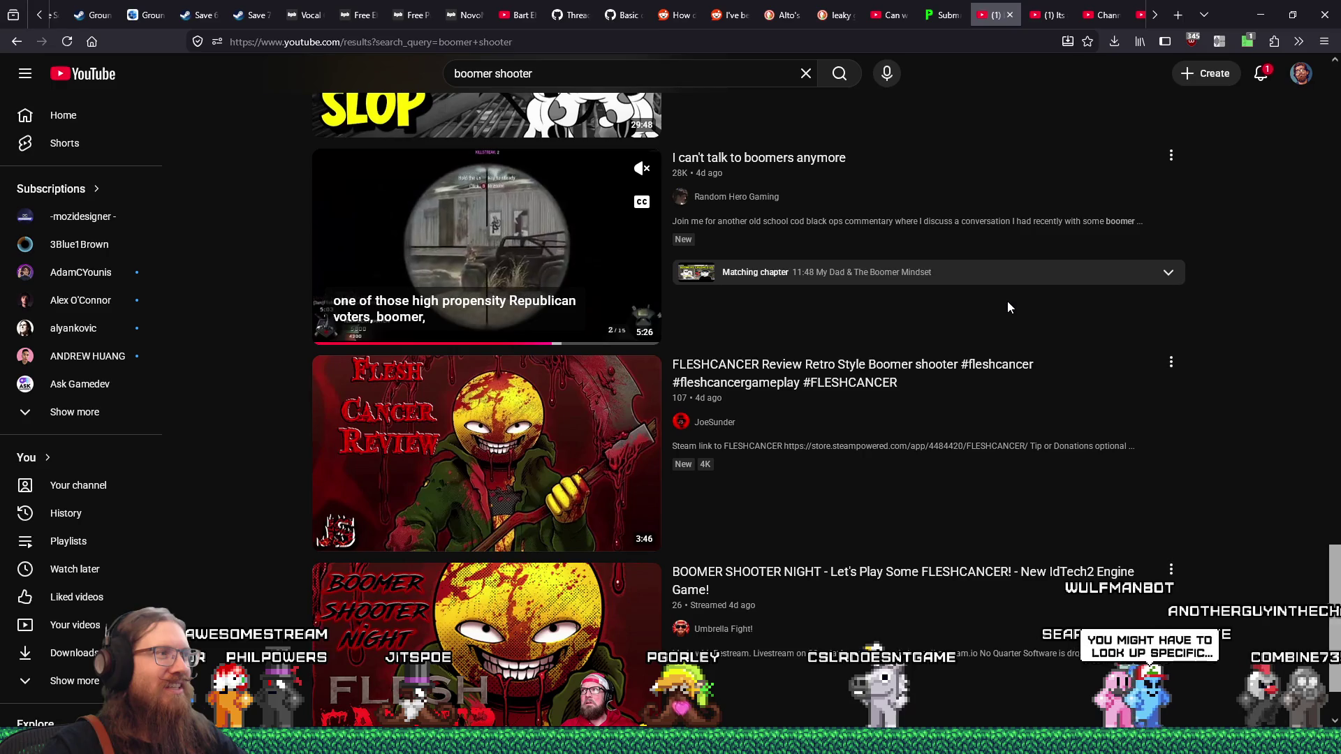
pyautogui.scroll(-2, 1007, 307)
pyautogui.scroll(1, 1008, 307)
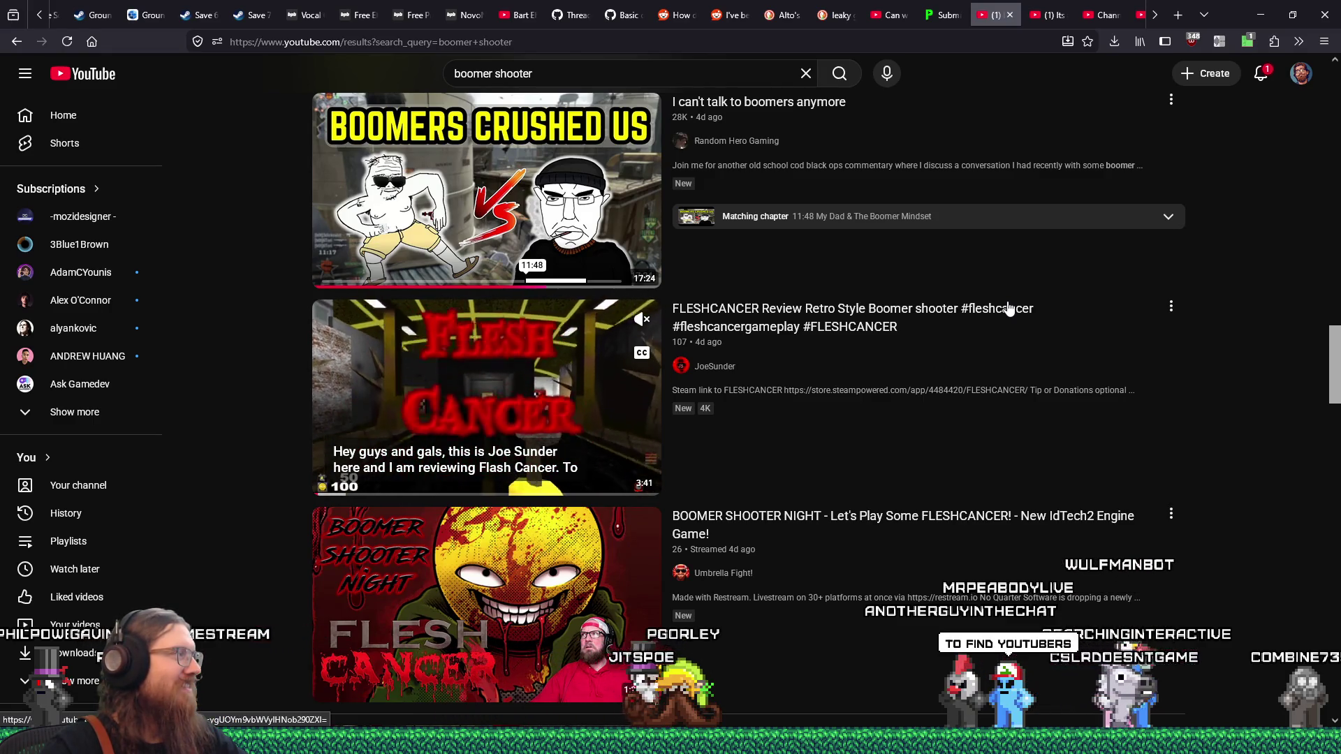
pyautogui.scroll(-3, 1007, 308)
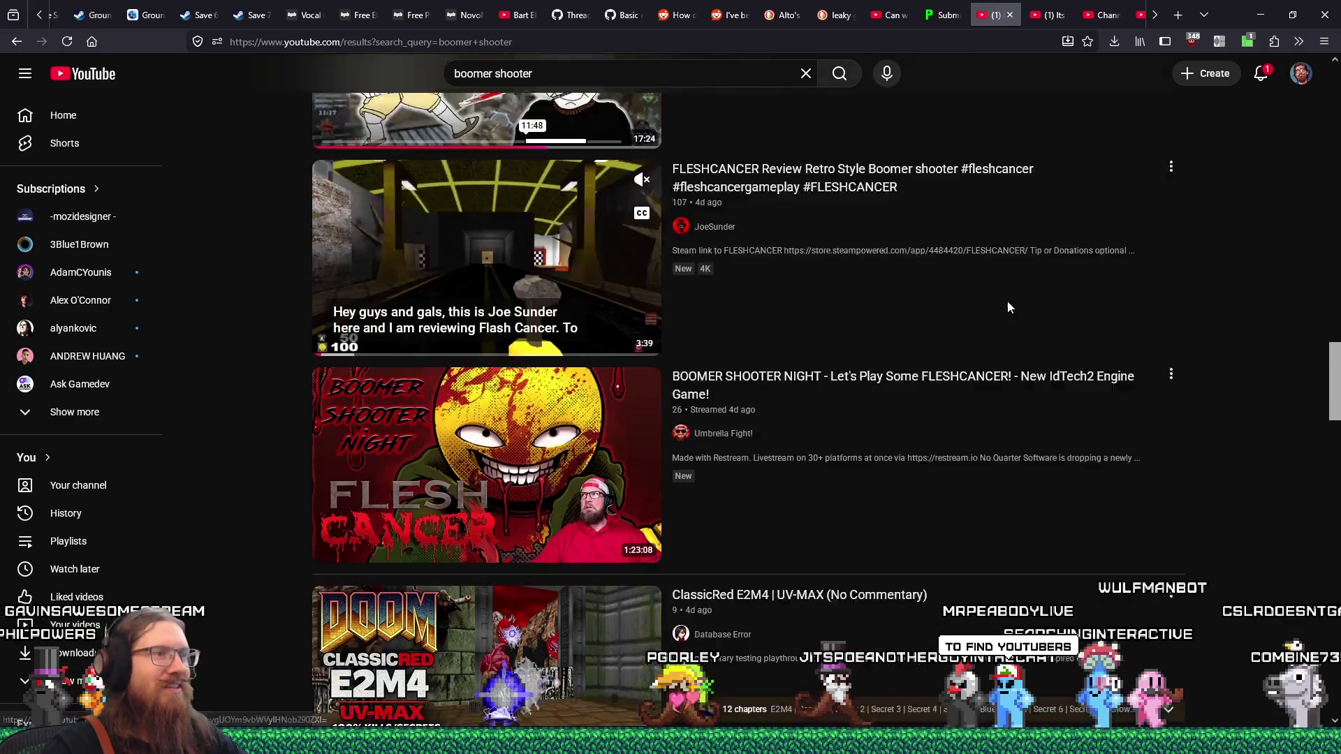
pyautogui.scroll(-8, 1008, 308)
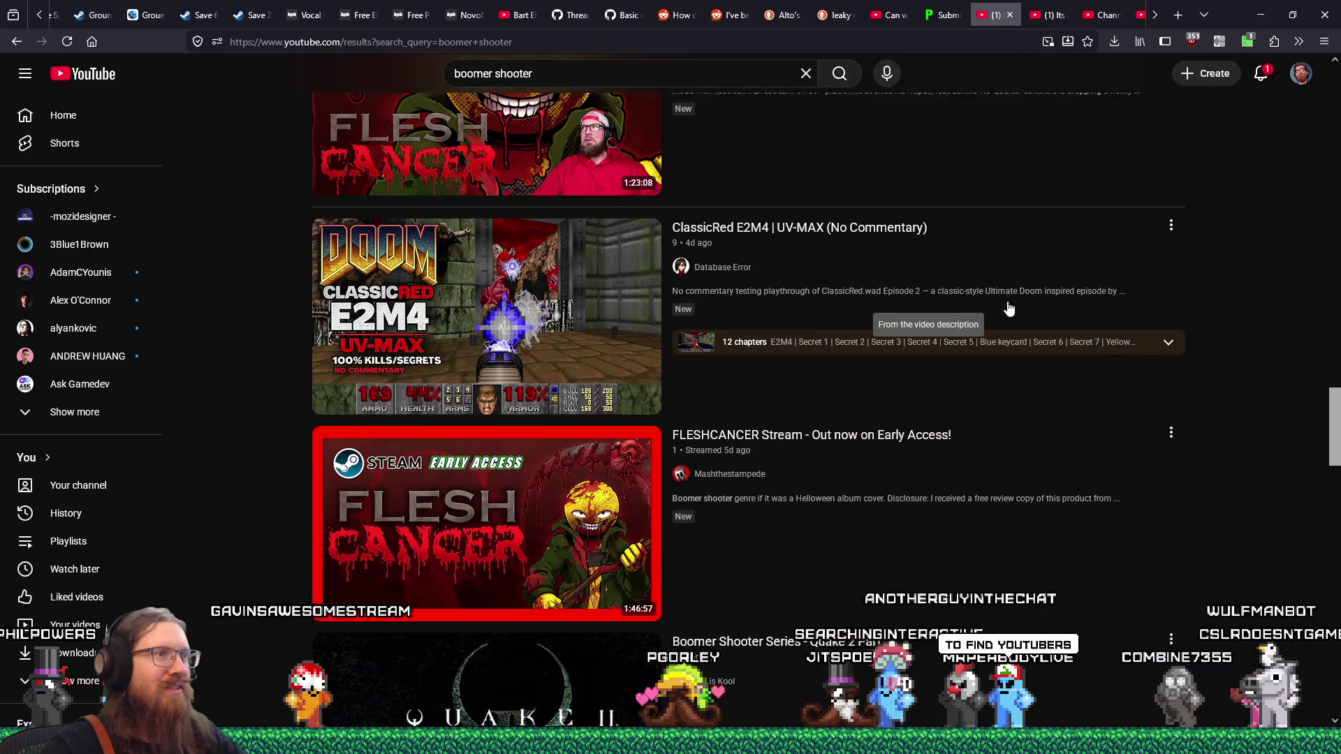
pyautogui.scroll(-2, 1007, 307)
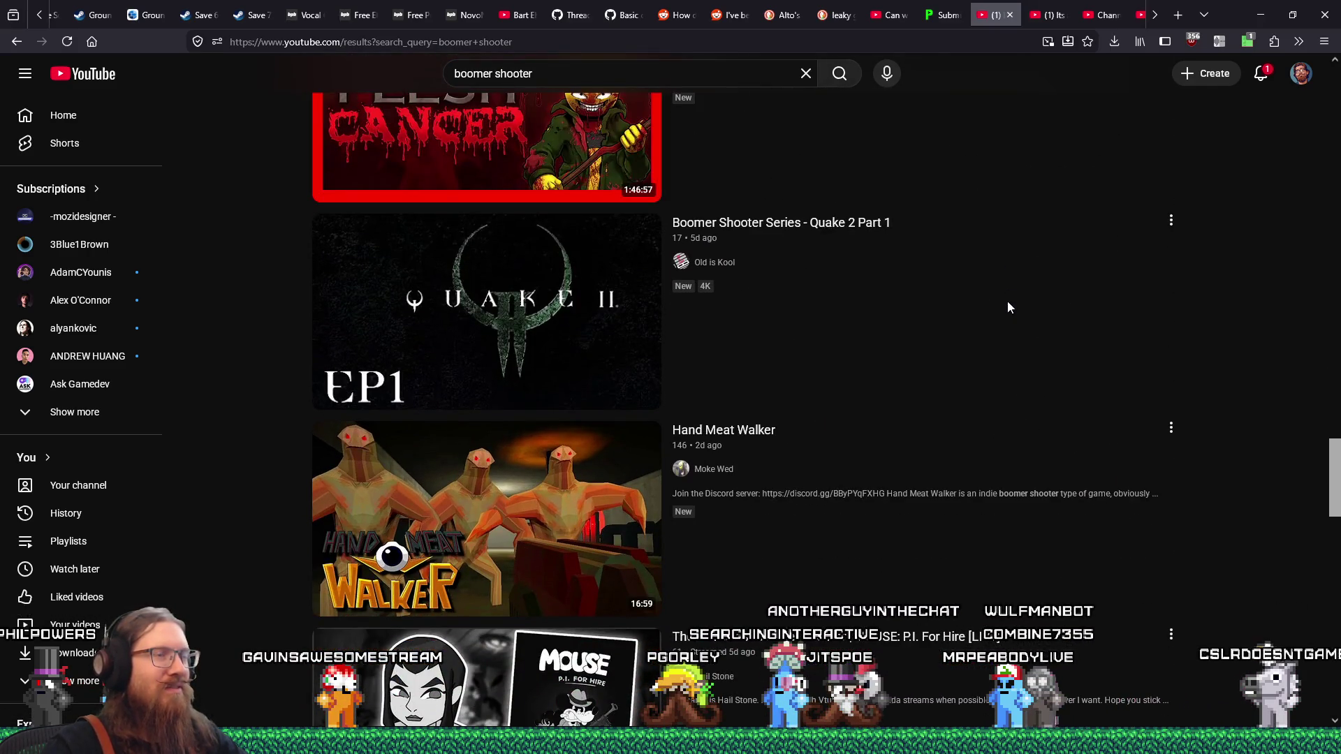
pyautogui.scroll(-3, 1007, 307)
pyautogui.scroll(-3, 1008, 308)
pyautogui.scroll(-2, 1009, 308)
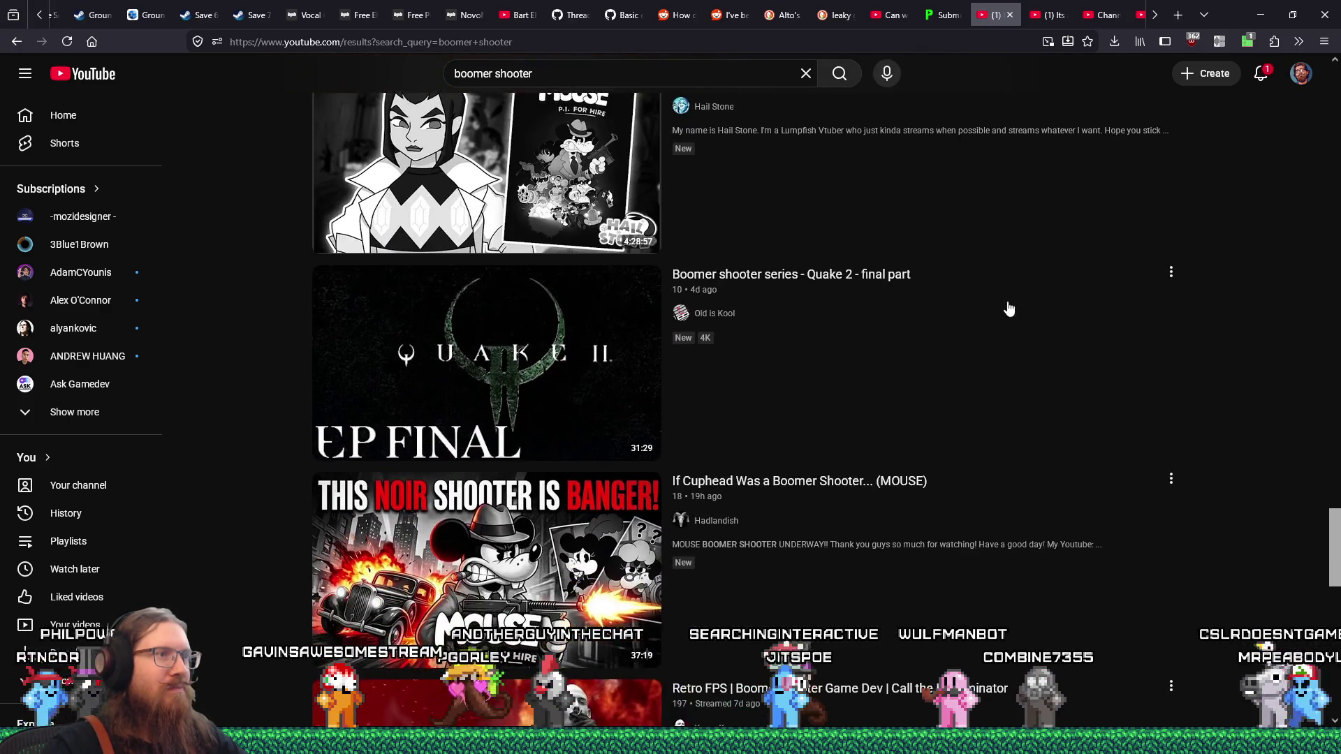
pyautogui.scroll(-5, 1008, 308)
pyautogui.scroll(-2, 1008, 307)
pyautogui.scroll(-7, 1008, 302)
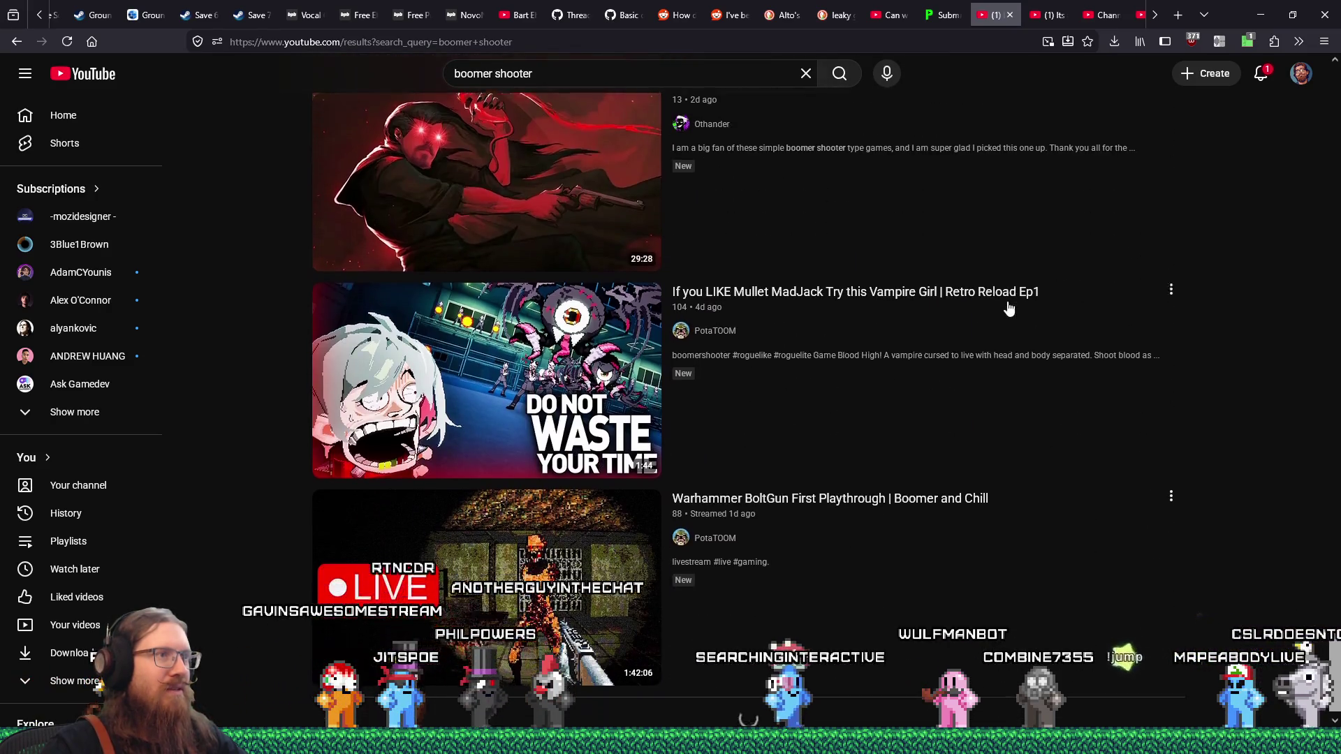
pyautogui.scroll(-7, 1008, 308)
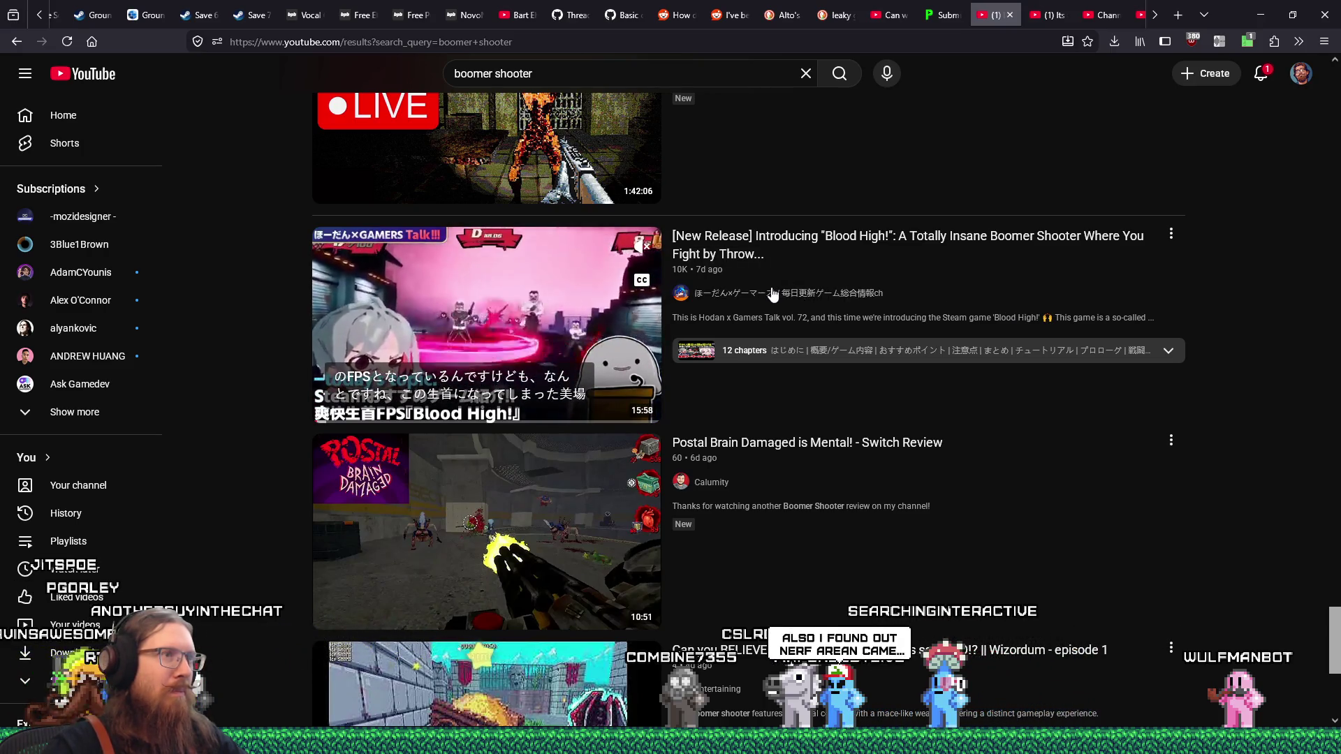
pyautogui.scroll(-1, 1042, 291)
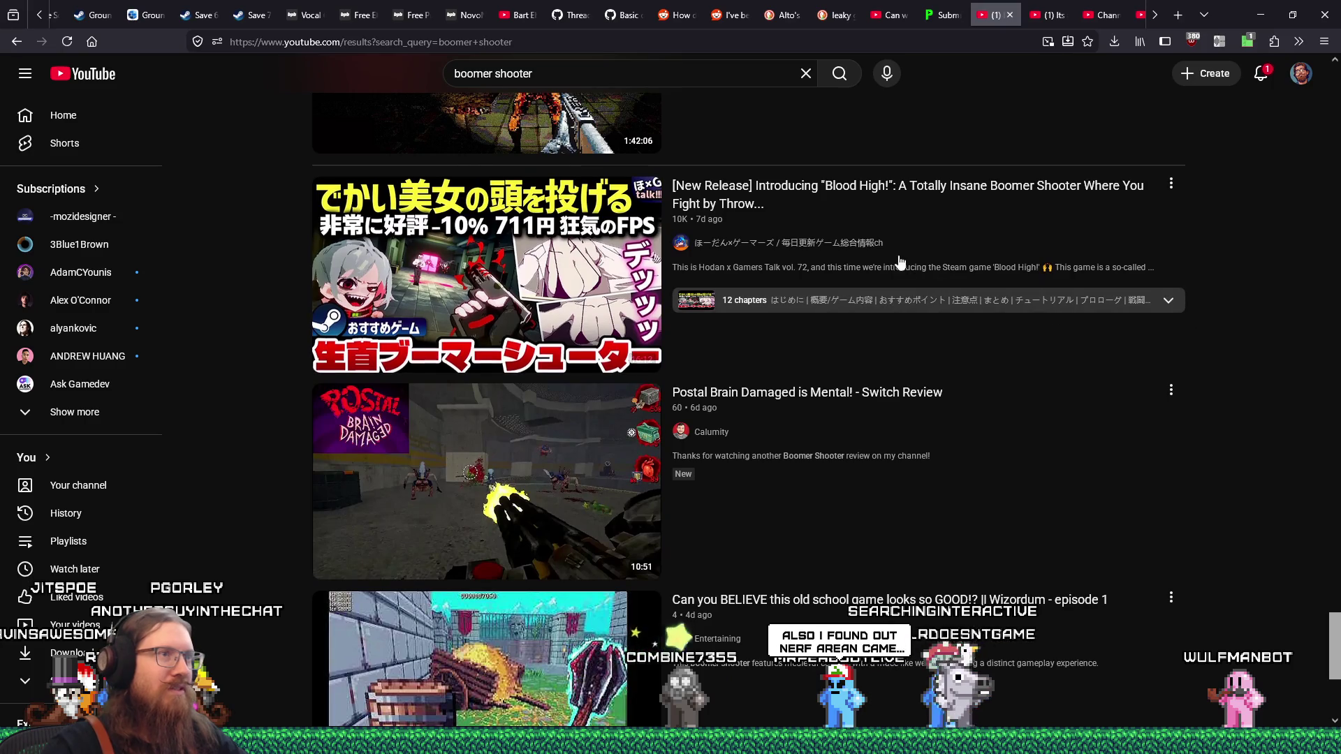
pyautogui.click(846, 245)
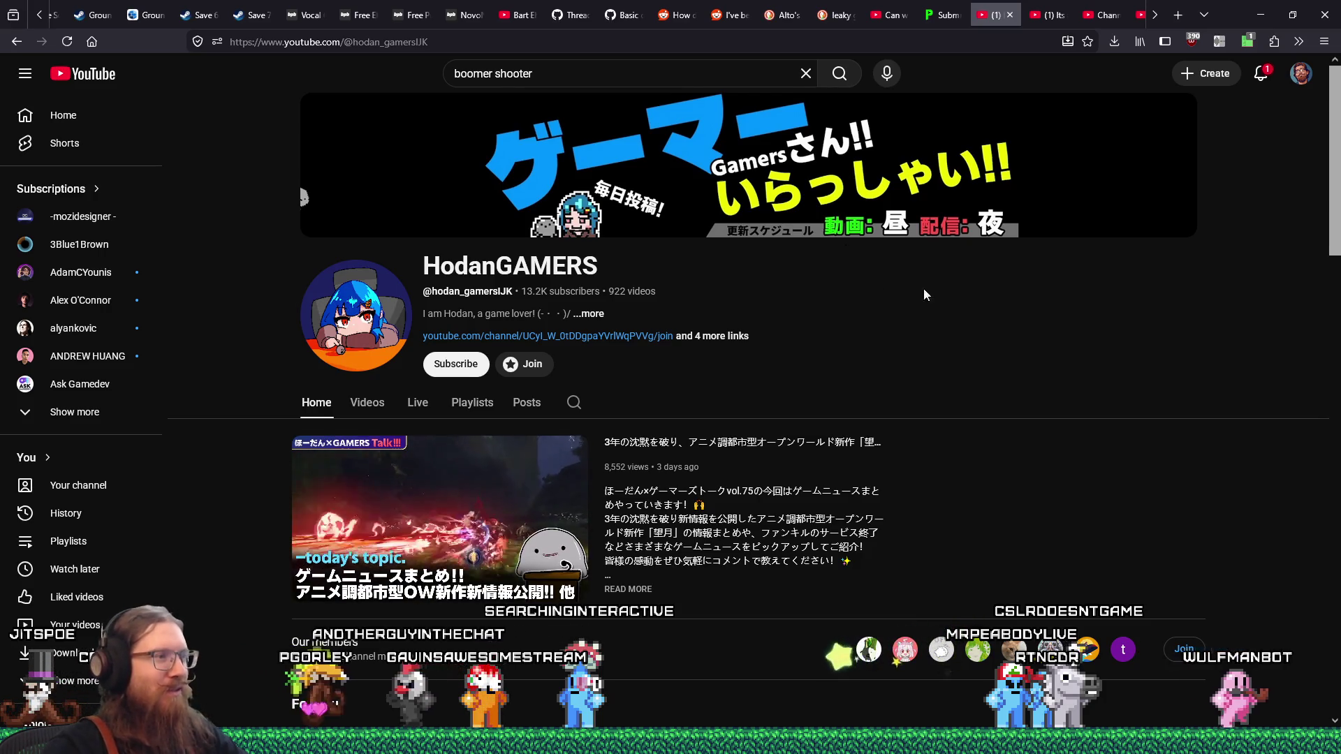
# Scroll through the HodanGAMERS home page's game review playlist and Popular videos shelf.
pyautogui.scroll(-3, 887, 263)
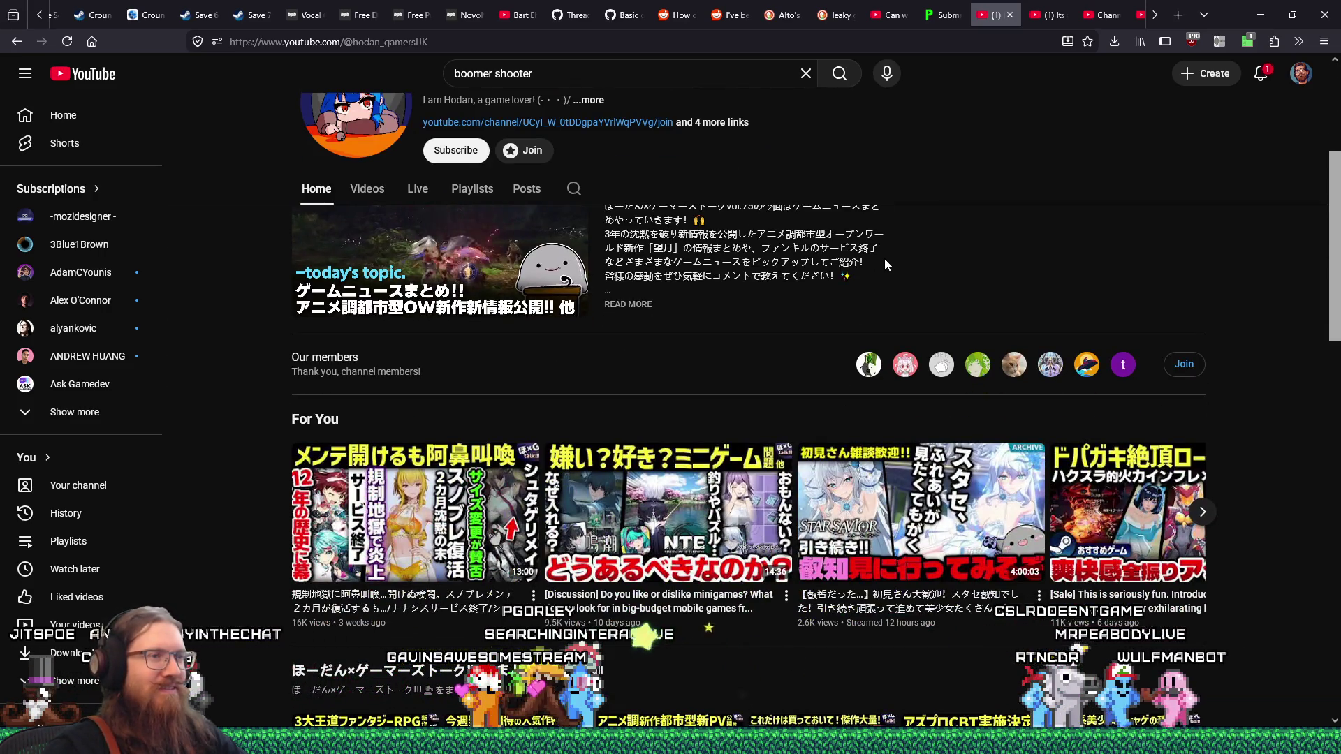
pyautogui.scroll(-8, 885, 258)
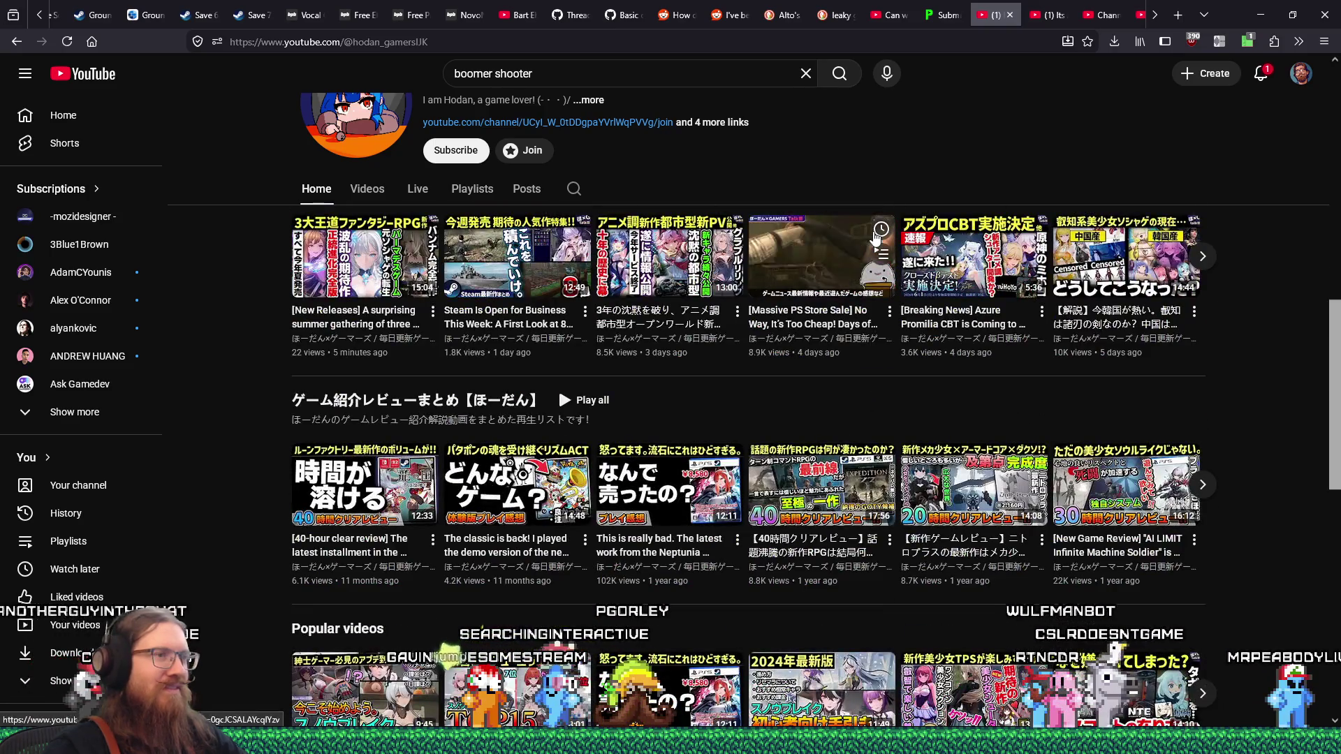
pyautogui.scroll(-5, 877, 244)
pyautogui.scroll(4, 875, 239)
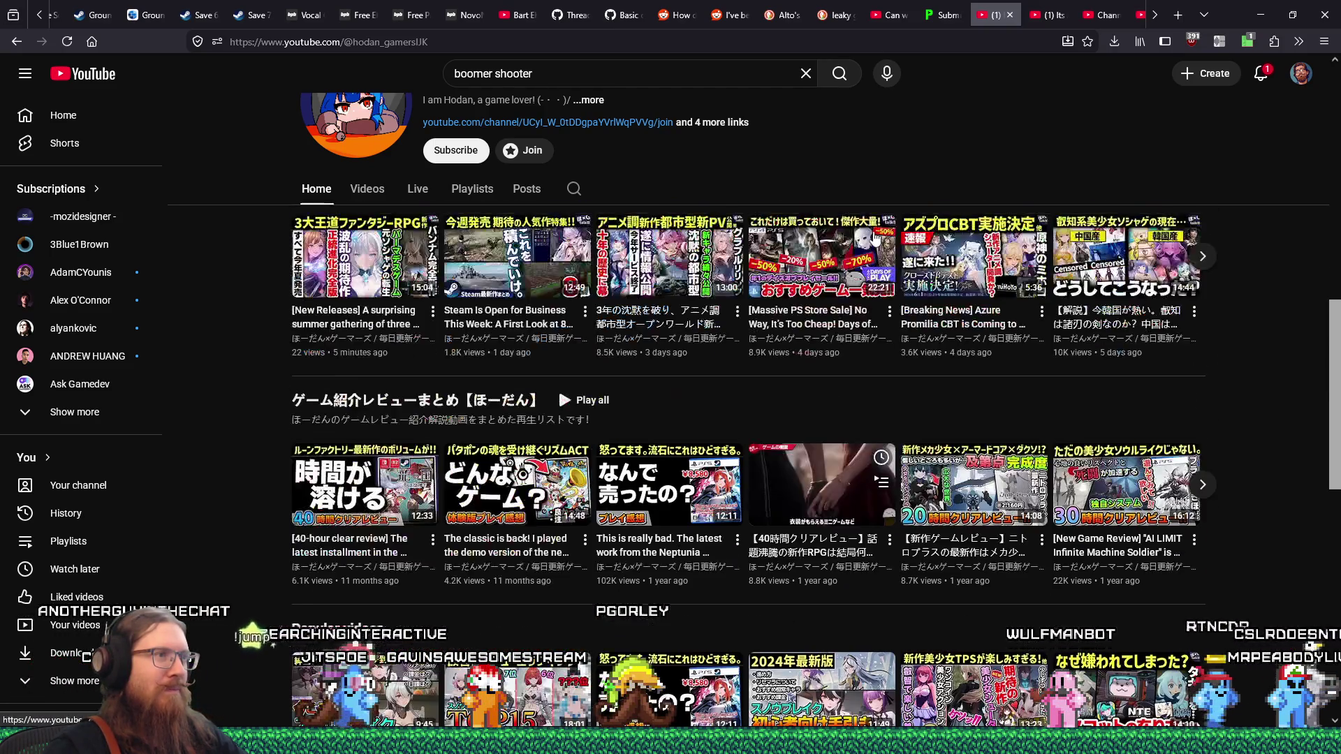
pyautogui.scroll(4, 875, 238)
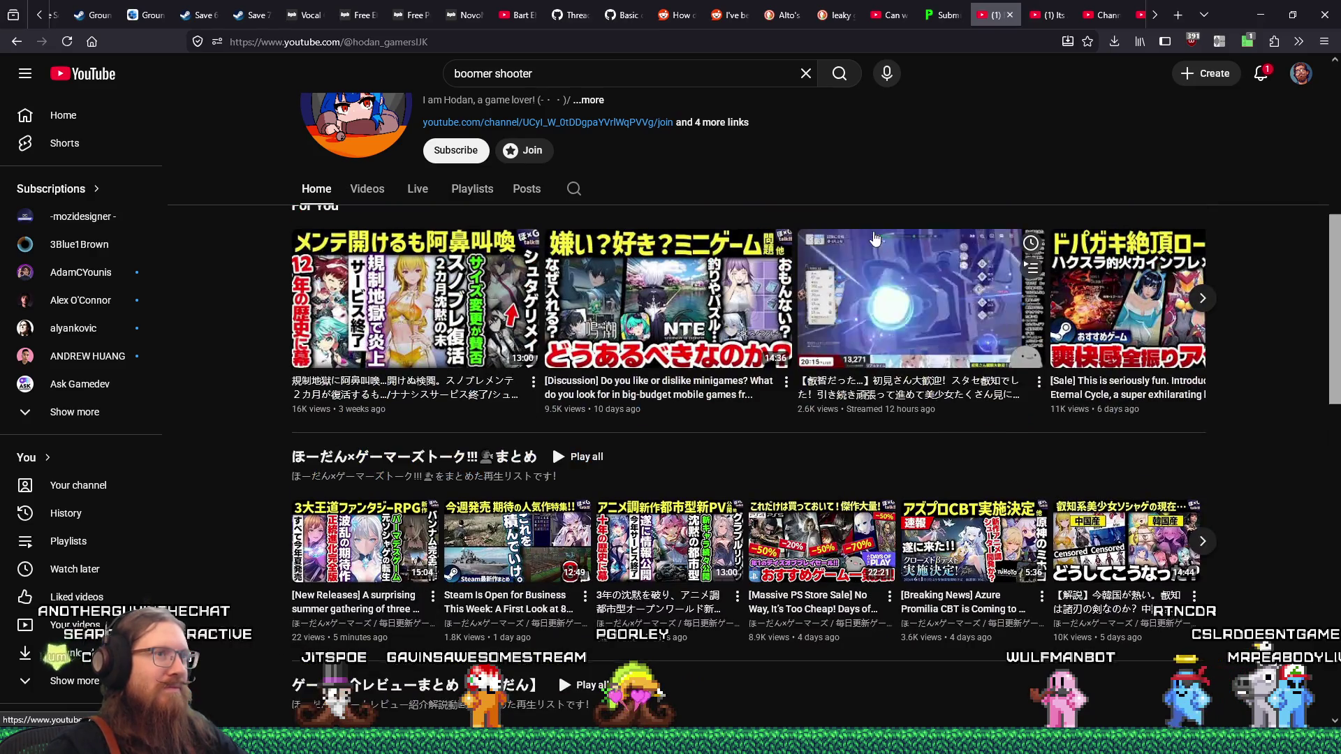
pyautogui.scroll(2, 875, 238)
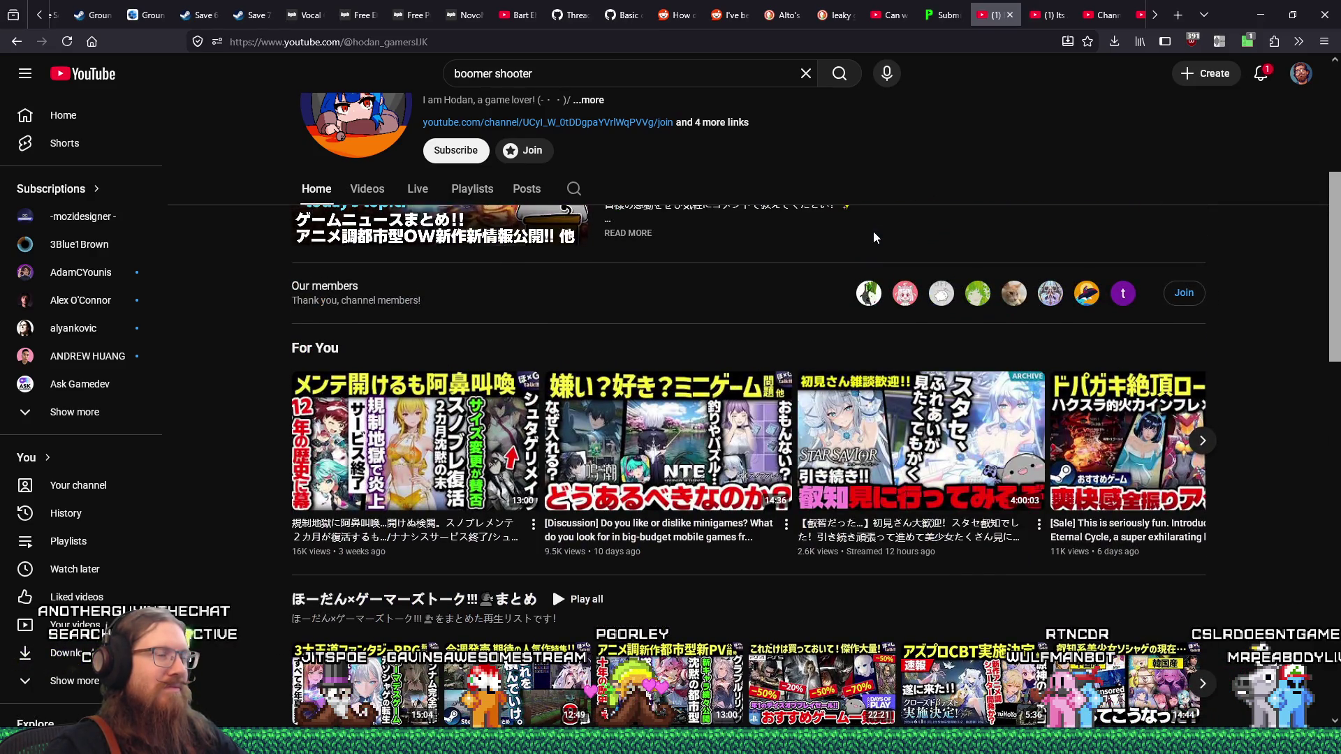
pyautogui.scroll(-4, 875, 238)
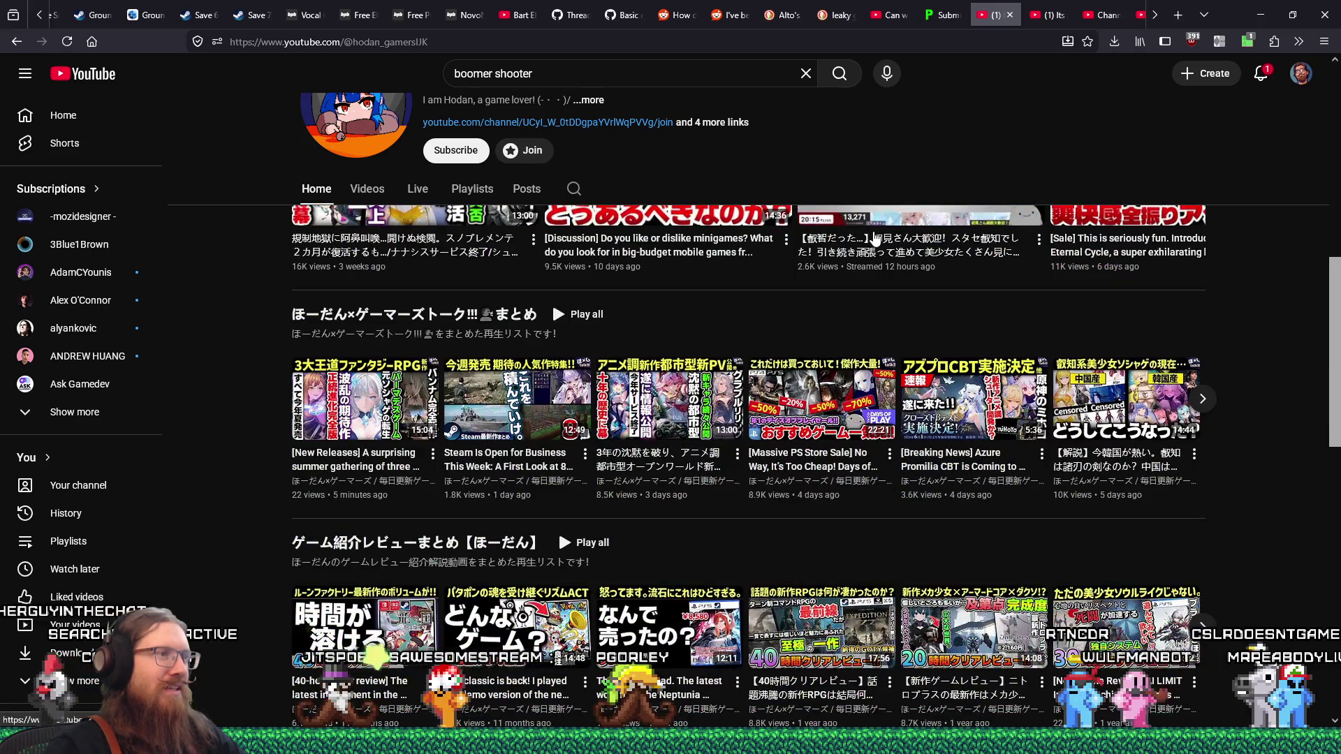
pyautogui.scroll(-4, 875, 237)
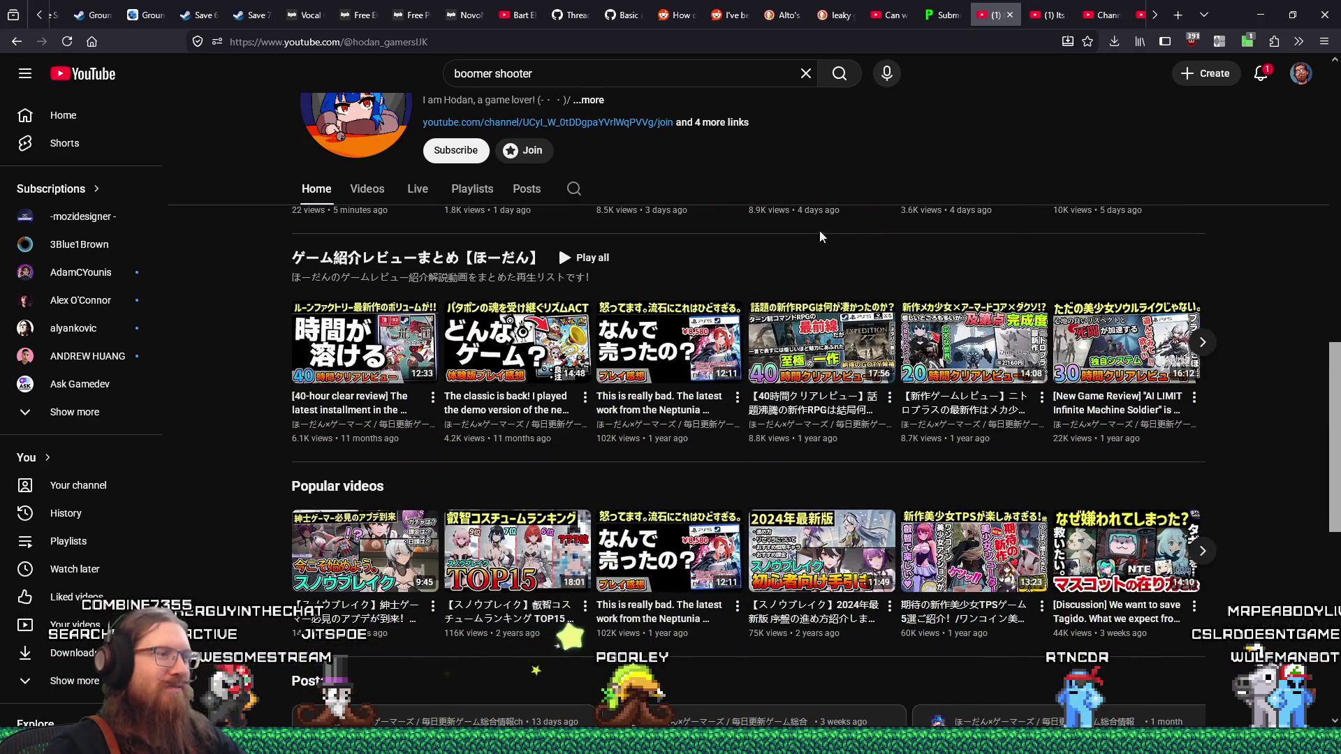
# Return to the Recently uploaded boomer shooter results and start scrolling down them.
pyautogui.click(27, 44)
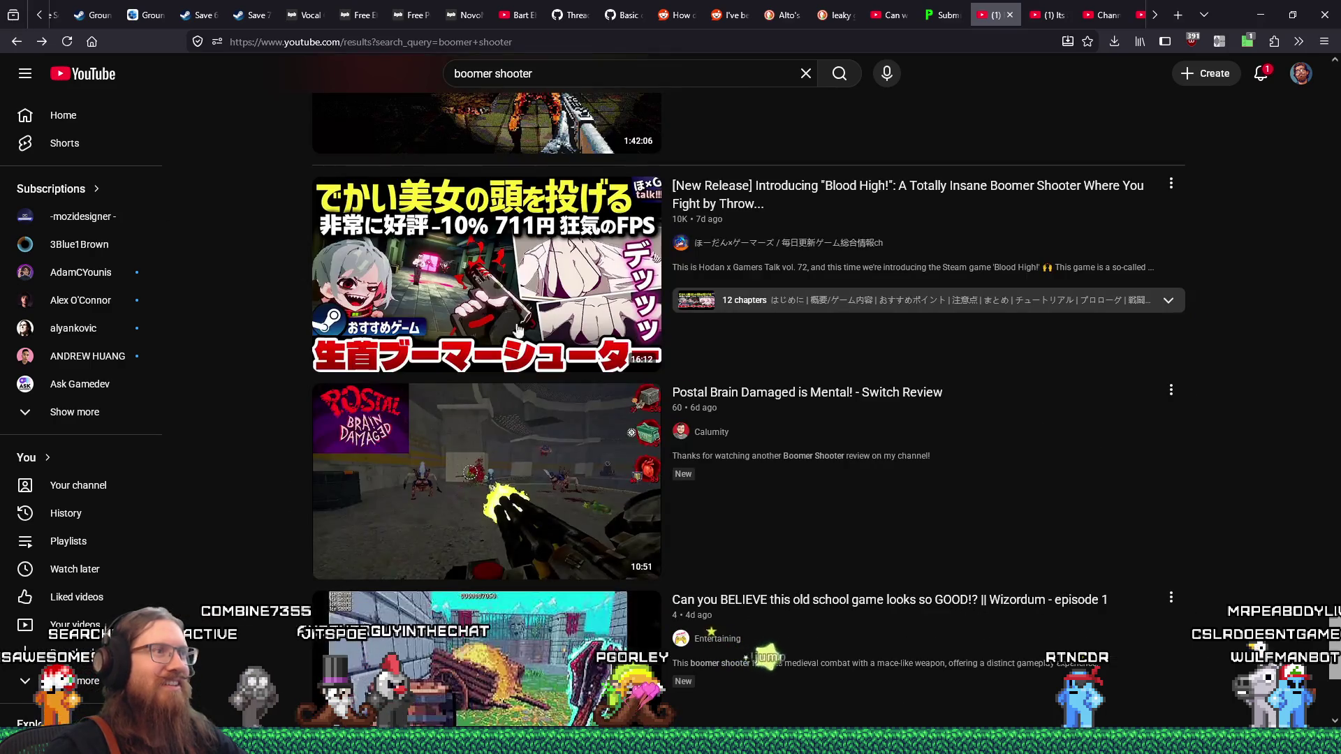
pyautogui.scroll(-4, 1053, 446)
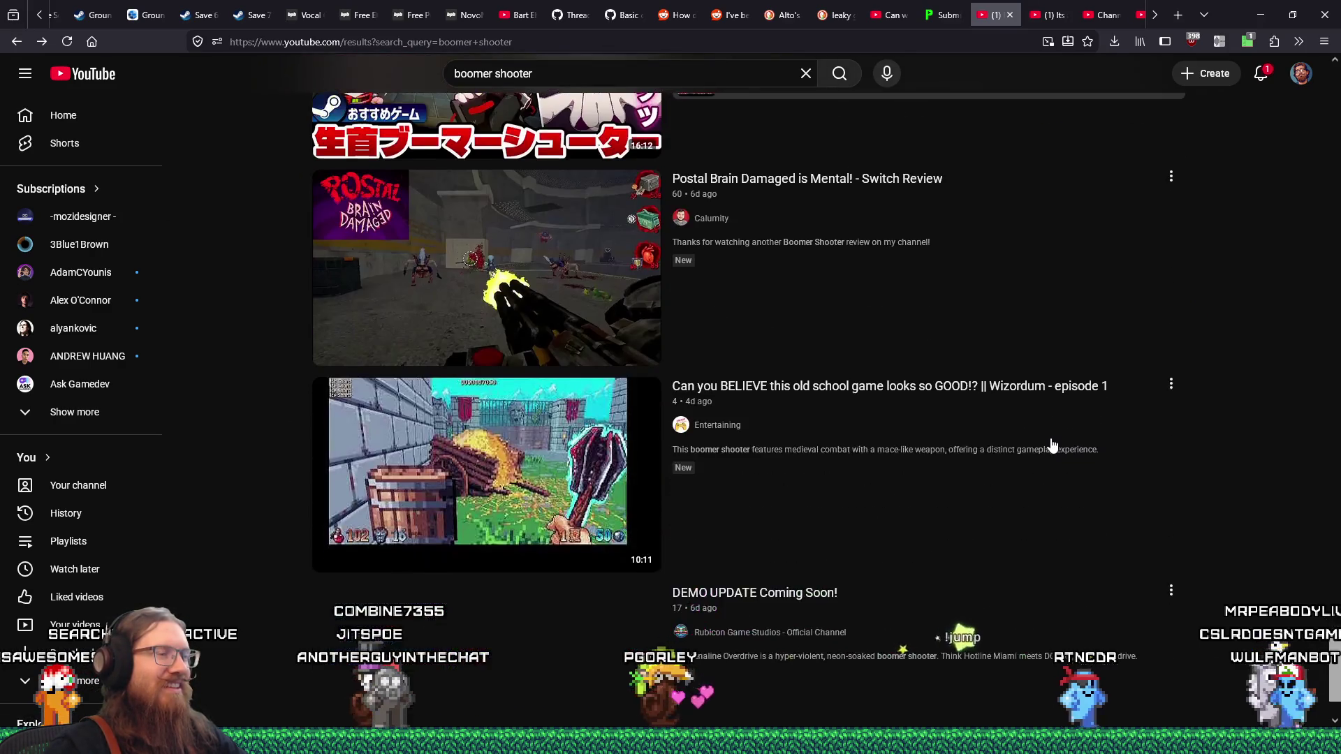
pyautogui.scroll(-8, 1049, 437)
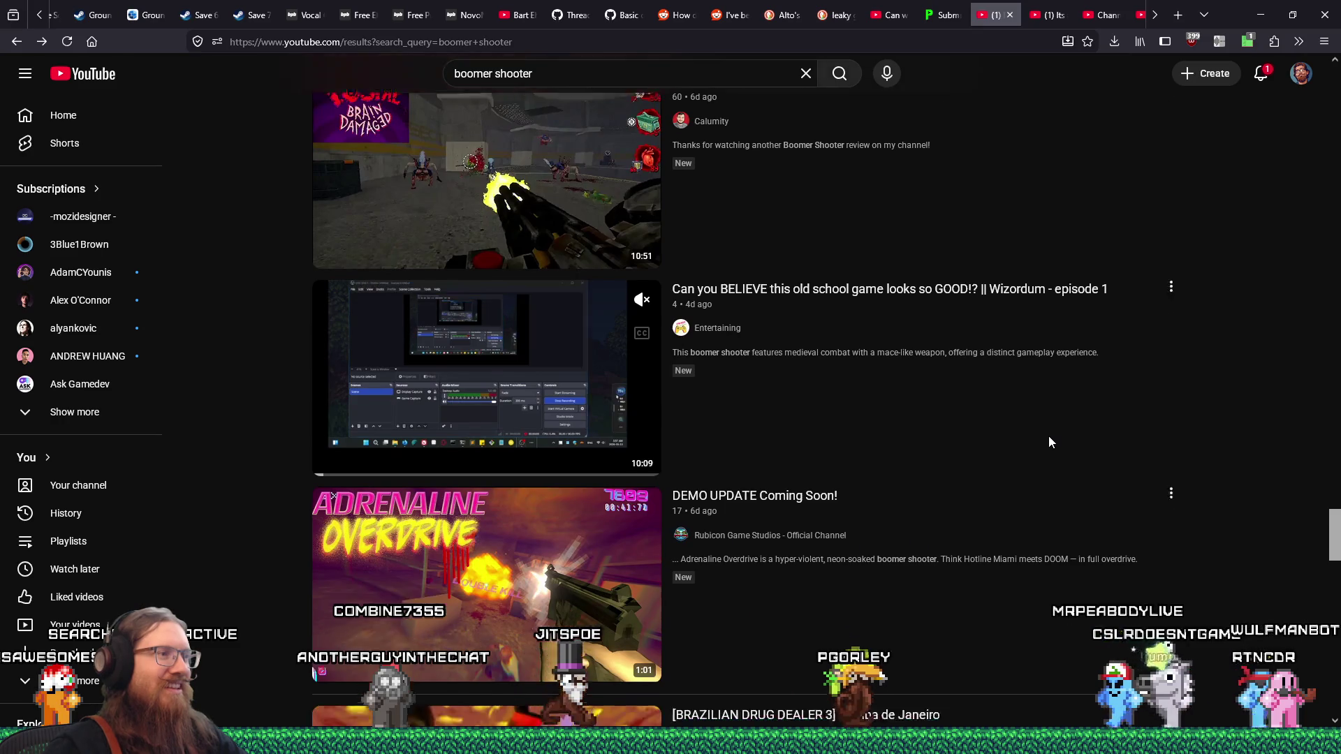
pyautogui.scroll(-11, 1049, 441)
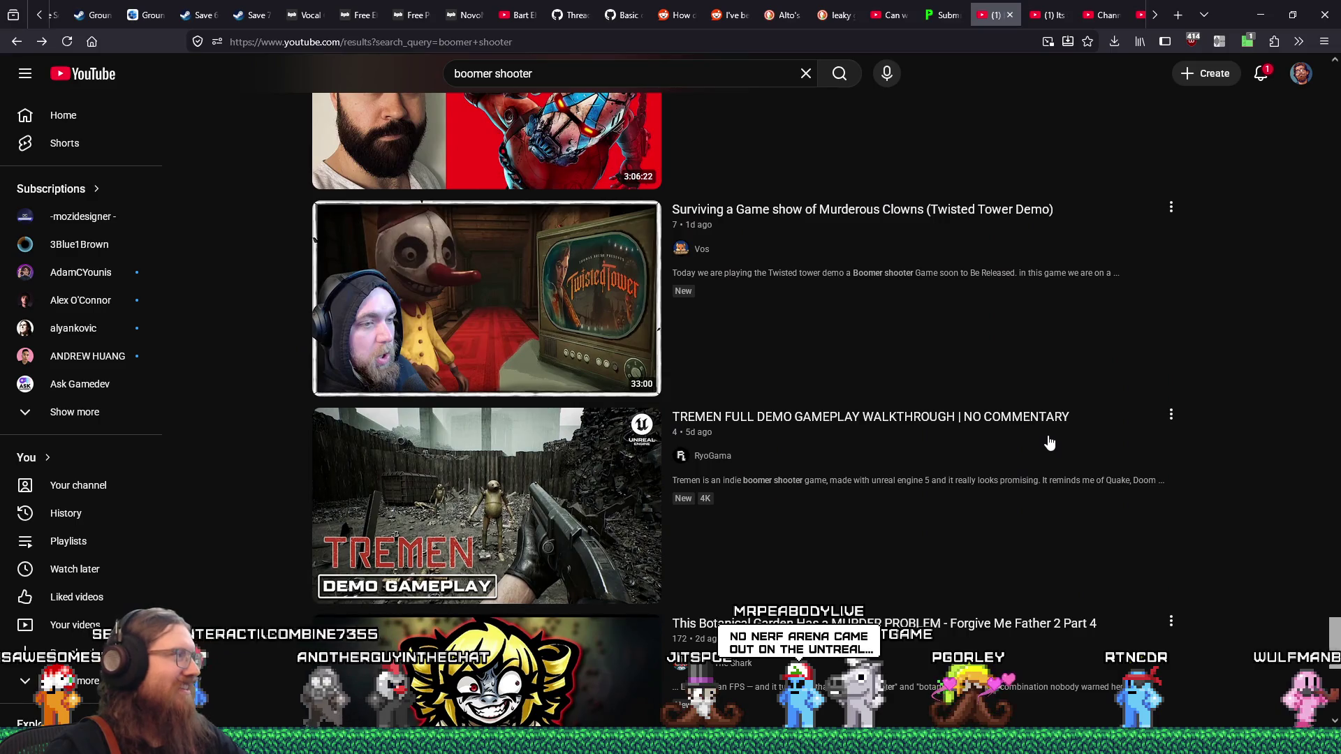
pyautogui.moveTo(1049, 441)
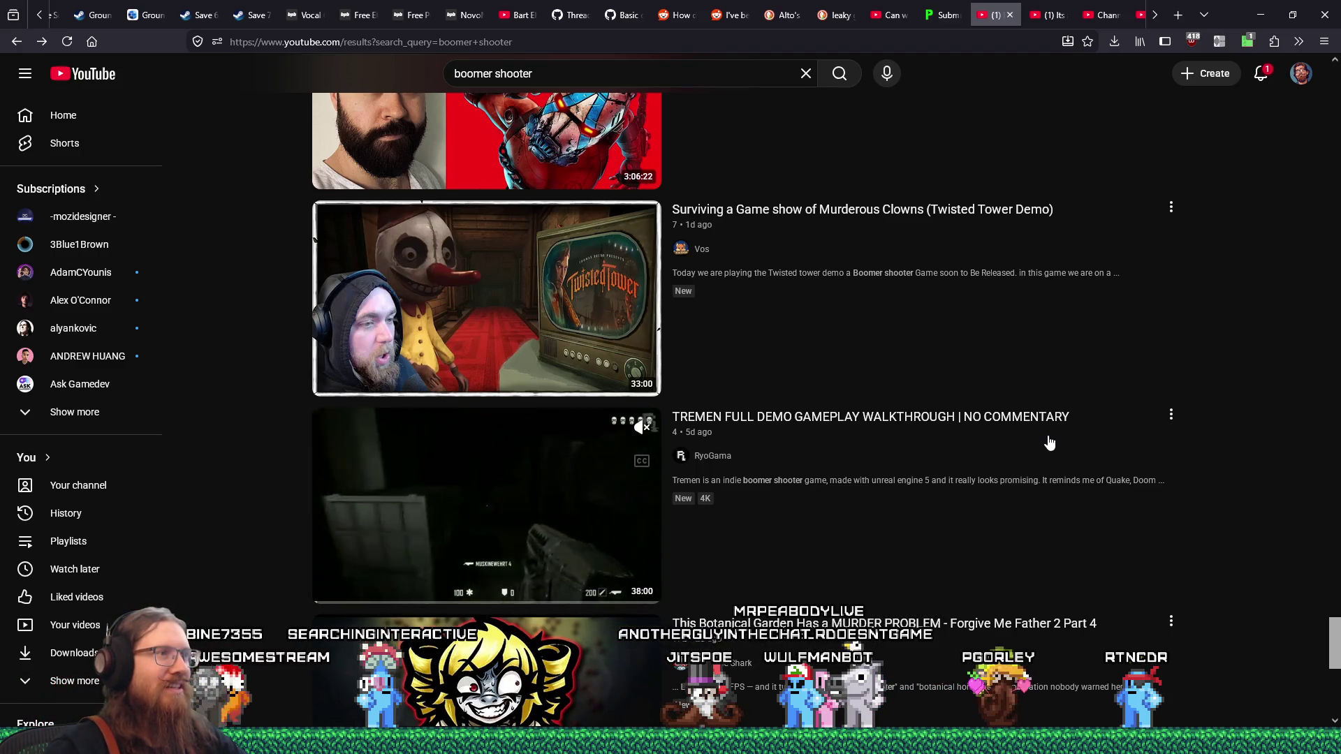
# Scroll far down the results, then drag the scrollbar back up to the newest videos.
pyautogui.scroll(-5, 1050, 442)
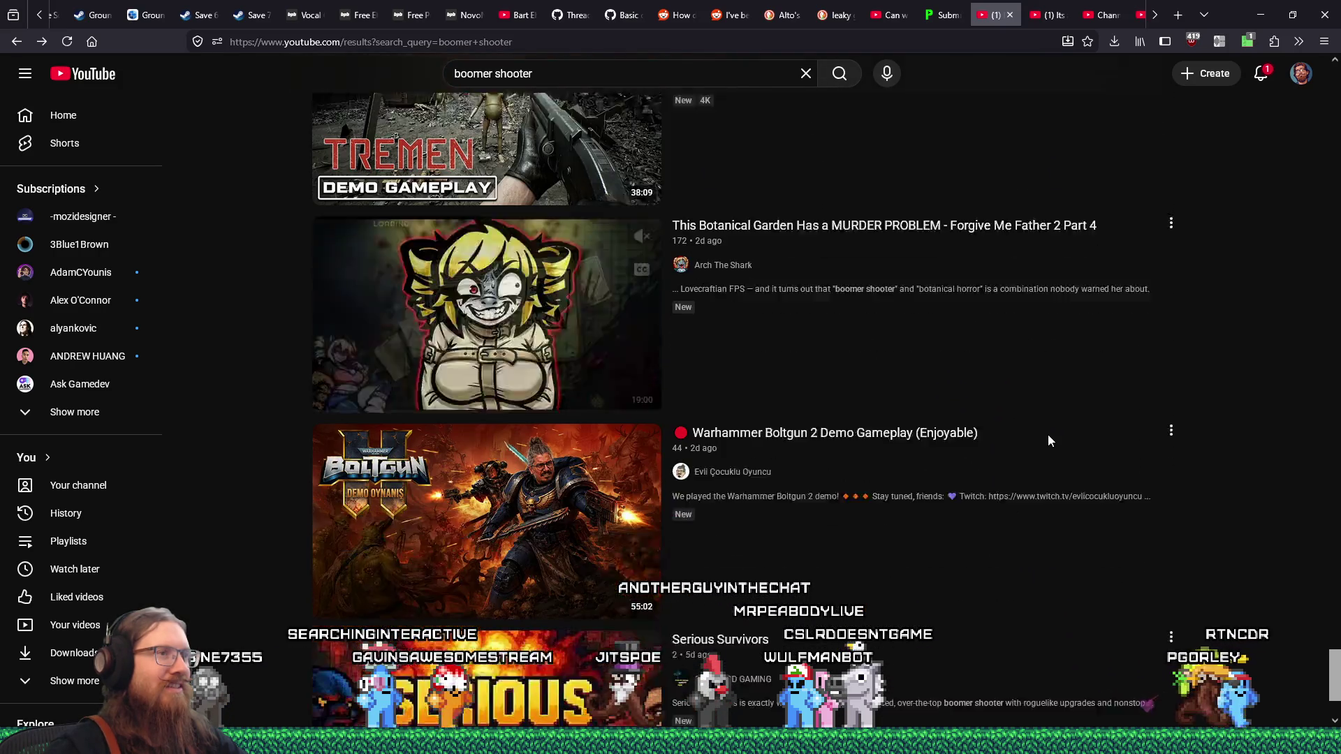
pyautogui.scroll(-4, 1048, 435)
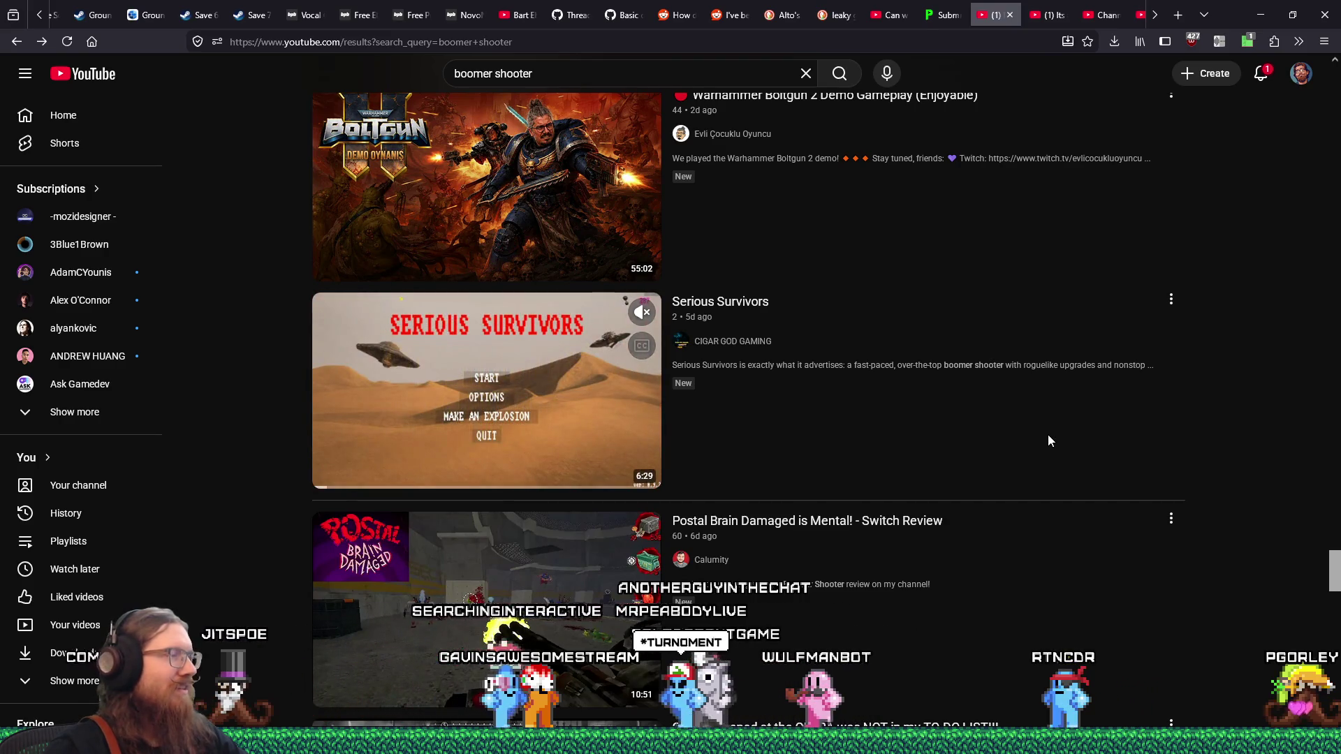
pyautogui.scroll(-2, 1048, 440)
pyautogui.scroll(-4, 1049, 442)
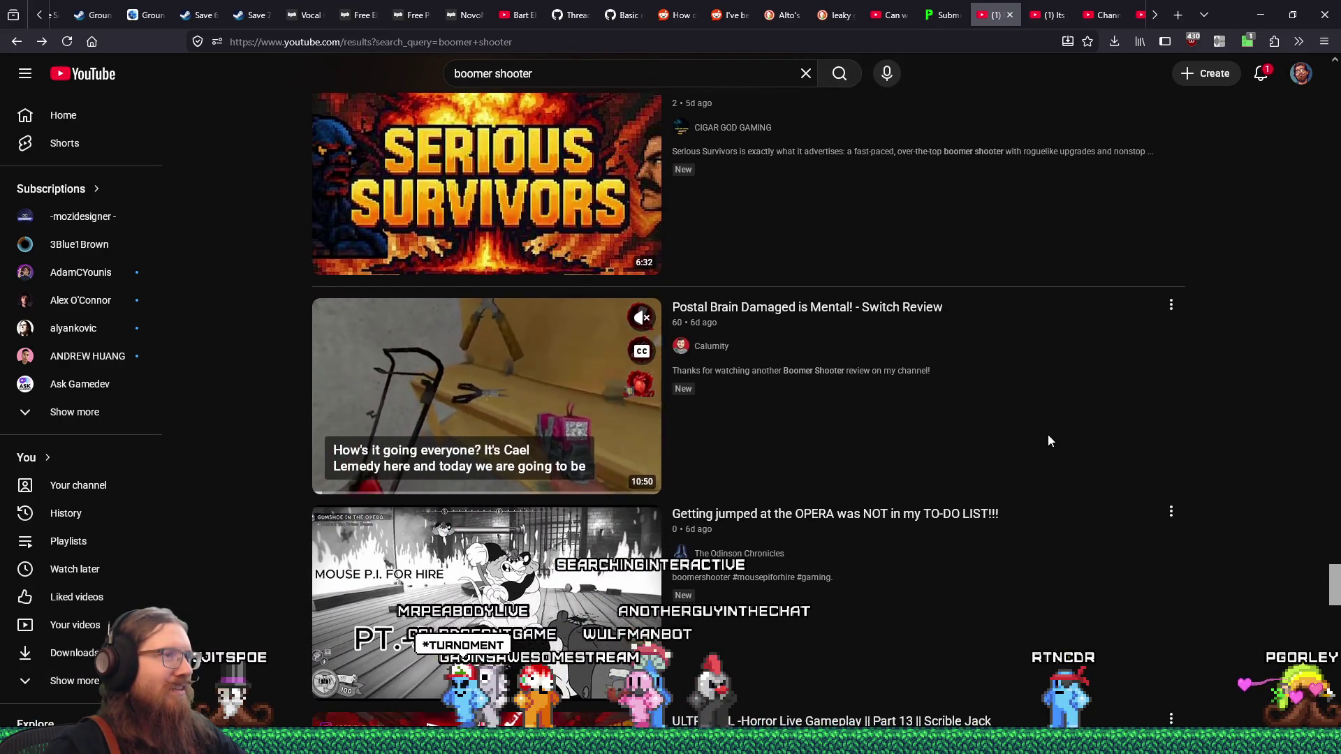
pyautogui.scroll(-4, 1047, 441)
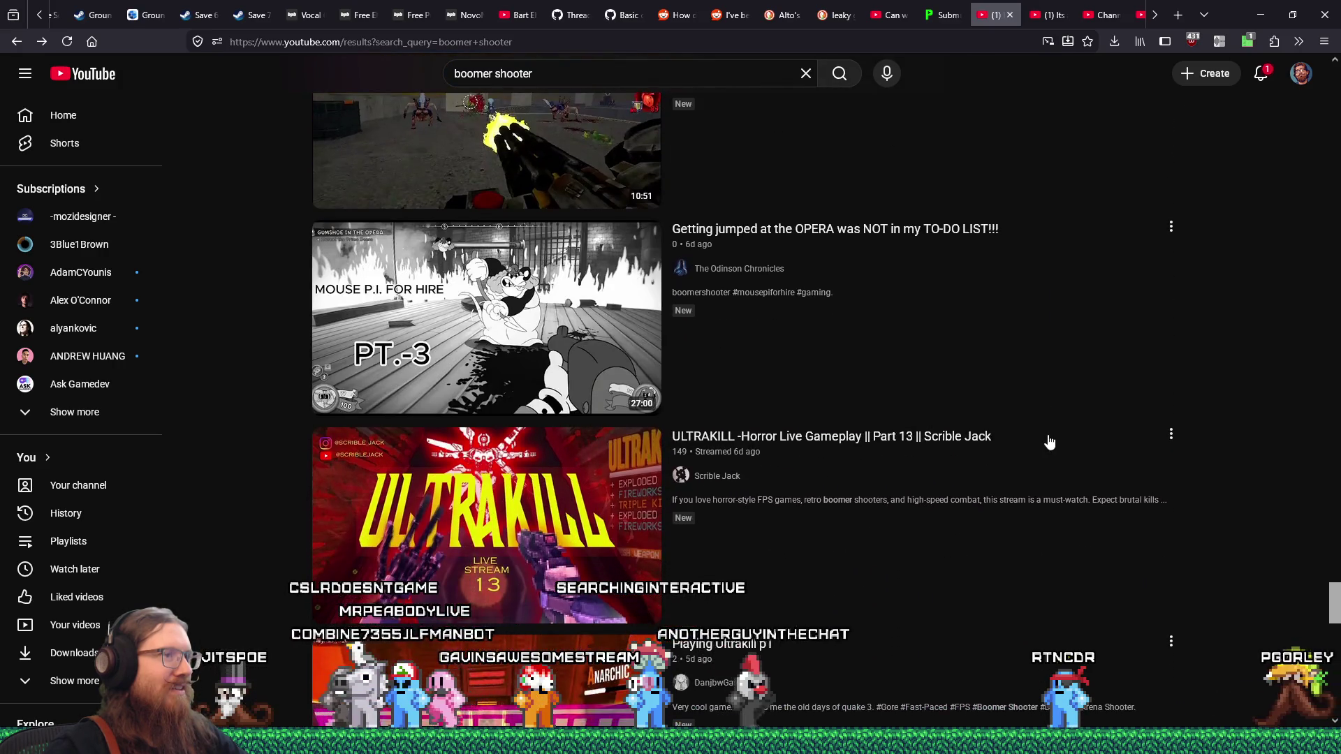
pyautogui.scroll(-4, 1048, 440)
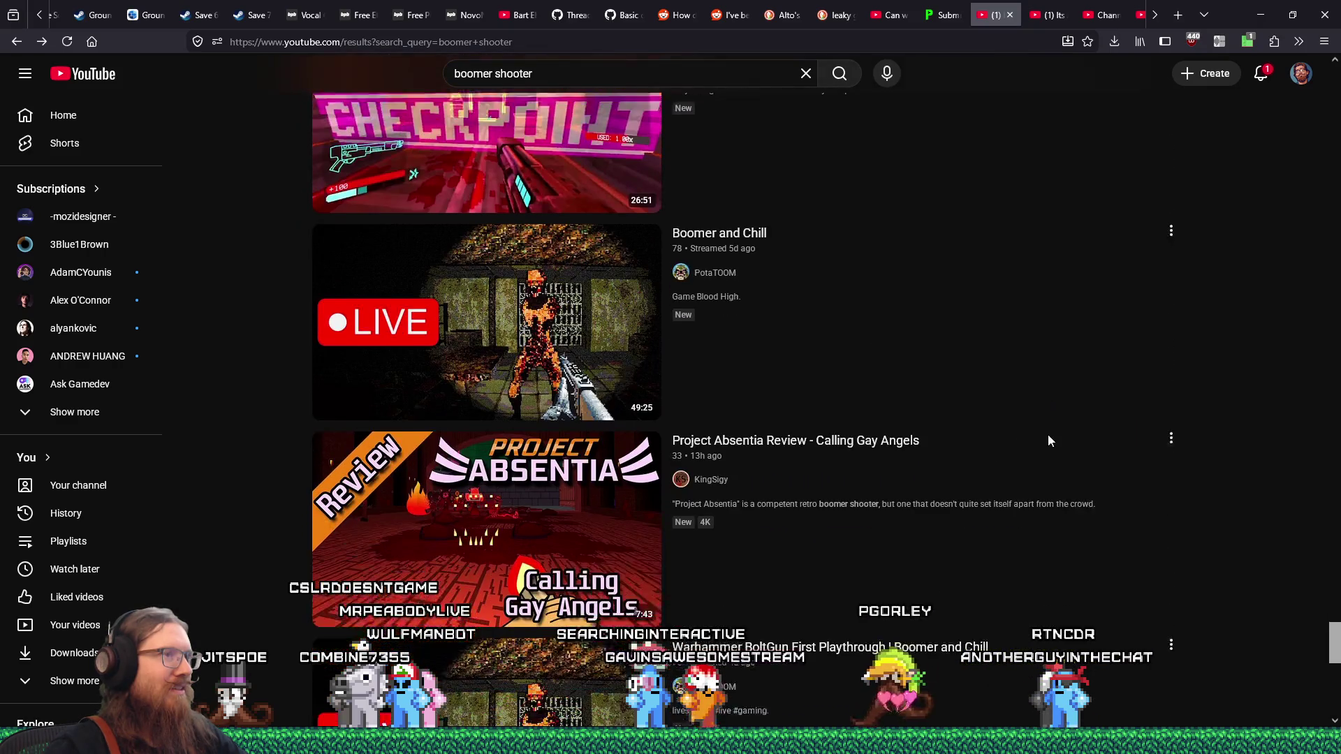
pyautogui.scroll(-10, 1049, 442)
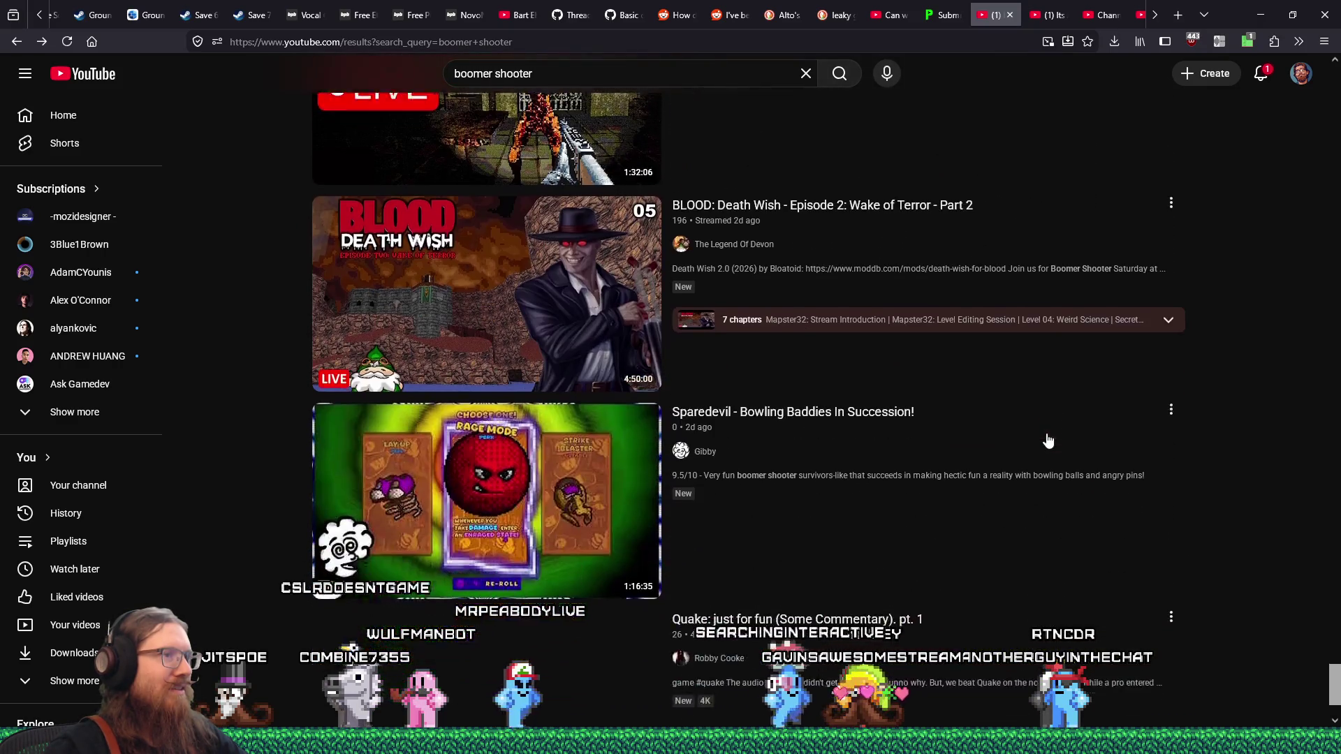
pyautogui.scroll(-4, 1048, 440)
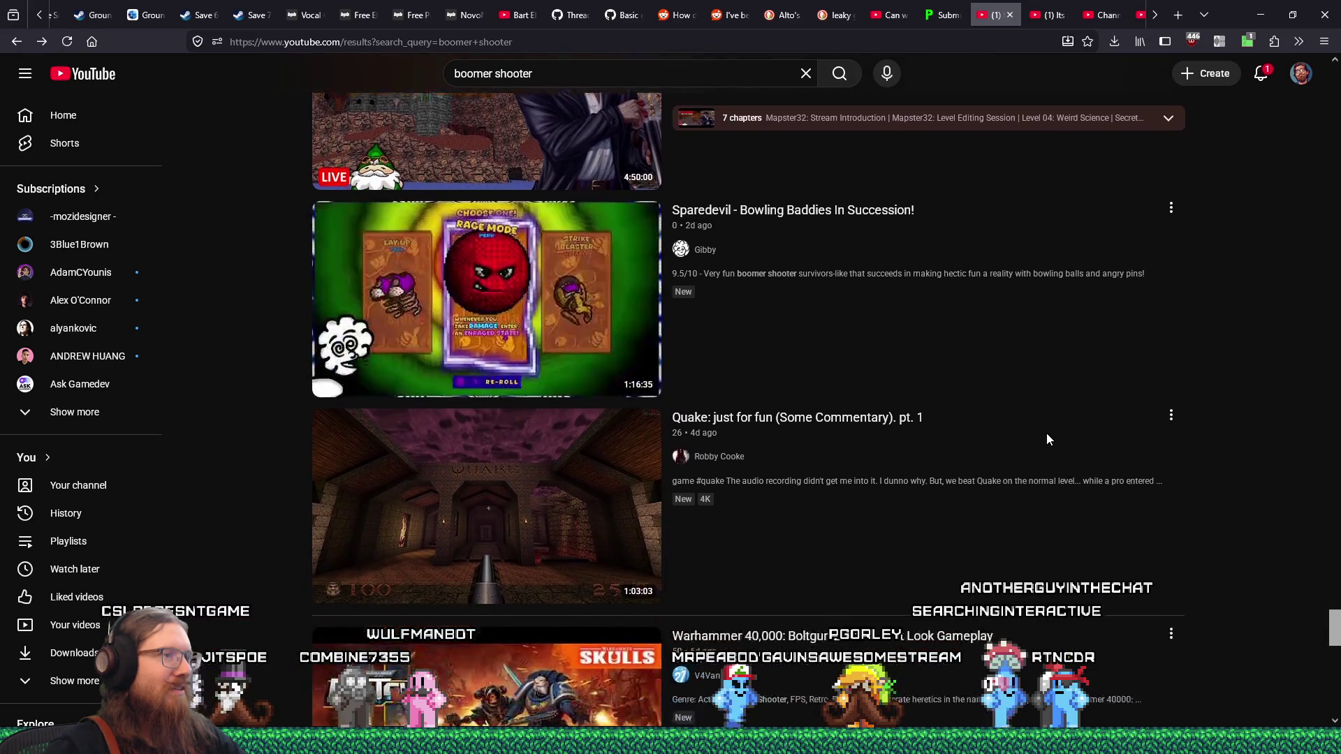
pyautogui.scroll(-8, 1047, 433)
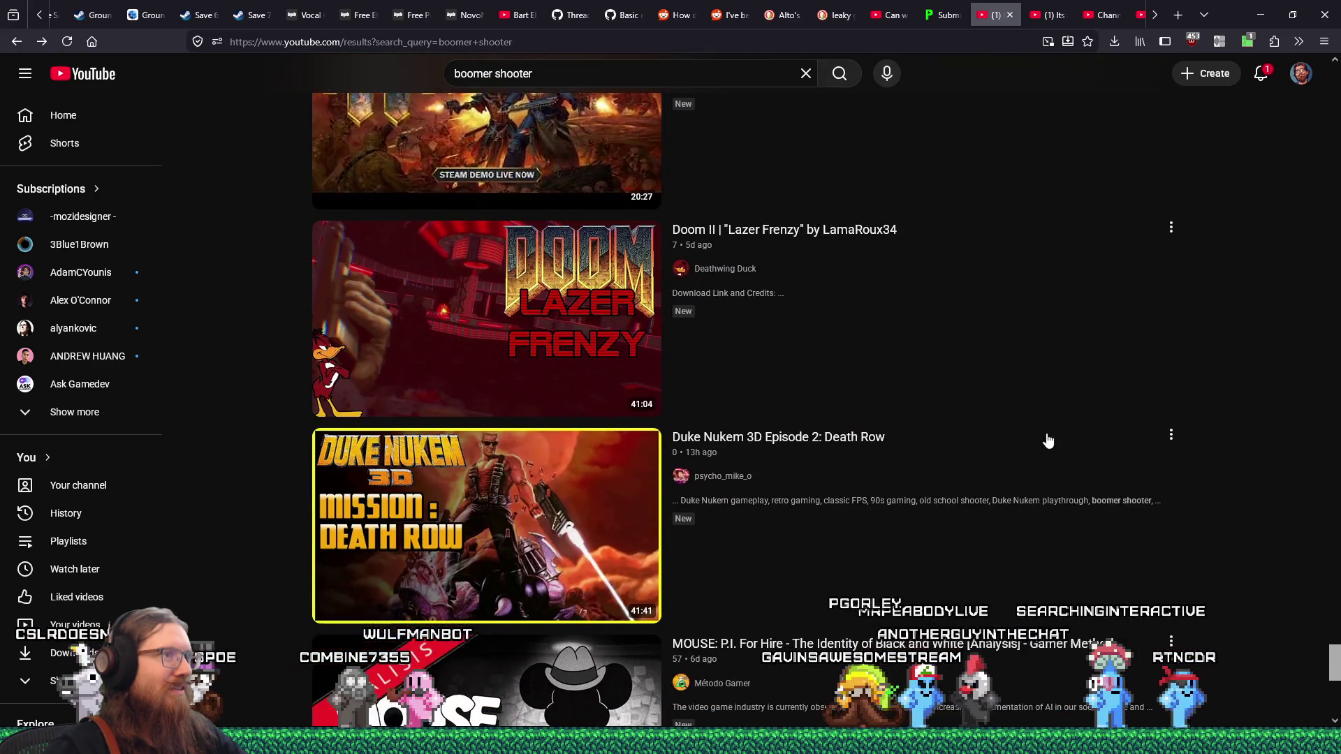
pyautogui.scroll(-6, 1046, 437)
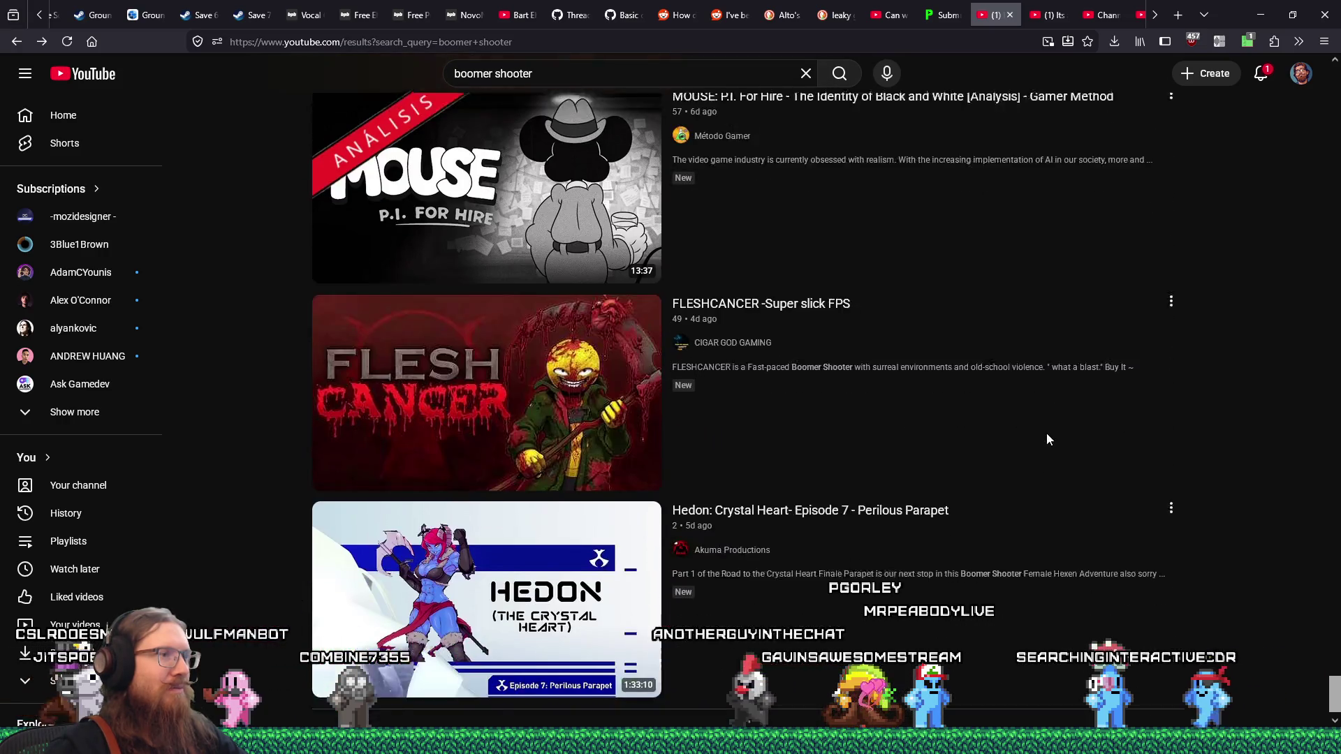
pyautogui.scroll(-3, 1047, 438)
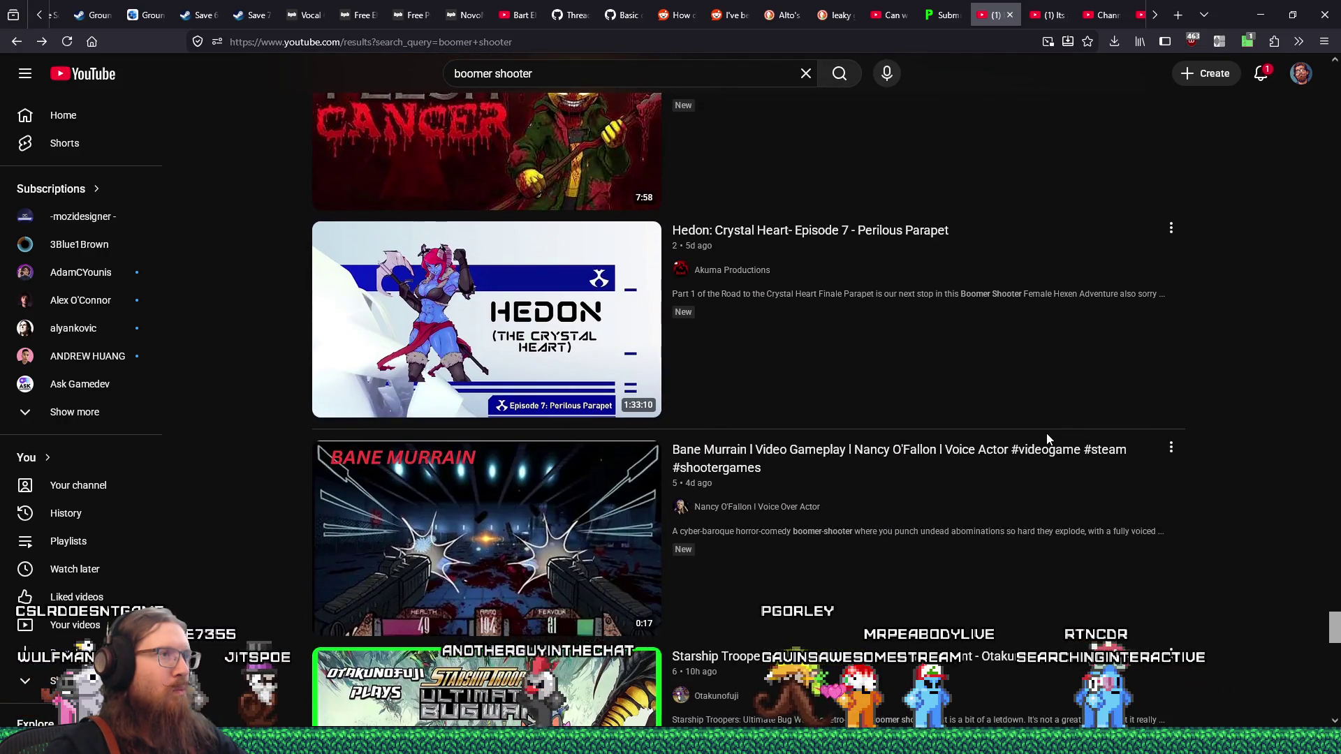
pyautogui.scroll(-7, 1047, 438)
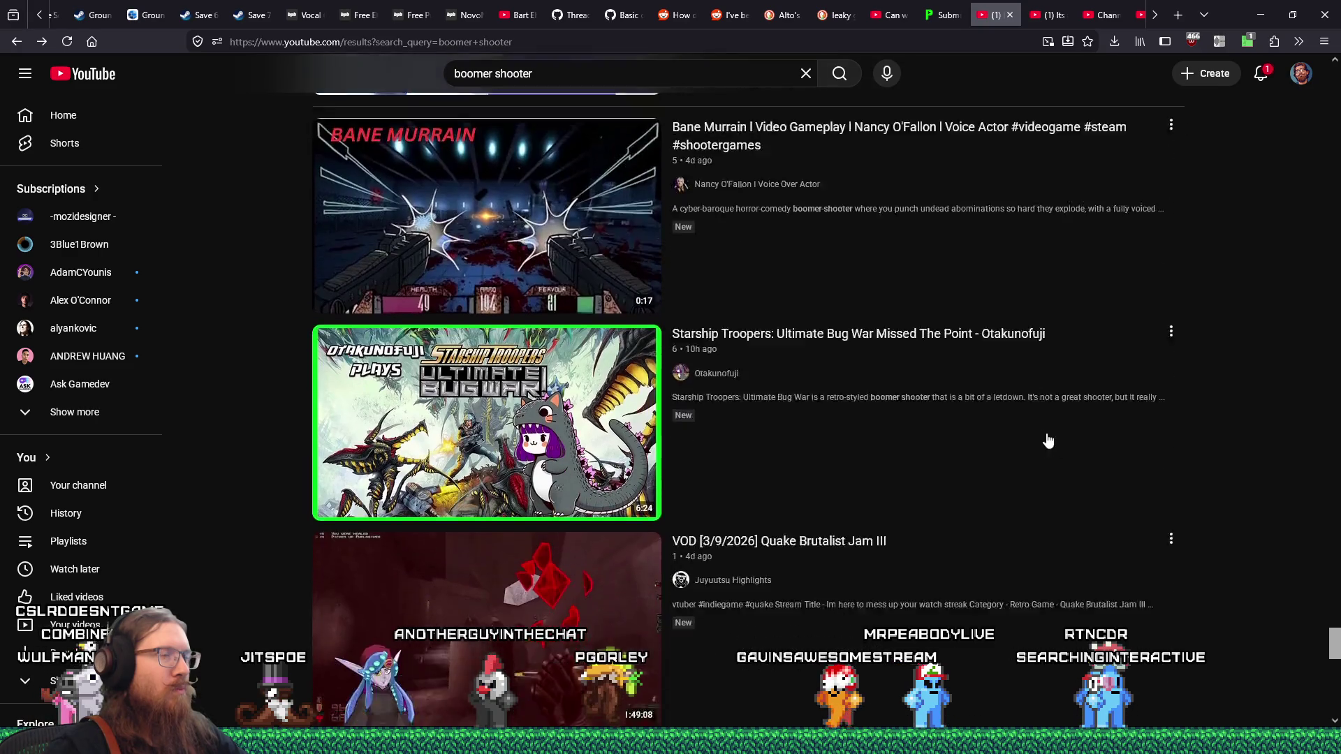
pyautogui.scroll(-12, 1046, 438)
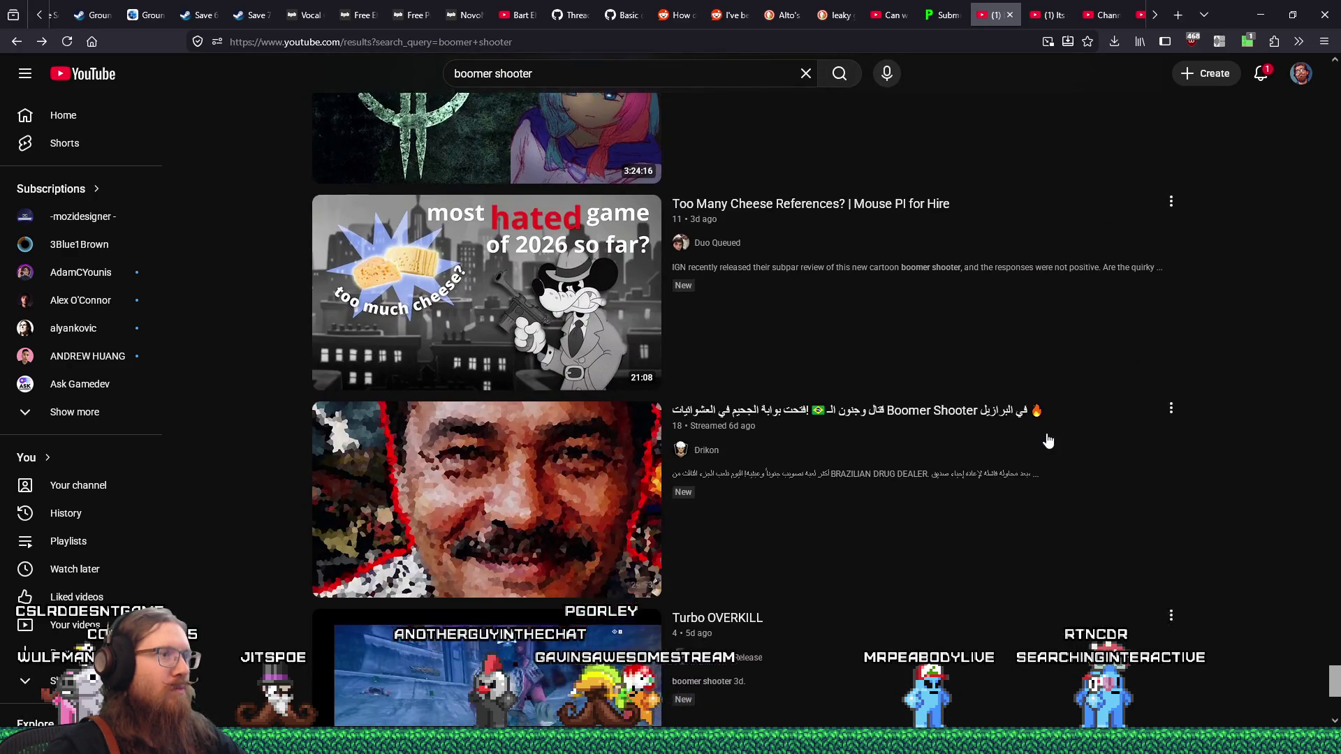
pyautogui.scroll(-8, 1046, 438)
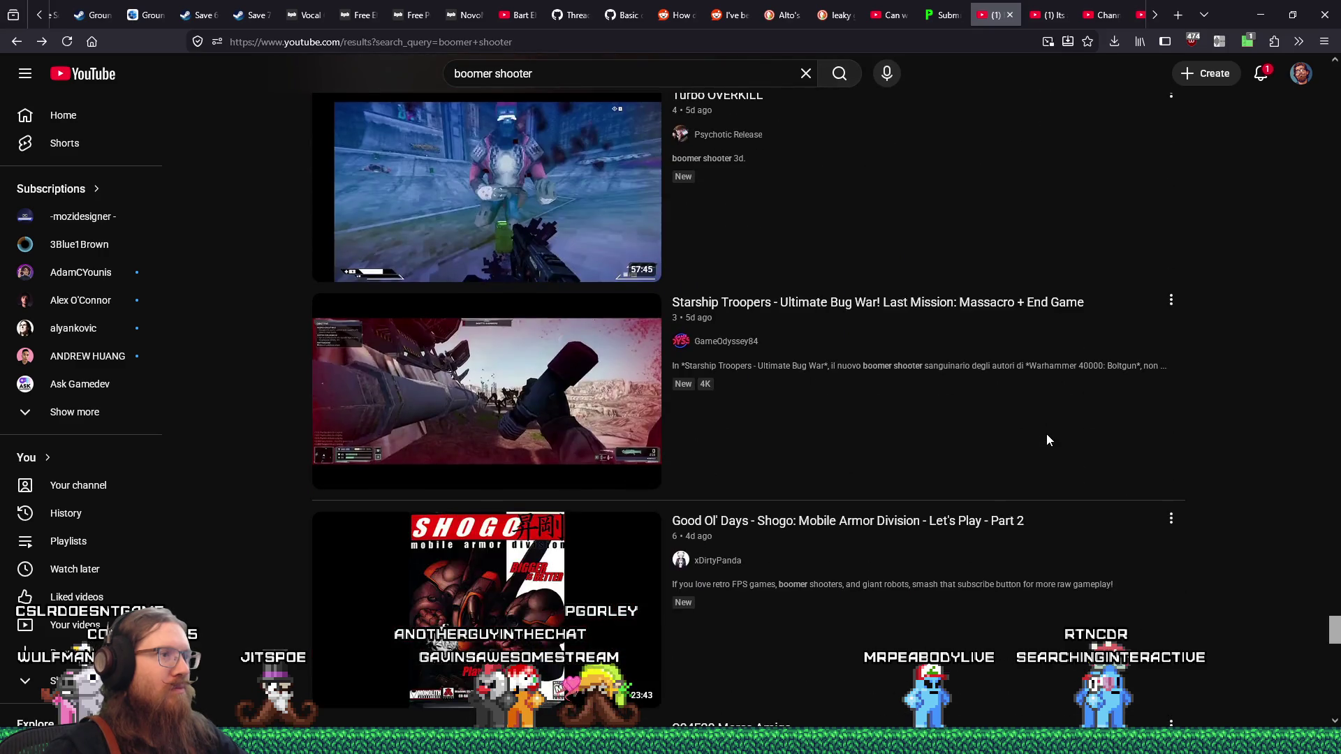
pyautogui.moveTo(1335, 643)
pyautogui.mouseDown()
pyautogui.moveTo(1337, 304)
pyautogui.moveTo(1187, 182)
pyautogui.moveTo(908, 94)
pyautogui.mouseUp()
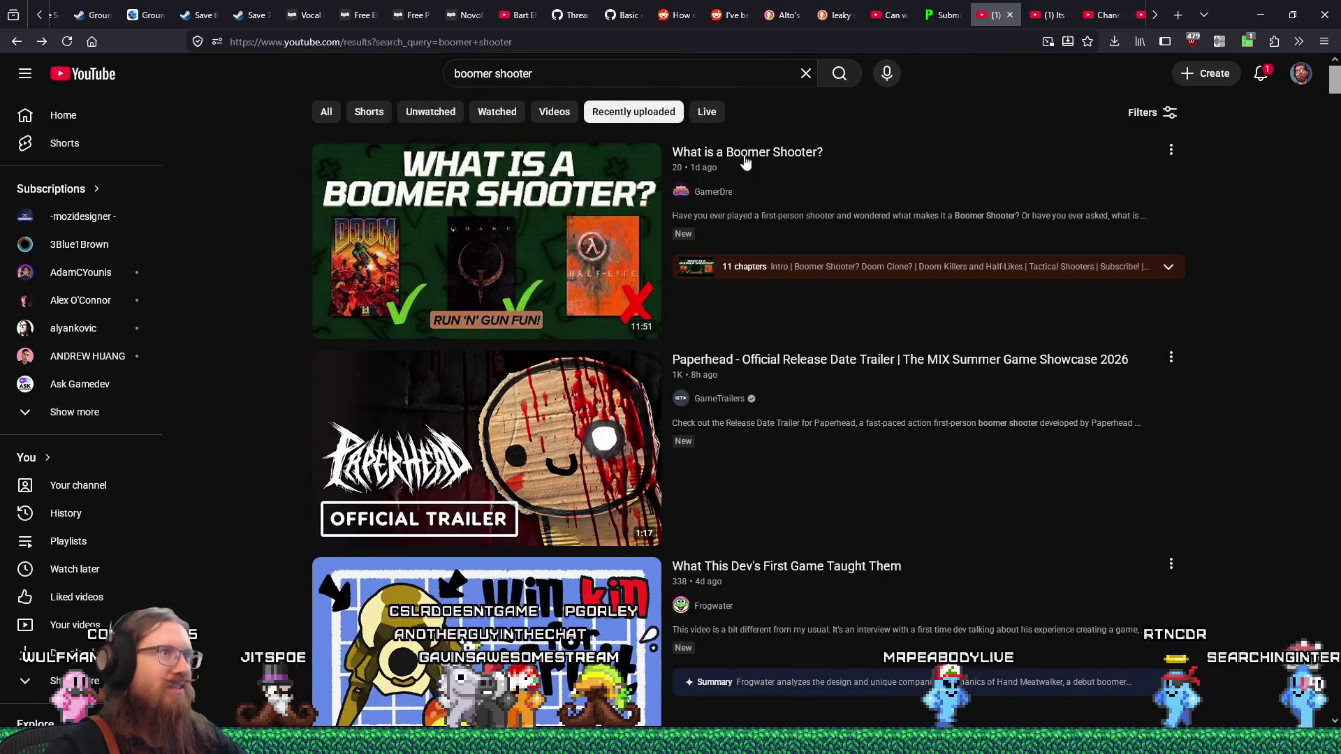
# Sort the boomer shooter results by Popularity, then try the Recently uploaded chip.
pyautogui.click(1148, 112)
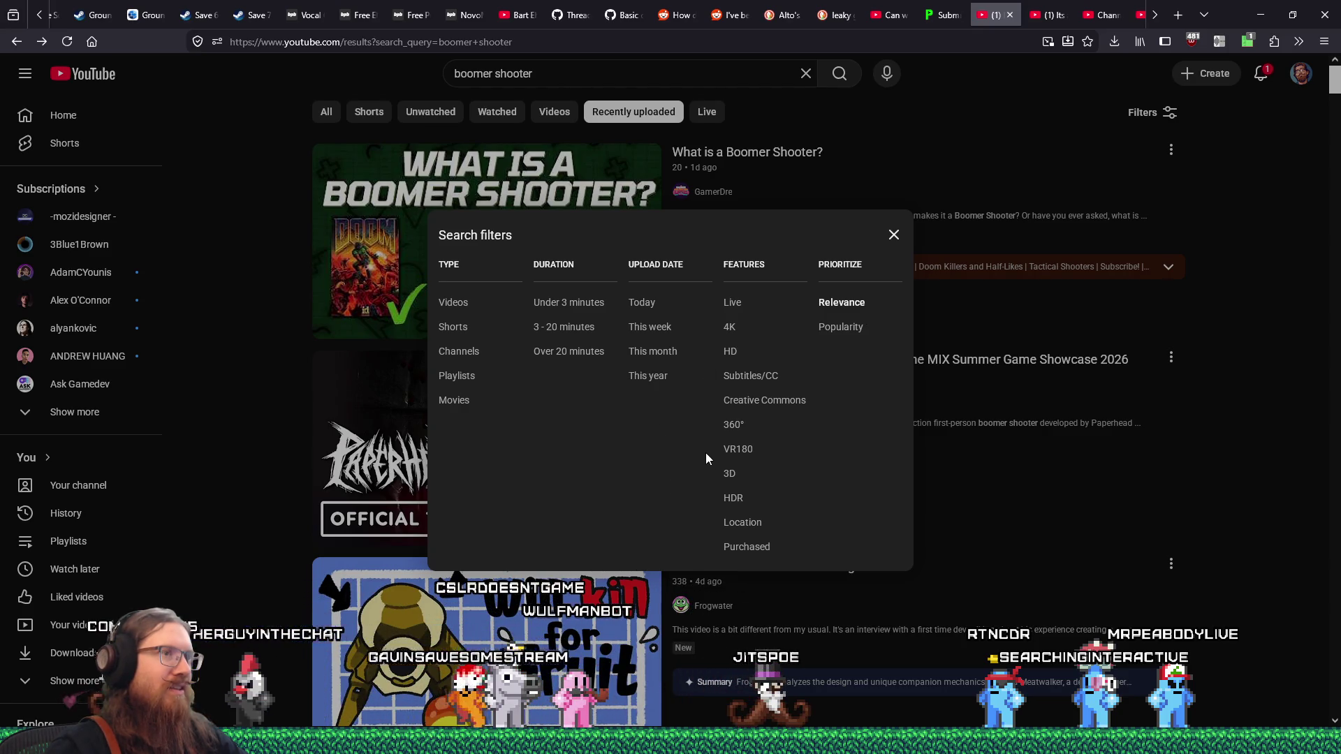
pyautogui.click(841, 327)
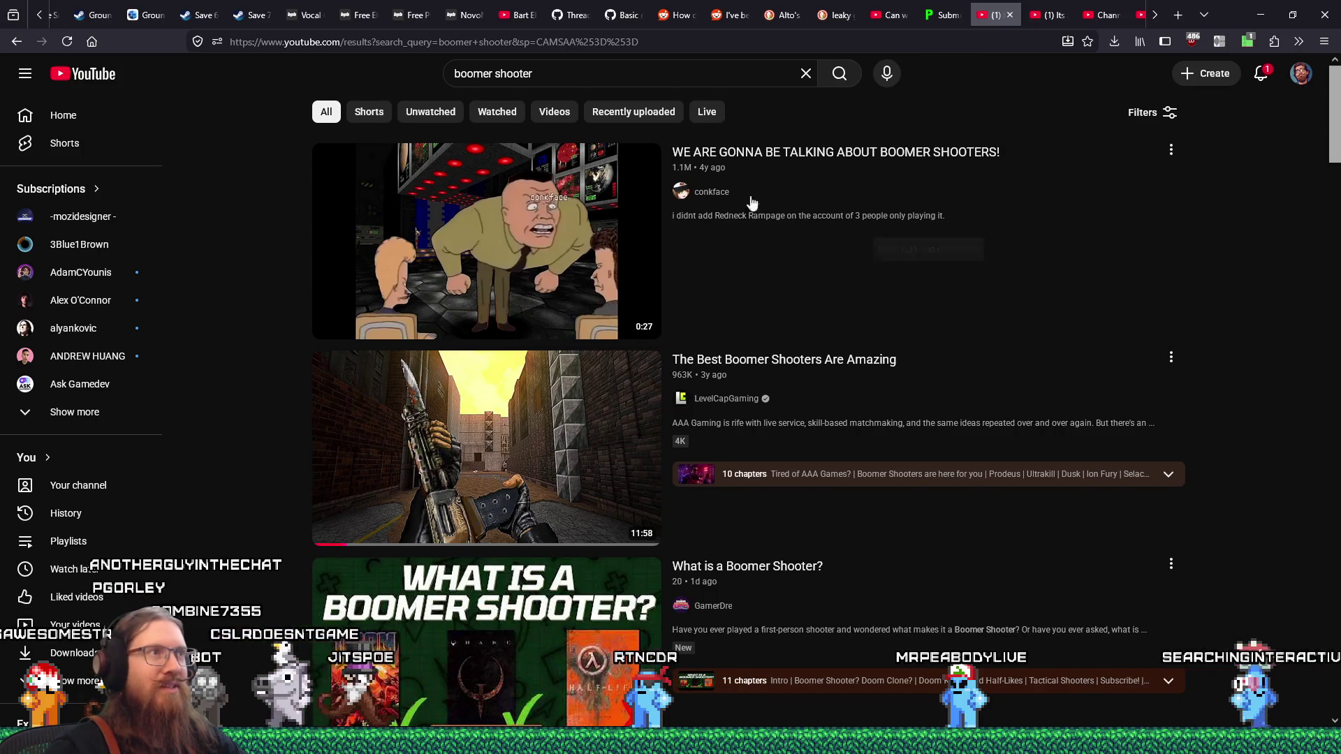
pyautogui.click(654, 113)
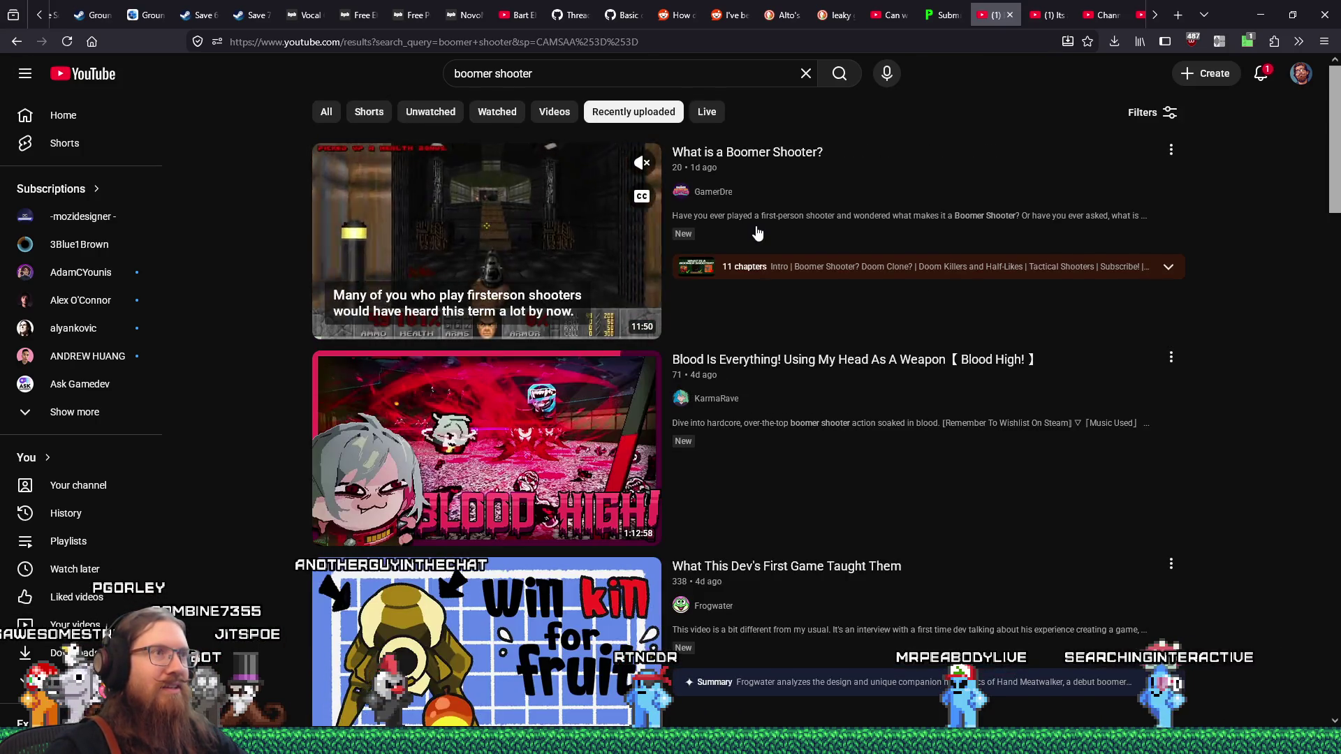
# Re-sort the results by Popularity and choose This year as the upload date.
pyautogui.click(1142, 114)
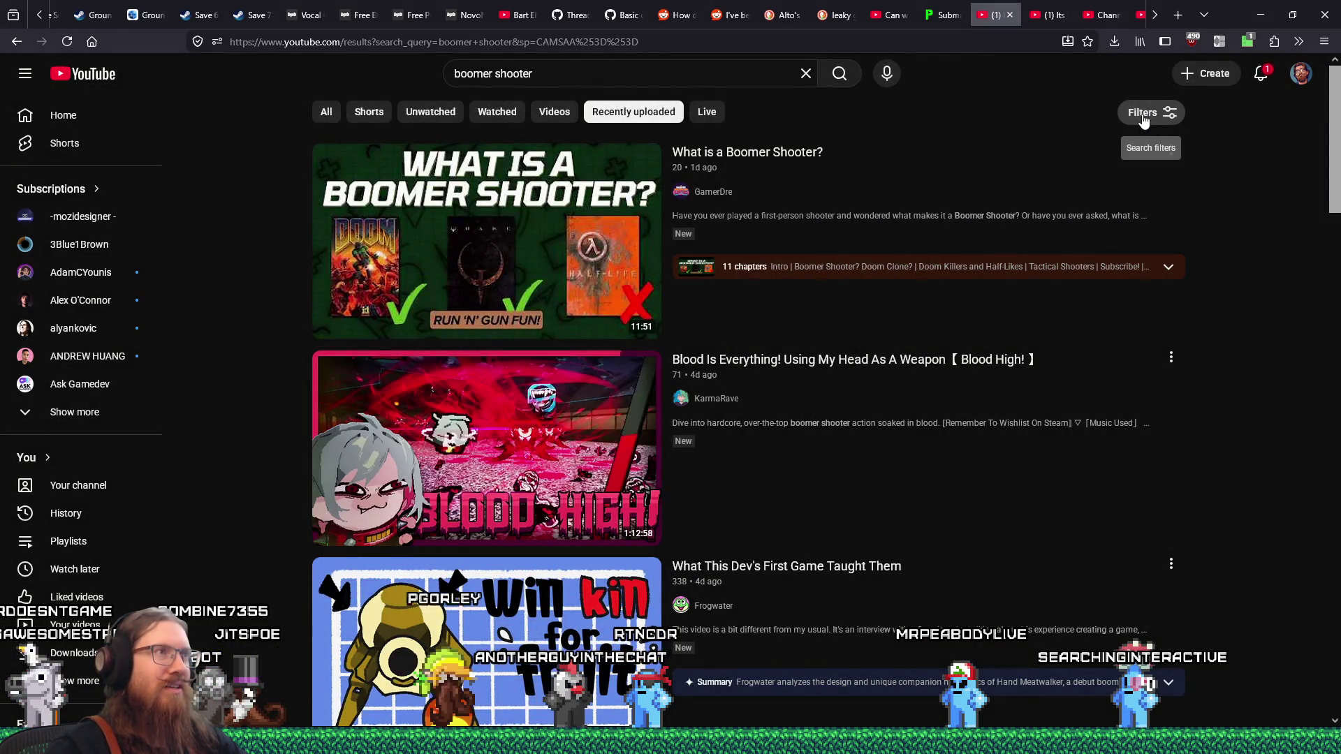
pyautogui.click(1143, 118)
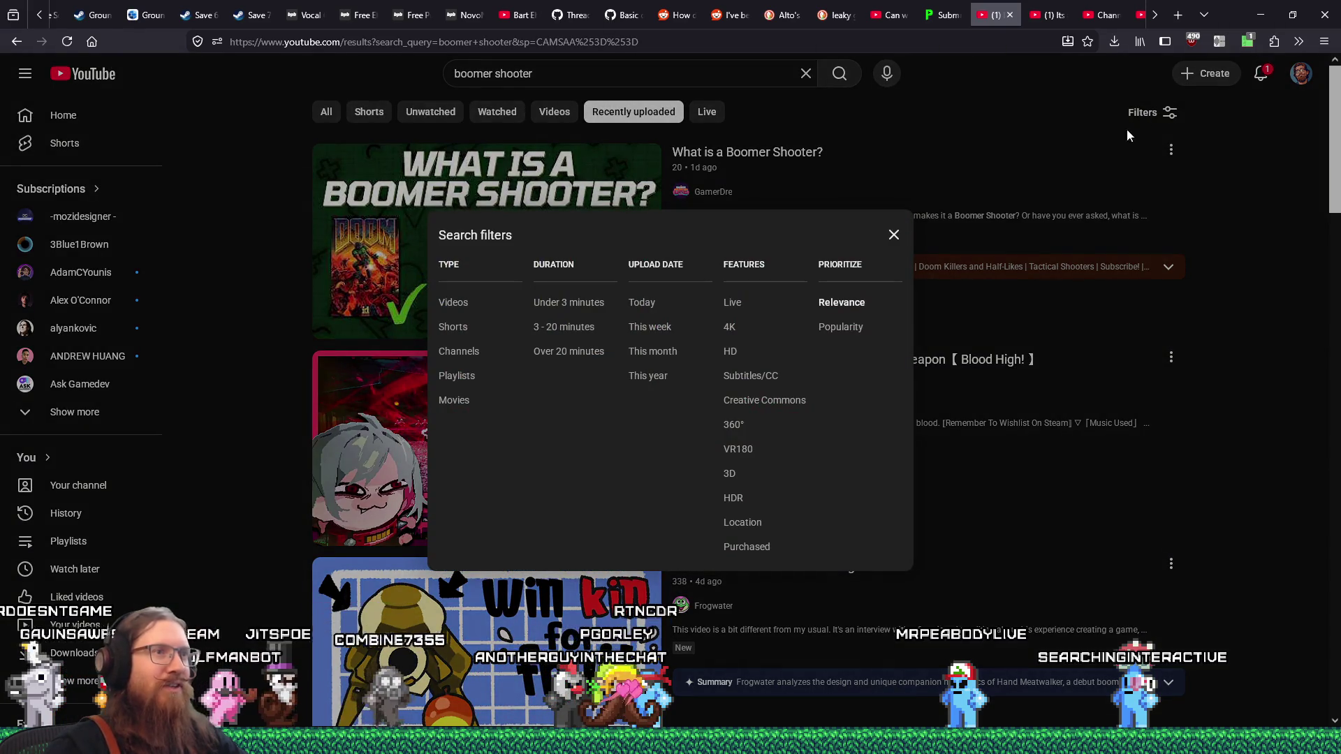
pyautogui.click(848, 333)
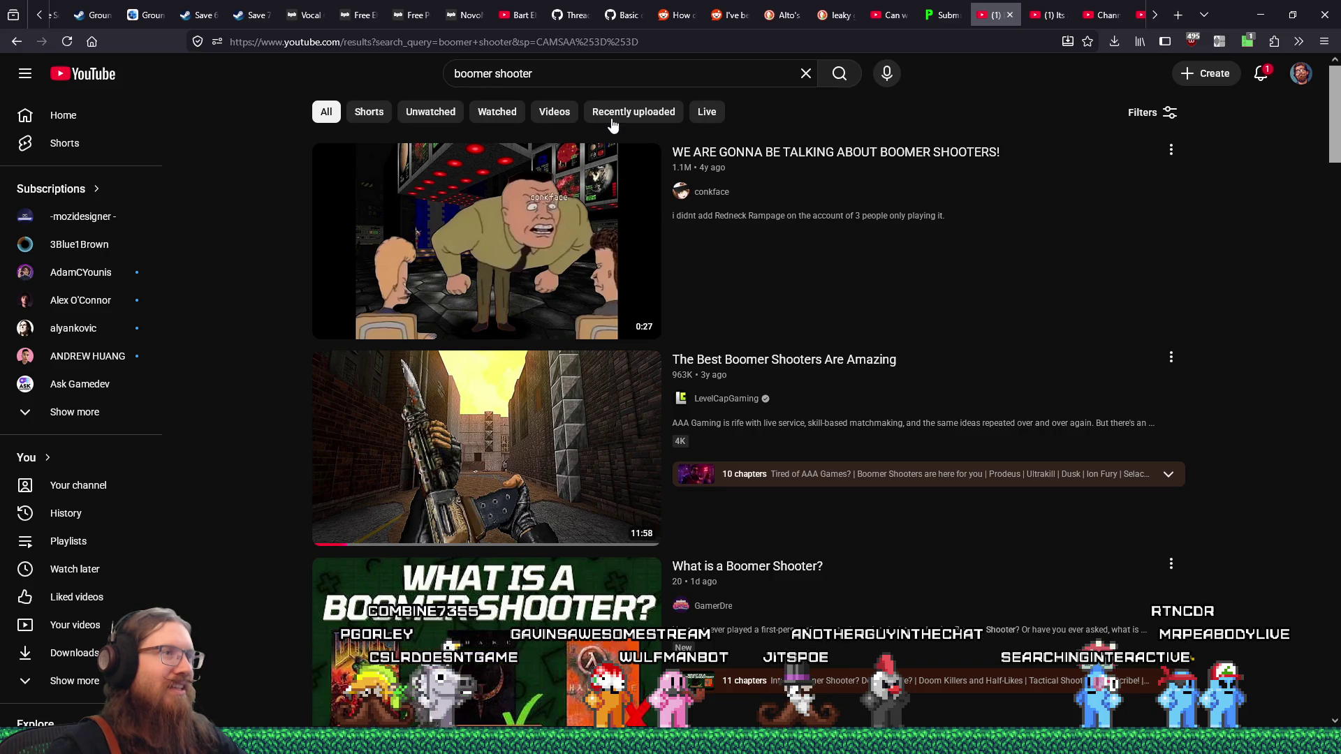
pyautogui.click(1136, 115)
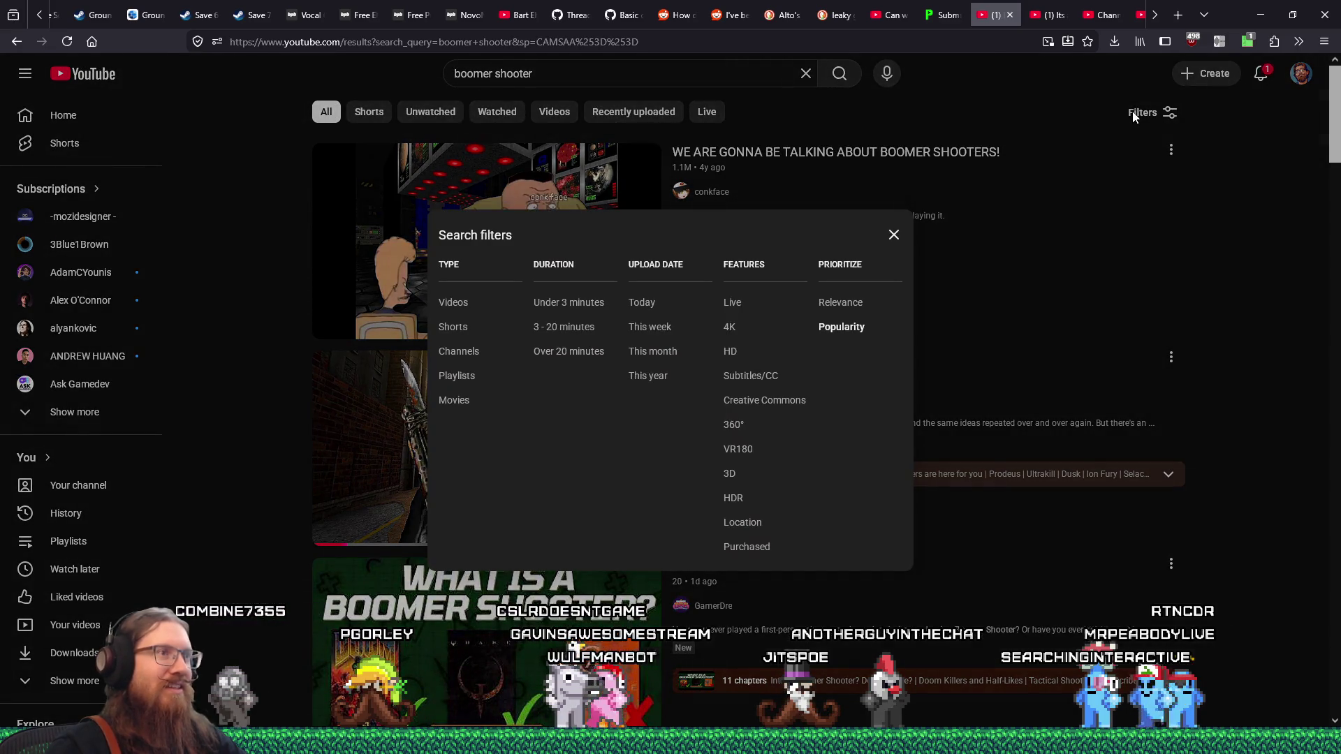
pyautogui.click(655, 380)
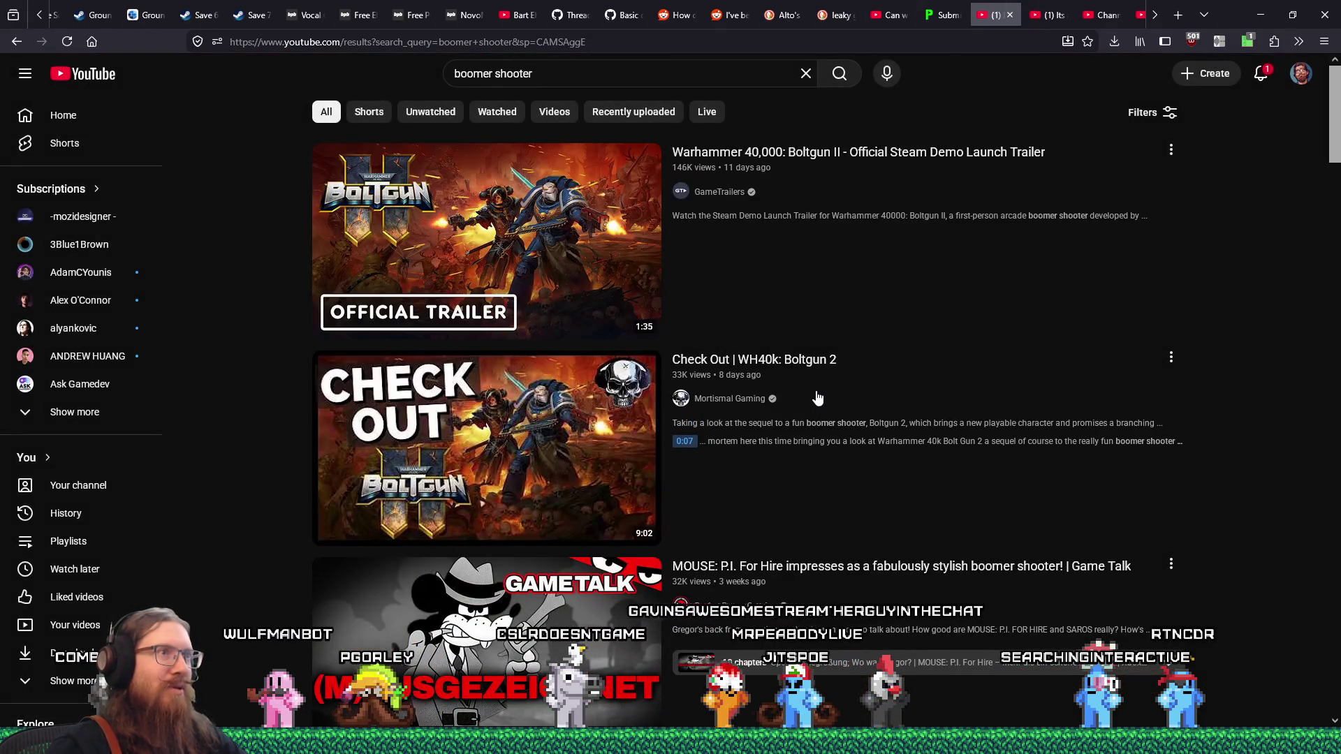
# Open the Rocket Beans Gaming channel from the MOUSE: P.I. video in a new tab.
pyautogui.scroll(-3, 741, 334)
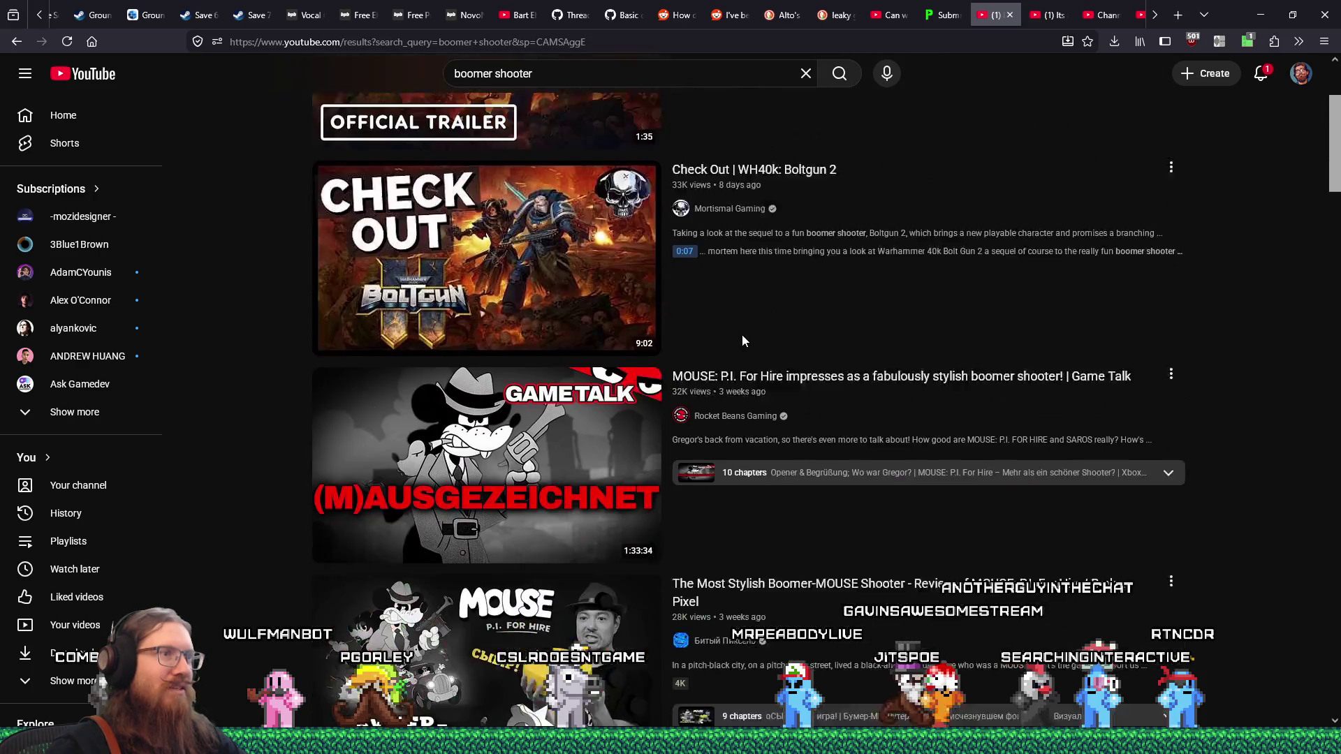
pyautogui.moveTo(857, 446)
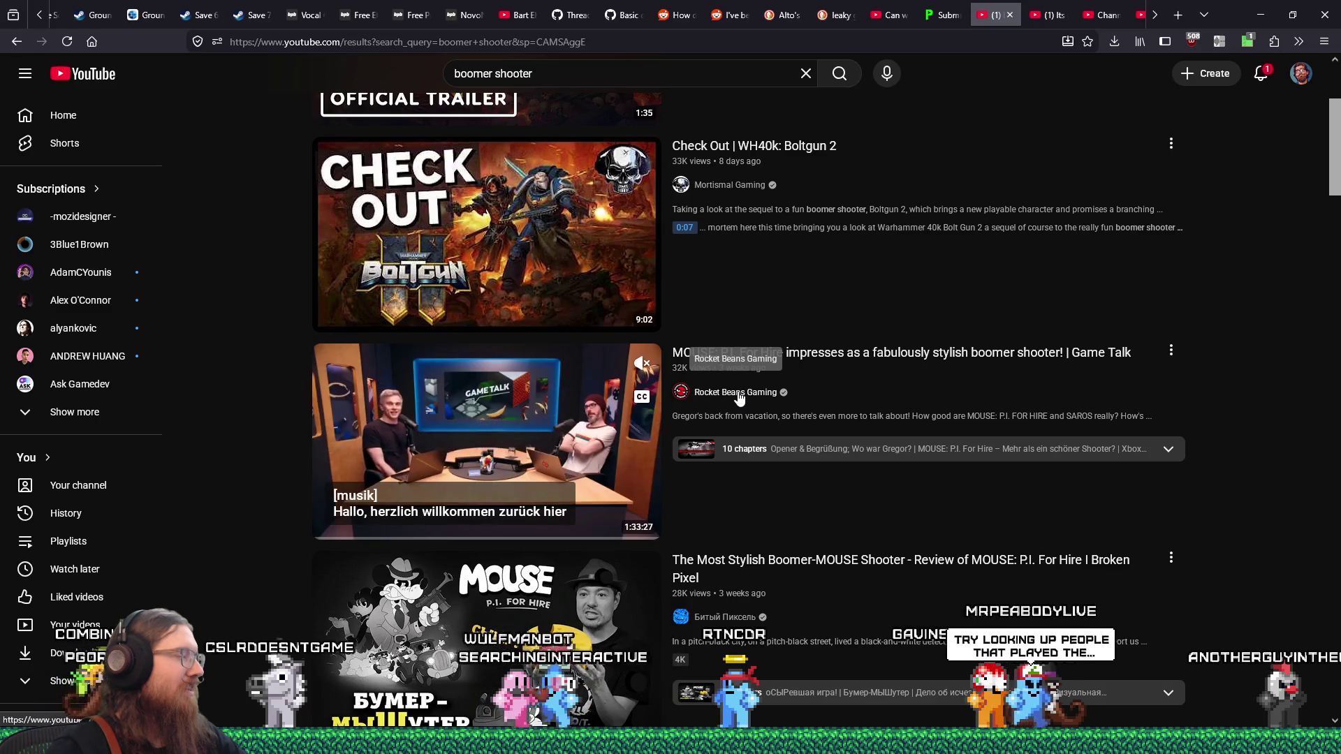
pyautogui.middleClick(735, 393)
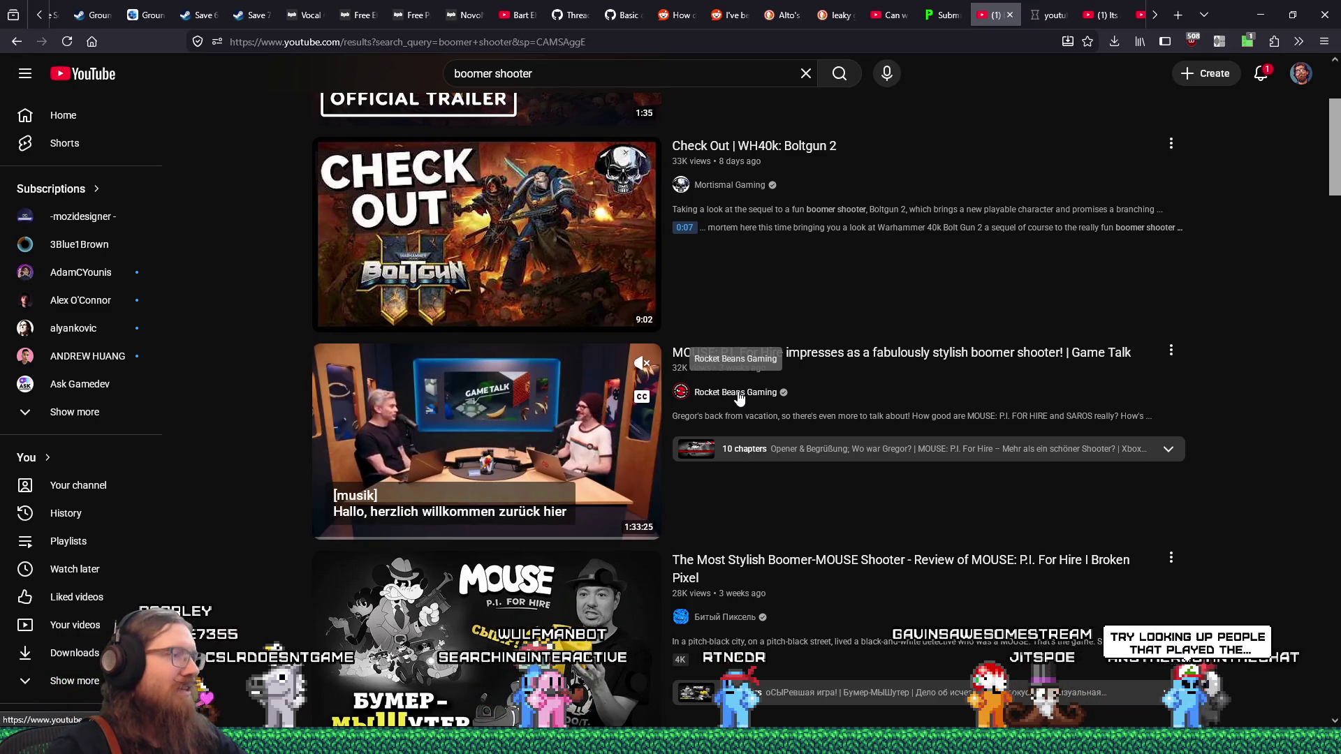
pyautogui.scroll(1, 812, 287)
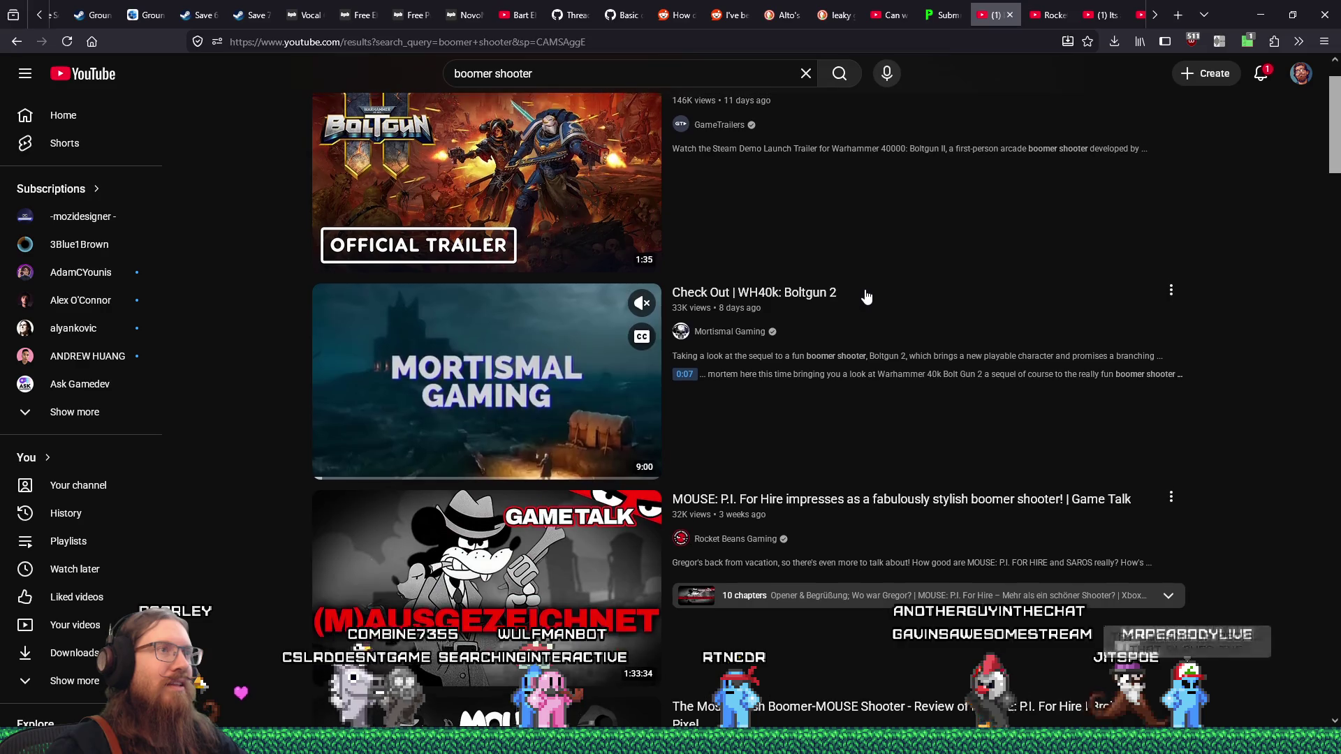
pyautogui.scroll(2, 865, 290)
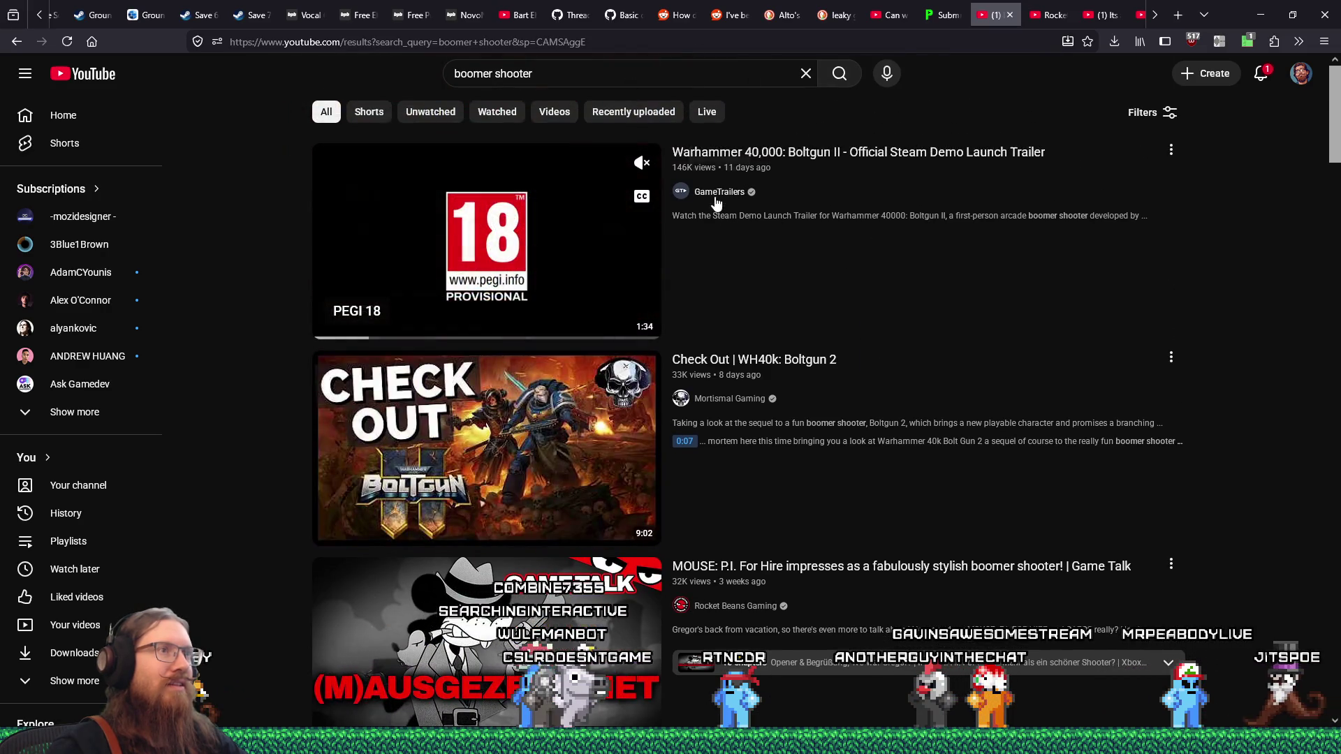
# Switch to the Rocket Beans Gaming tab and scroll through its channel home page.
pyautogui.click(1050, 15)
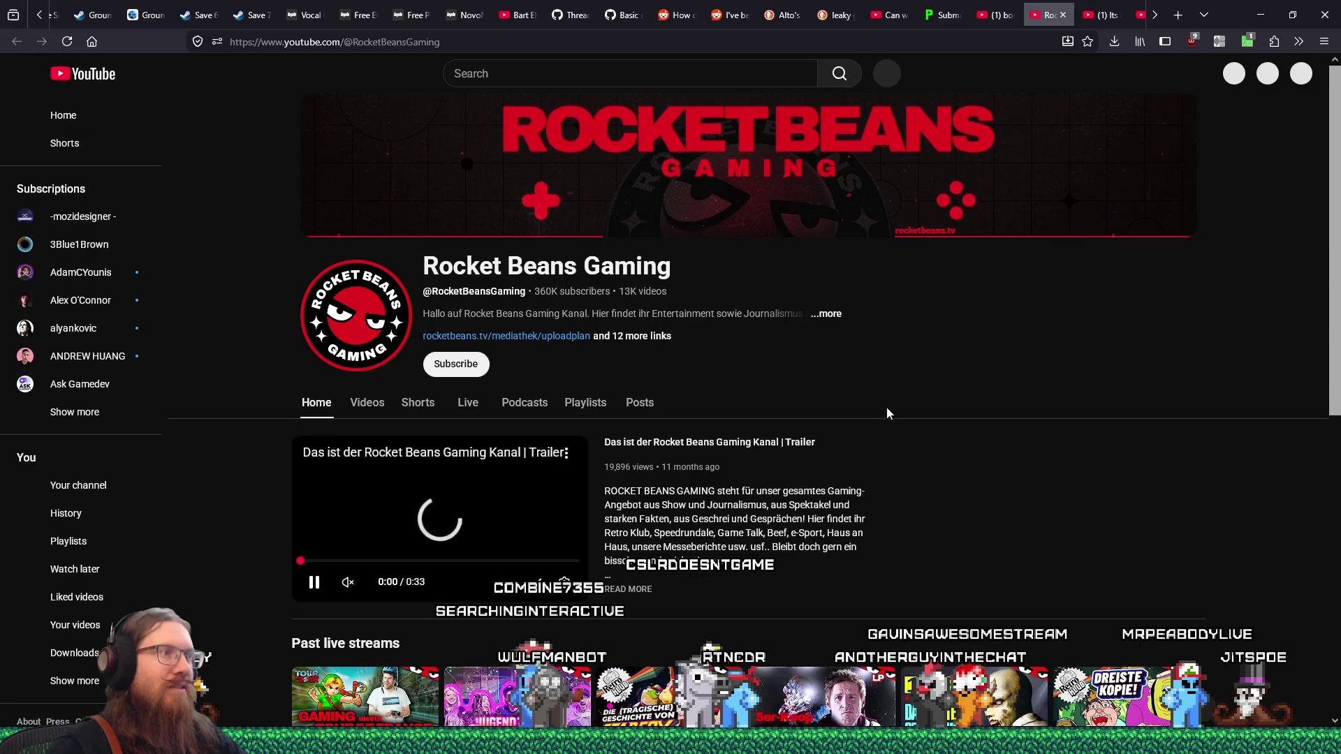
pyautogui.scroll(-4, 889, 376)
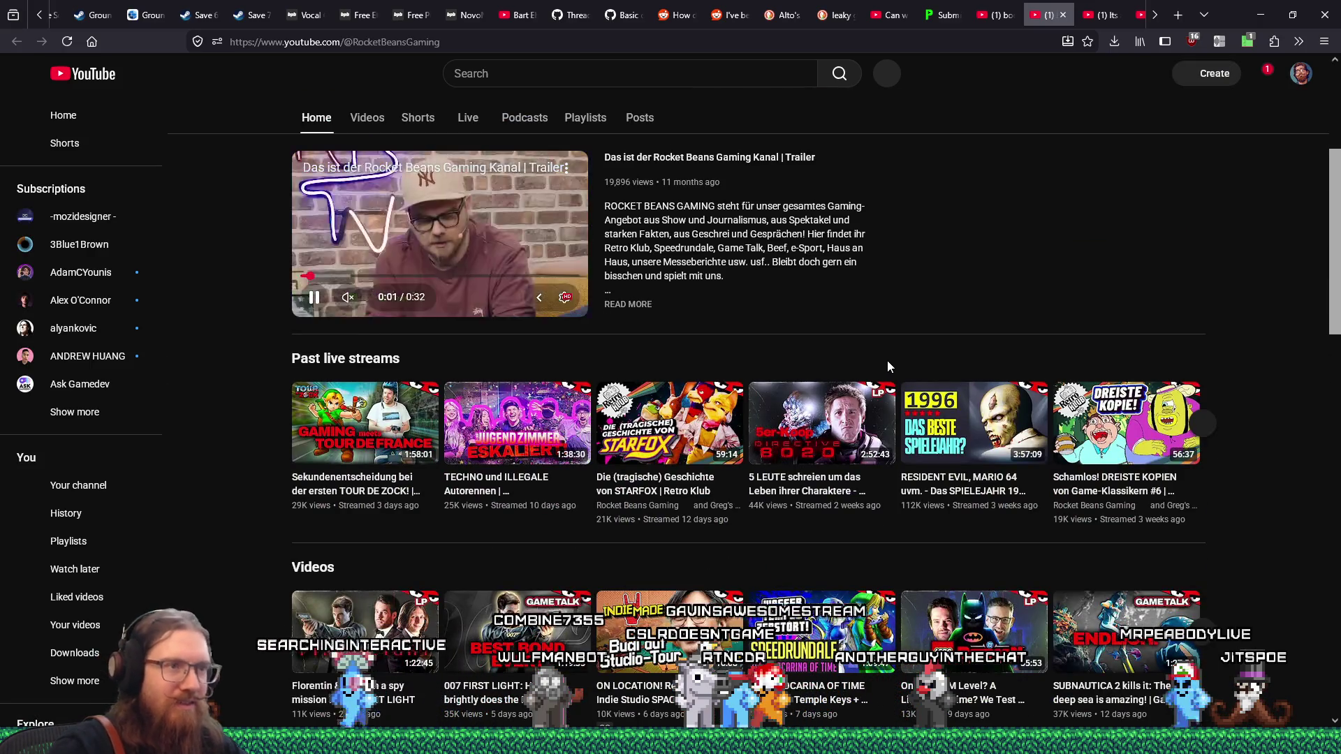
pyautogui.scroll(-5, 882, 349)
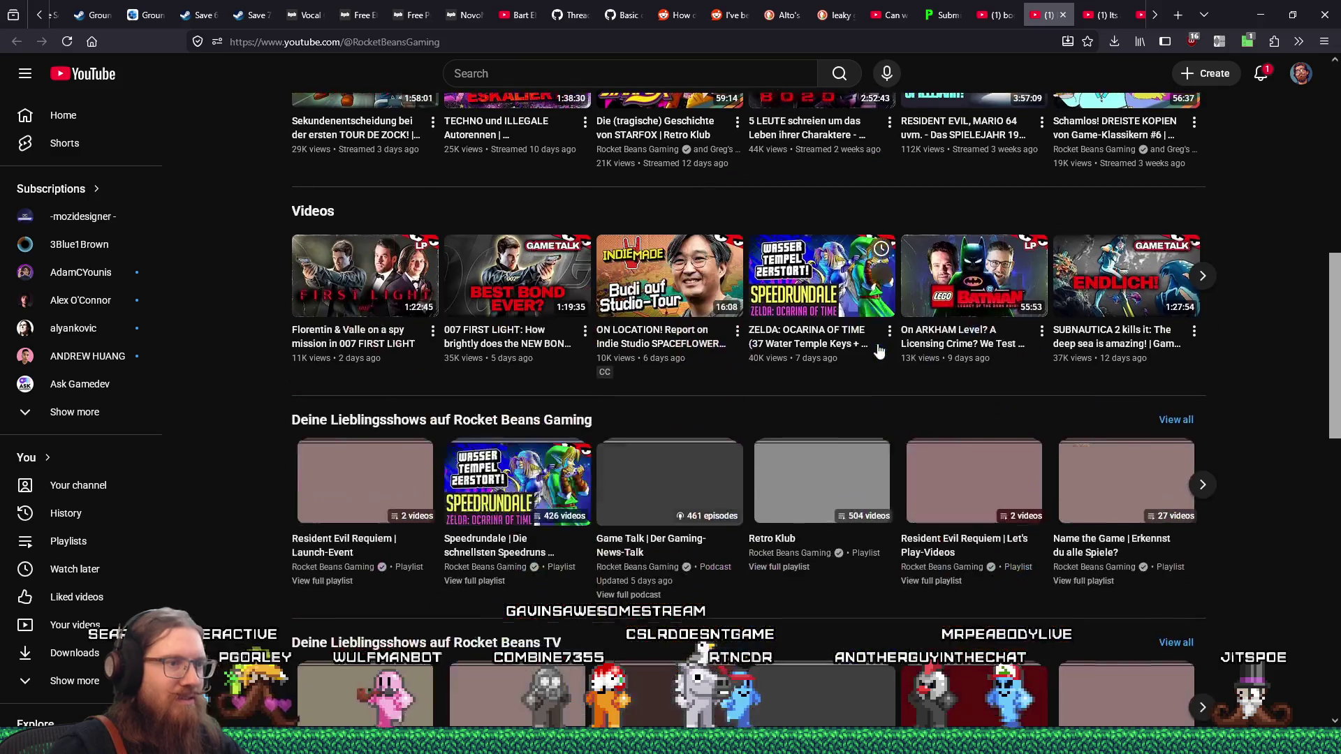
pyautogui.scroll(-4, 862, 320)
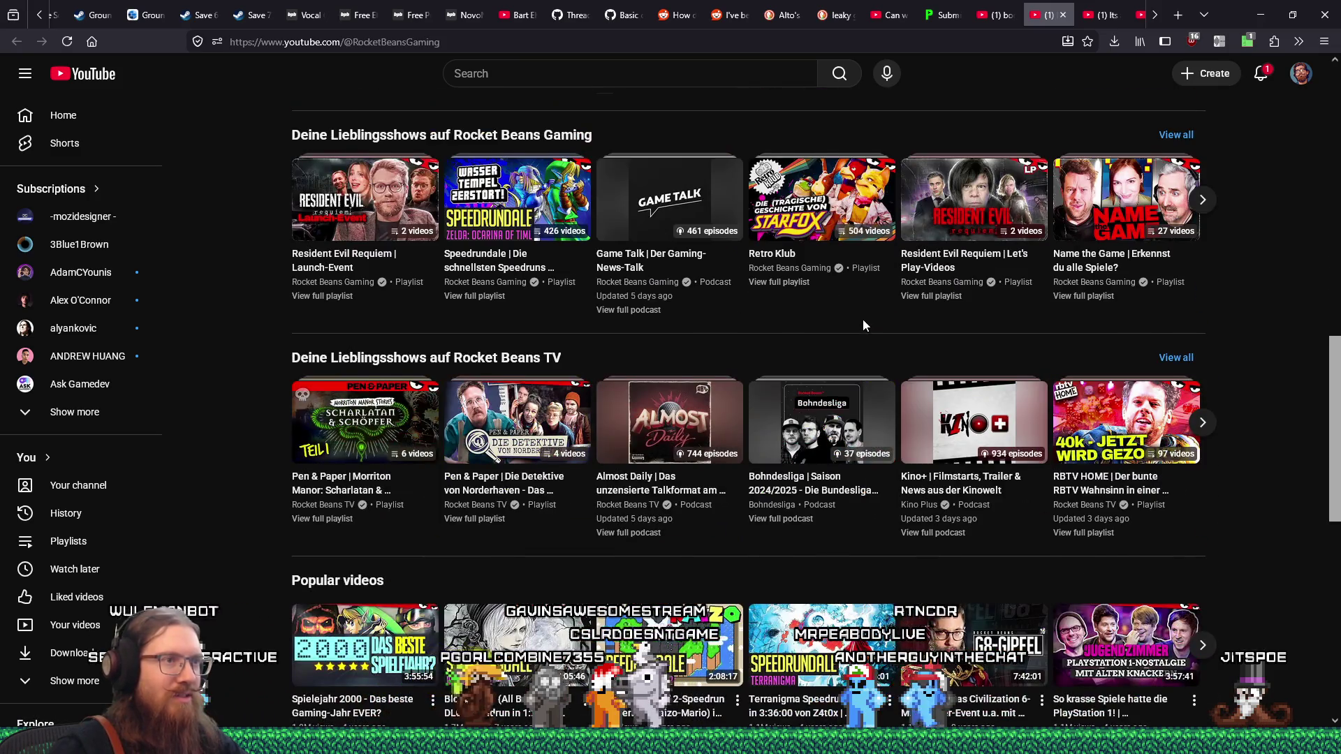
pyautogui.scroll(13, 862, 320)
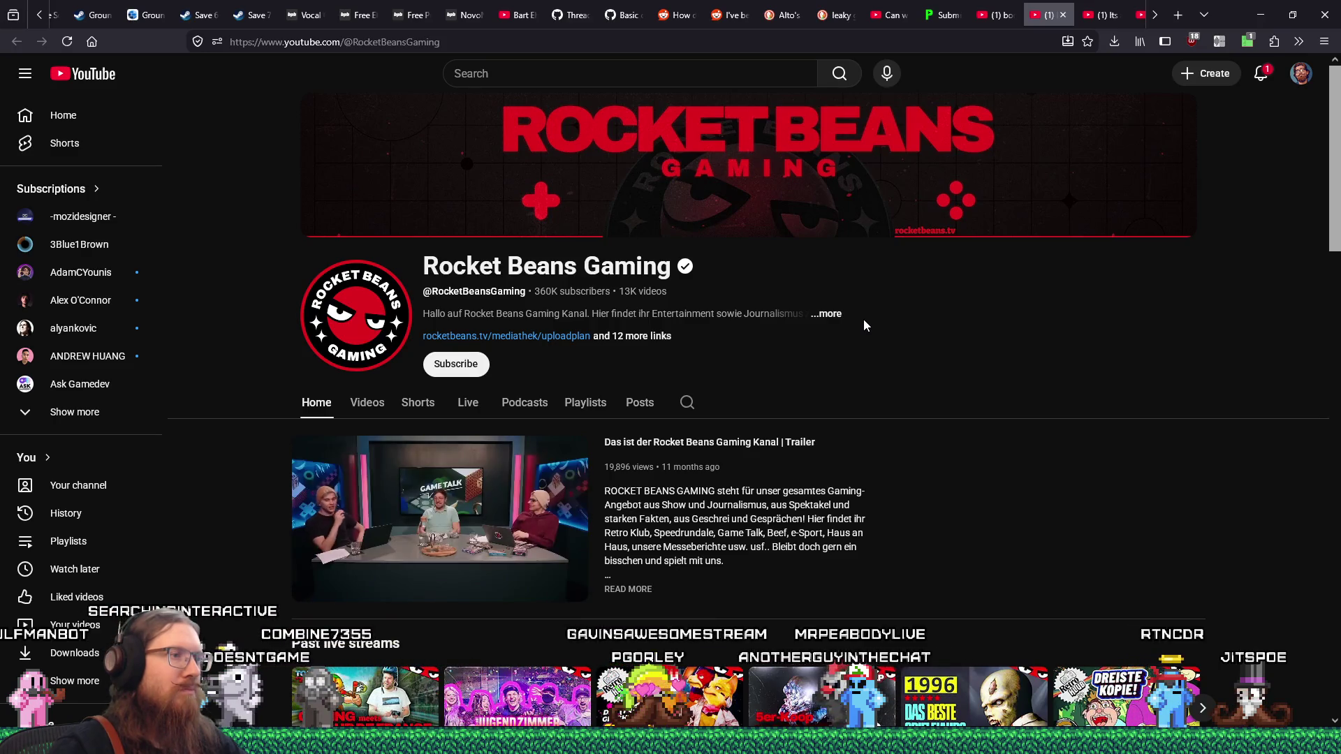
# Start entering 'yout' in the address bar, then use the YouTube search box instead.
pyautogui.click(561, 45)
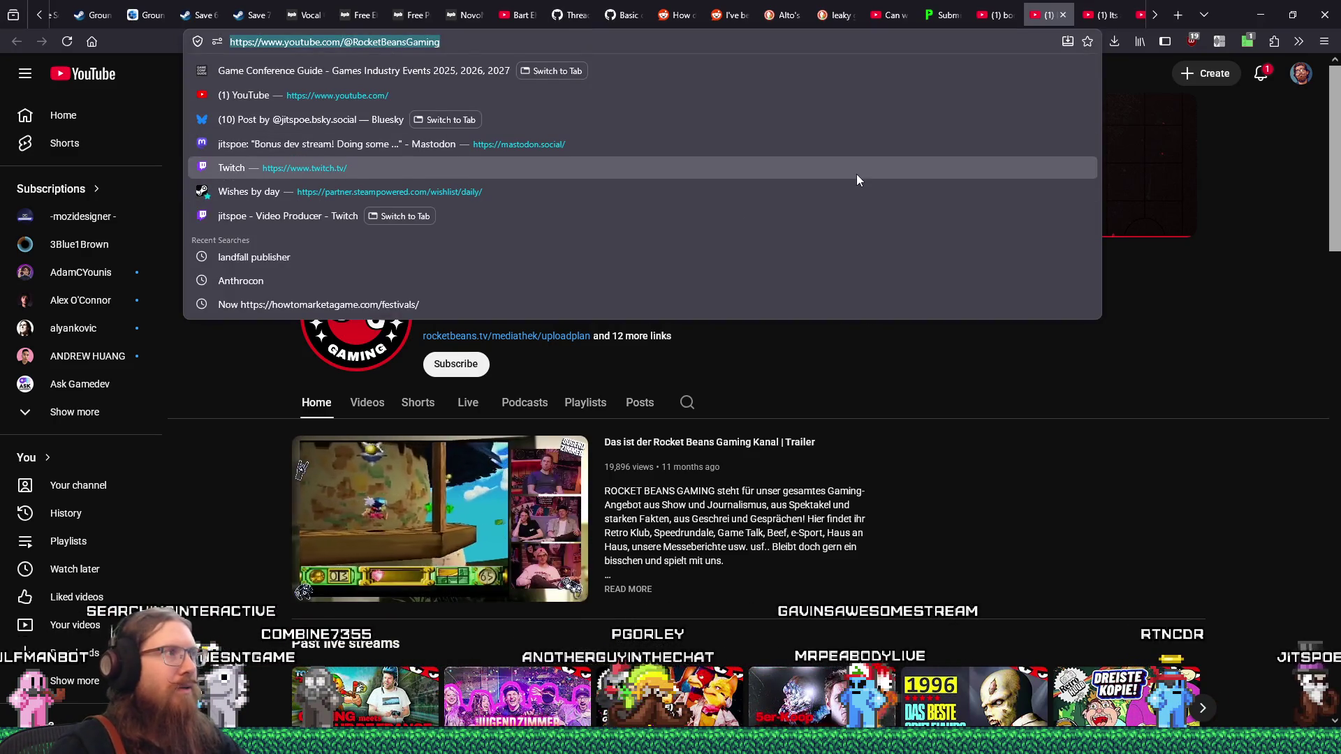
pyautogui.click(866, 393)
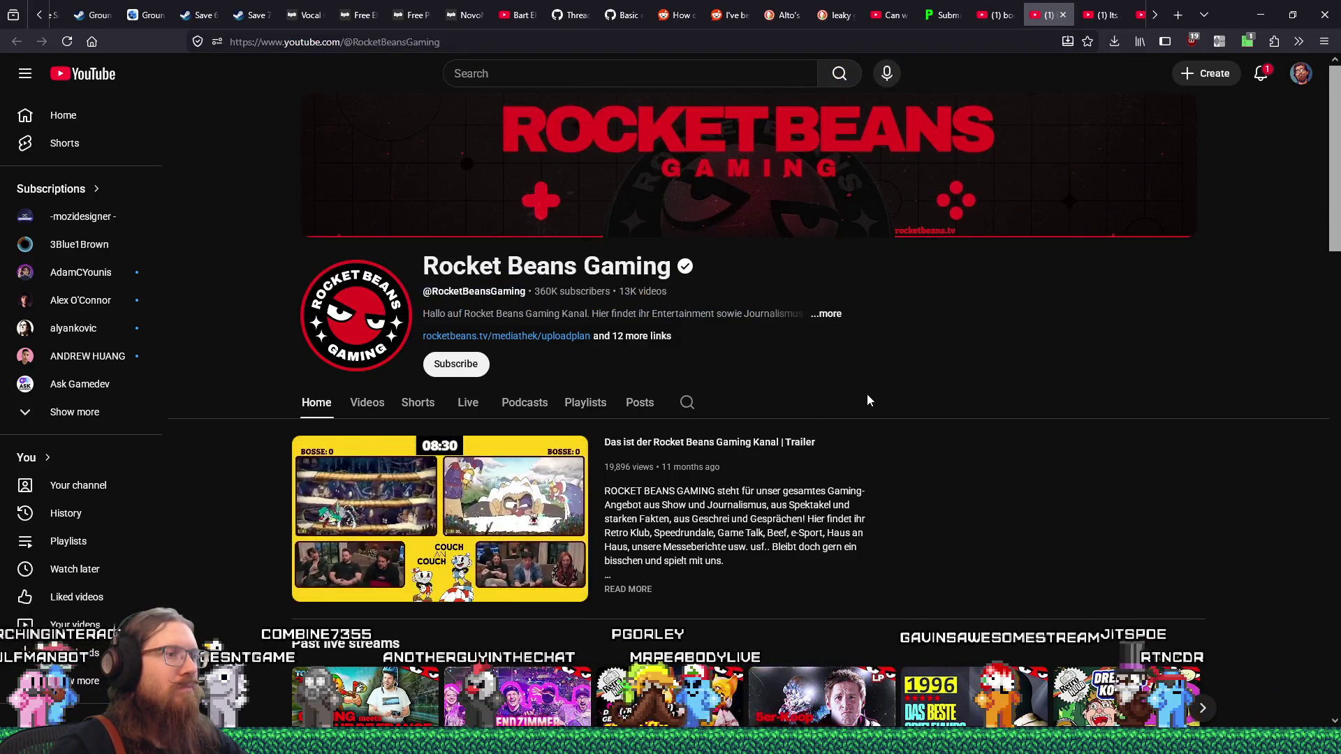
pyautogui.scroll(-4, 866, 393)
pyautogui.click(601, 43)
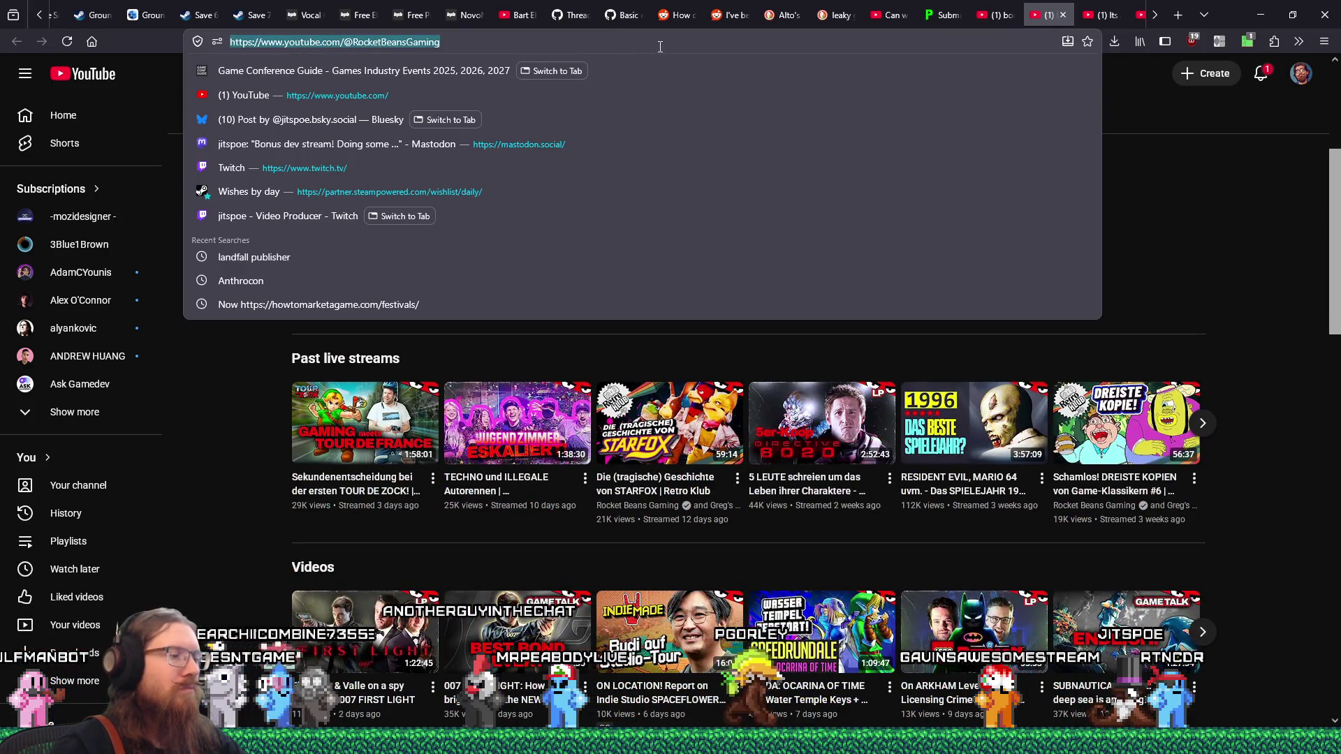
pyautogui.write('yout')
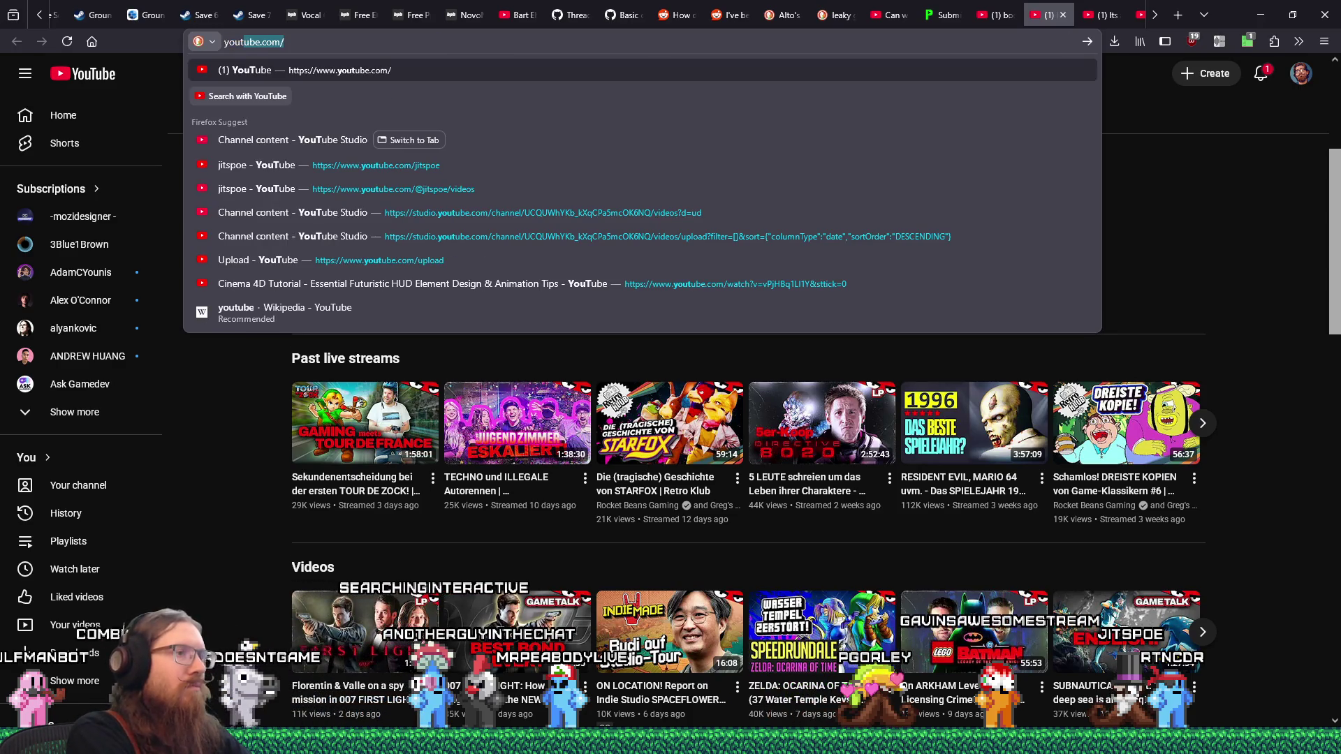
pyautogui.press('Escape')
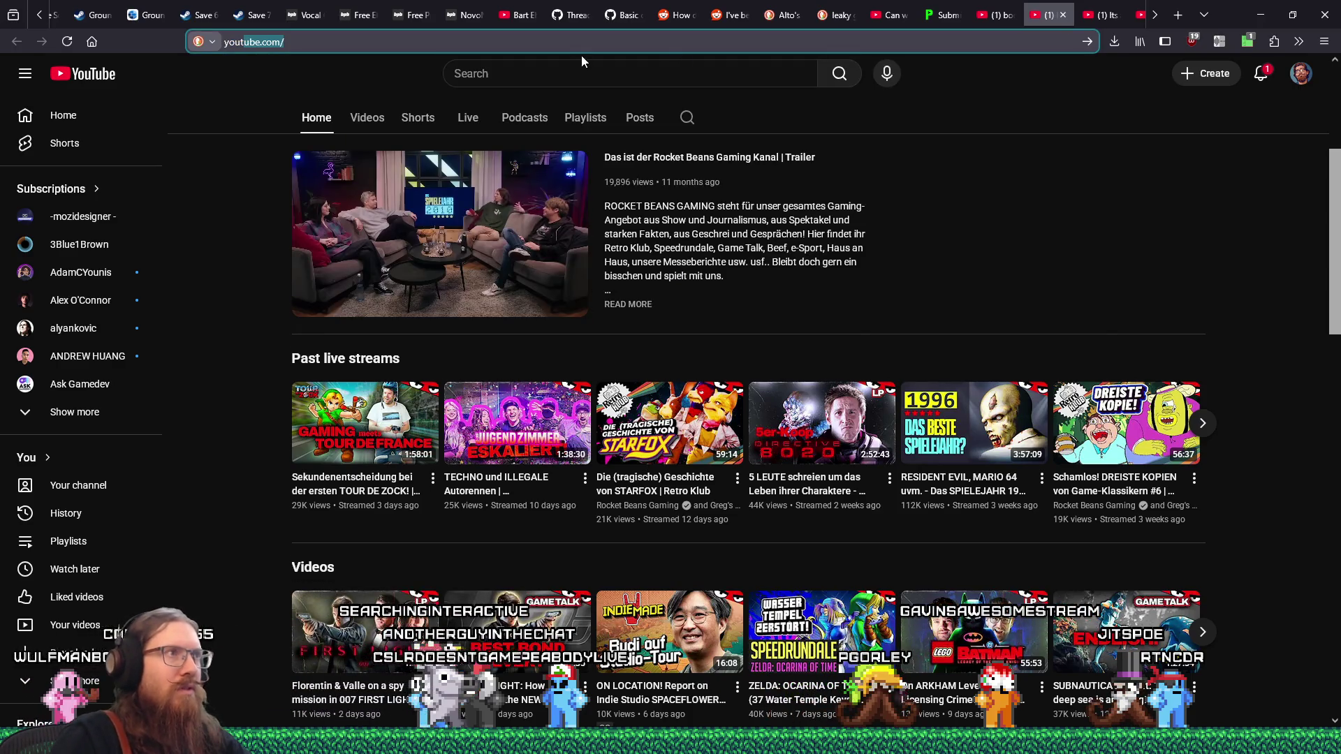
pyautogui.click(580, 70)
# Search YouTube for 'turbo overkill' and apply an upload-date filter.
pyautogui.write('turbo overkill')
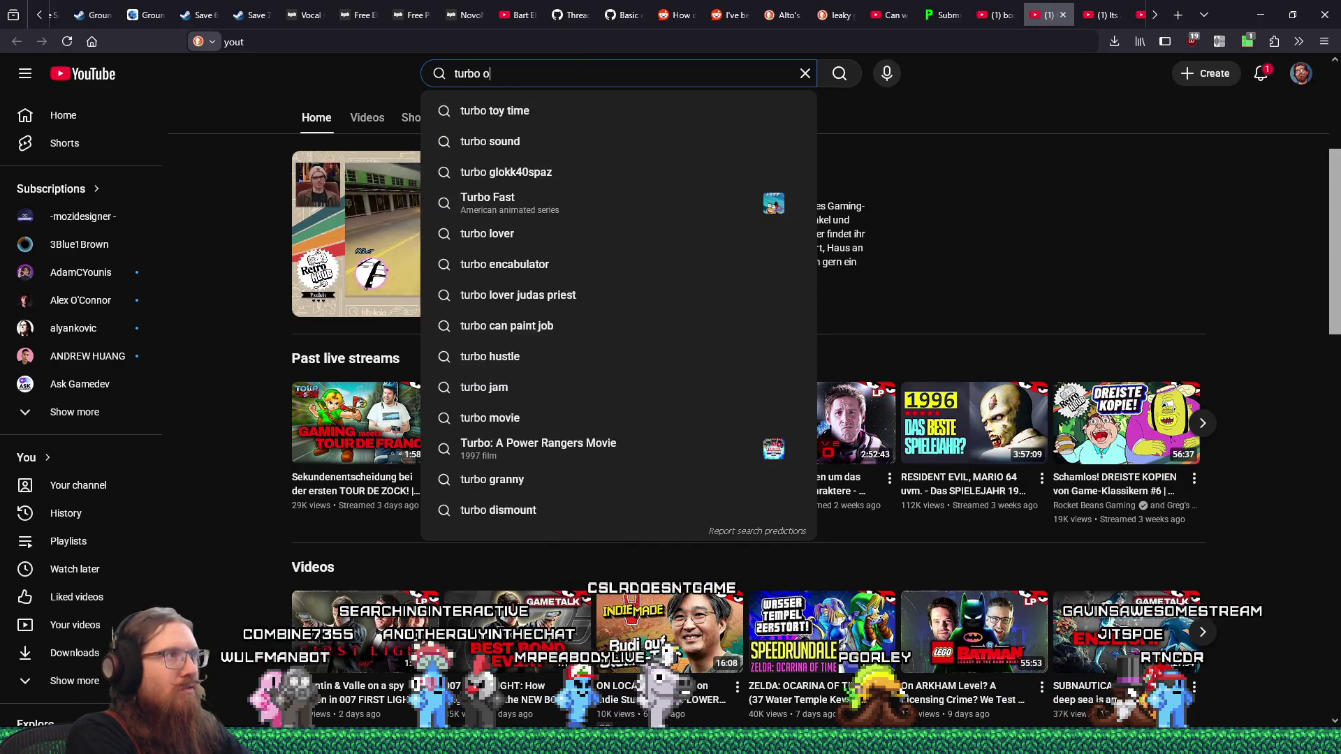
pyautogui.press('Return')
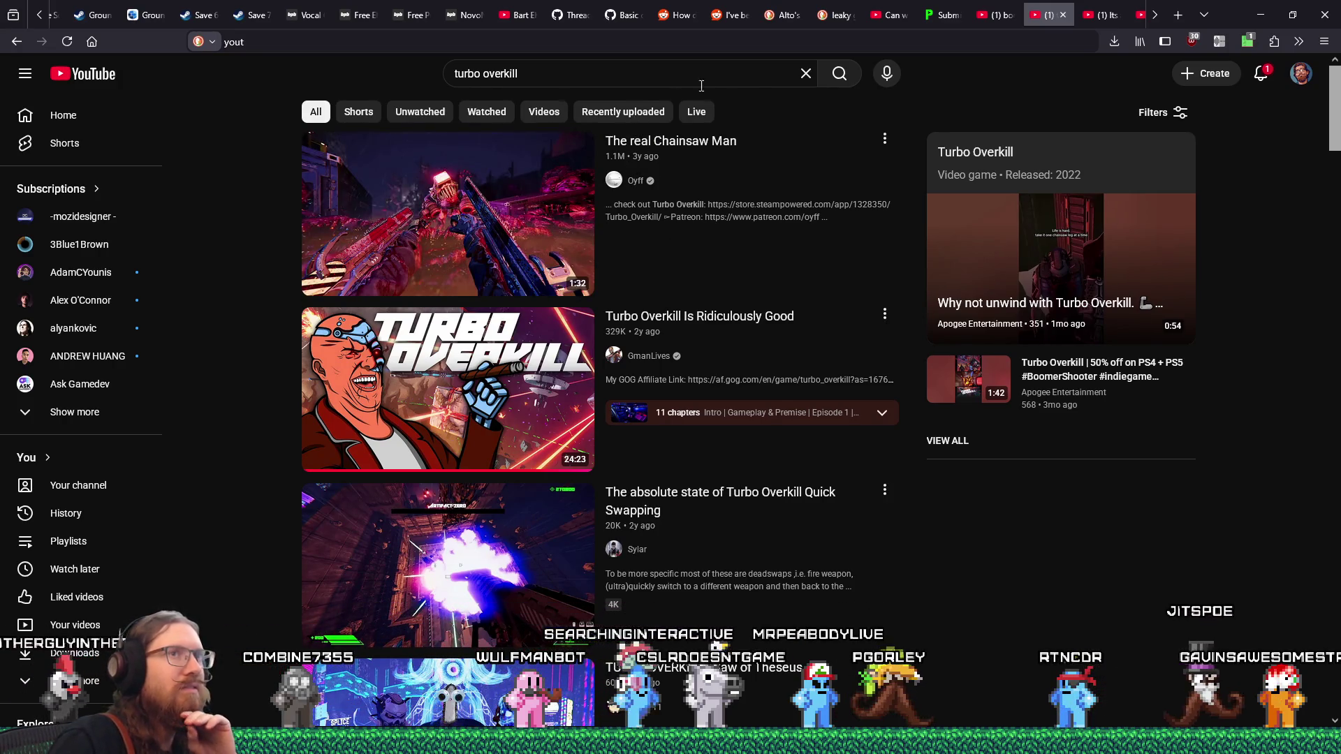
pyautogui.click(1156, 112)
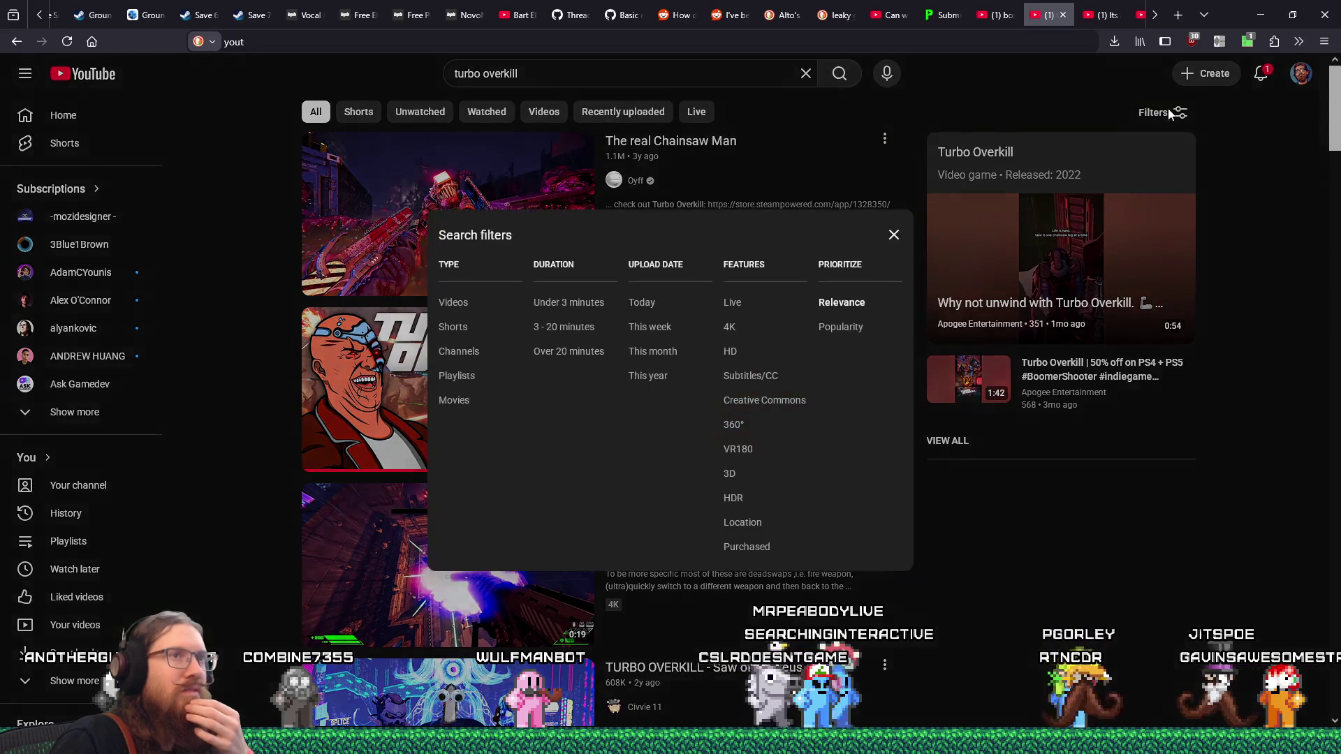
pyautogui.click(660, 368)
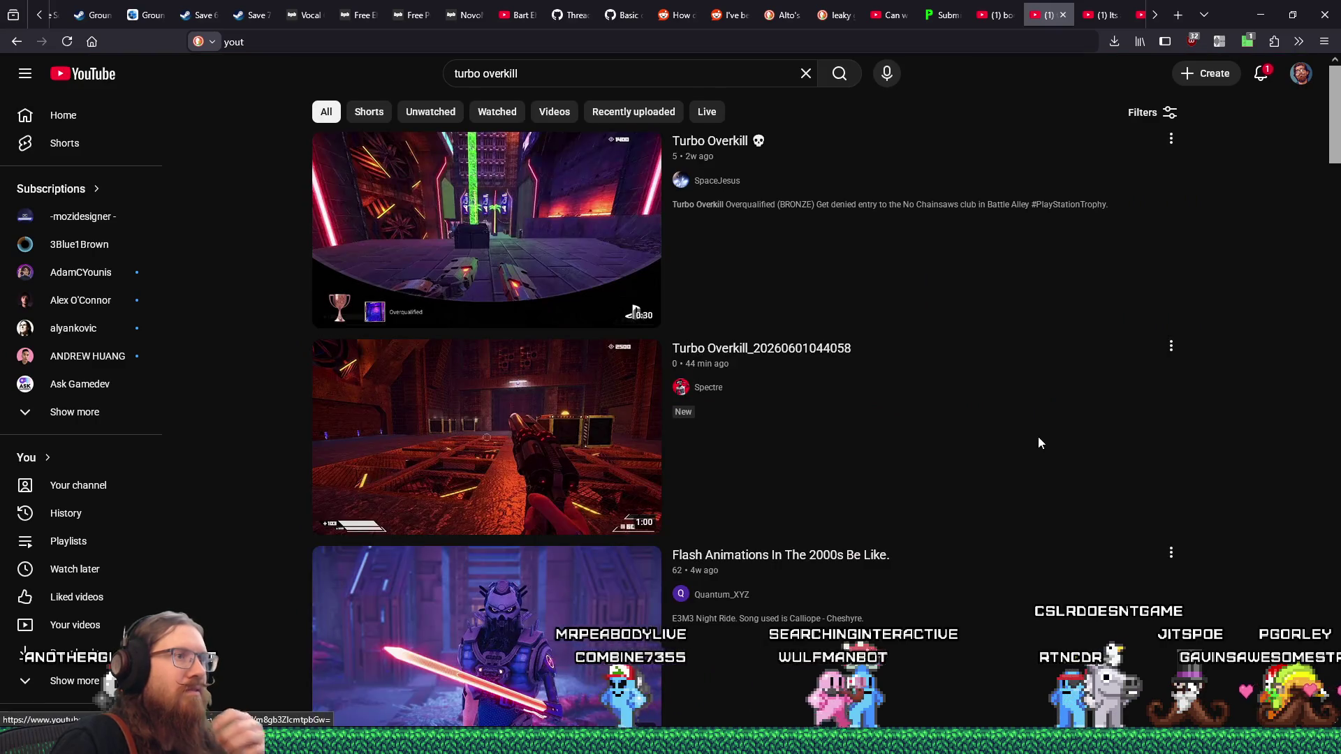
# Scroll the results, then reopen Filters and choose This year under Upload date.
pyautogui.scroll(-5, 1039, 438)
pyautogui.scroll(-18, 1036, 447)
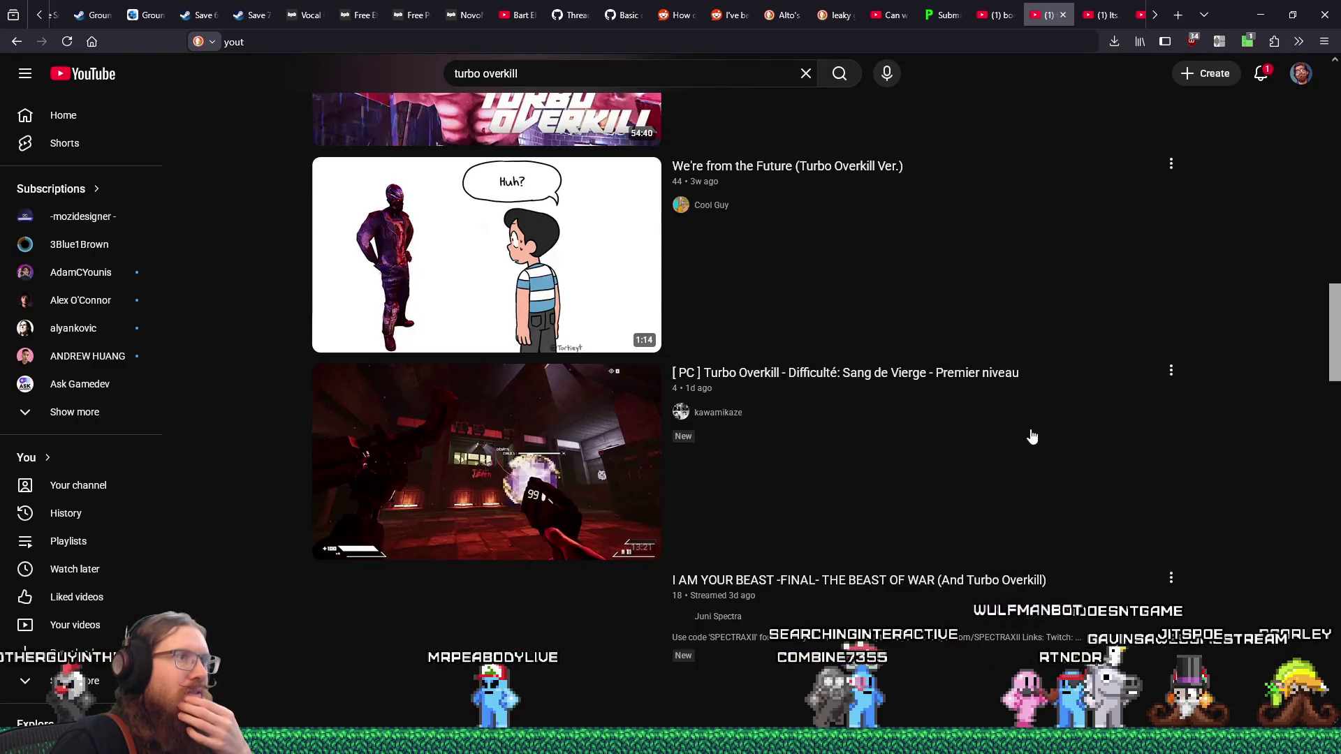
pyautogui.scroll(20, 1031, 435)
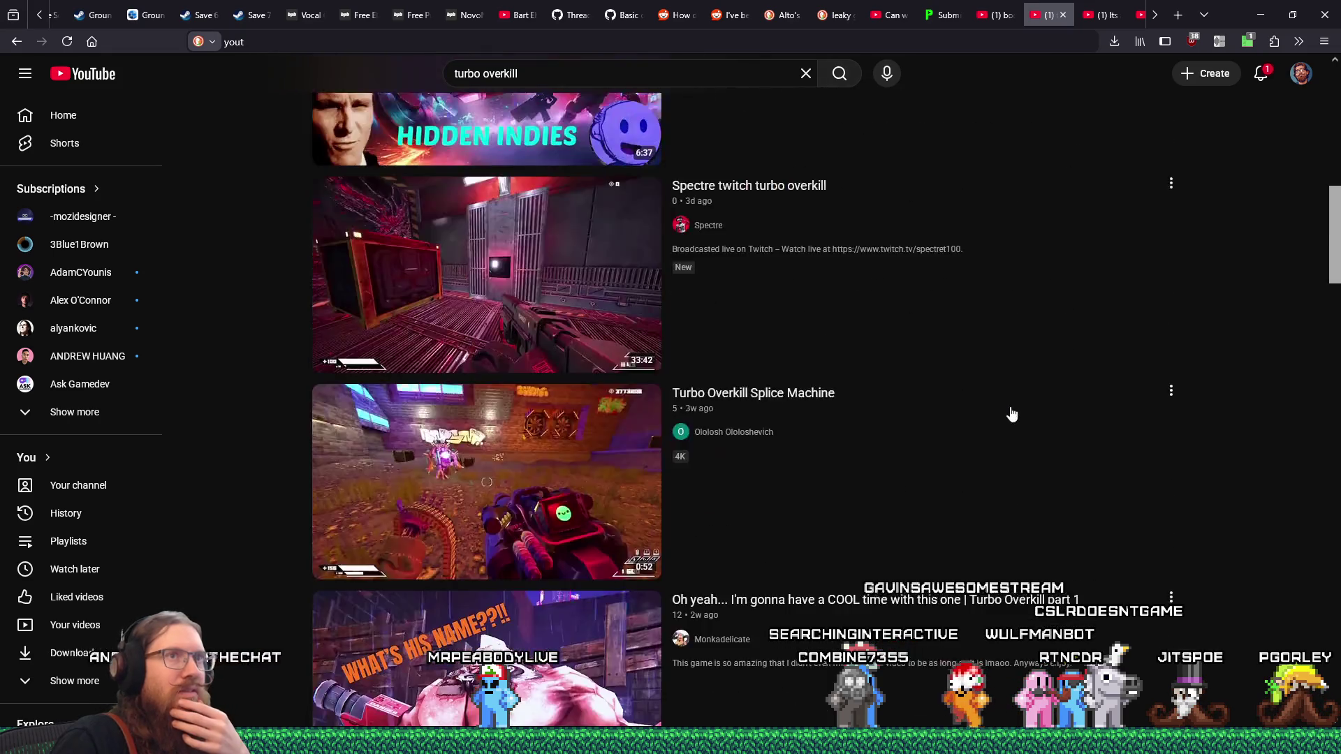
pyautogui.click(1143, 116)
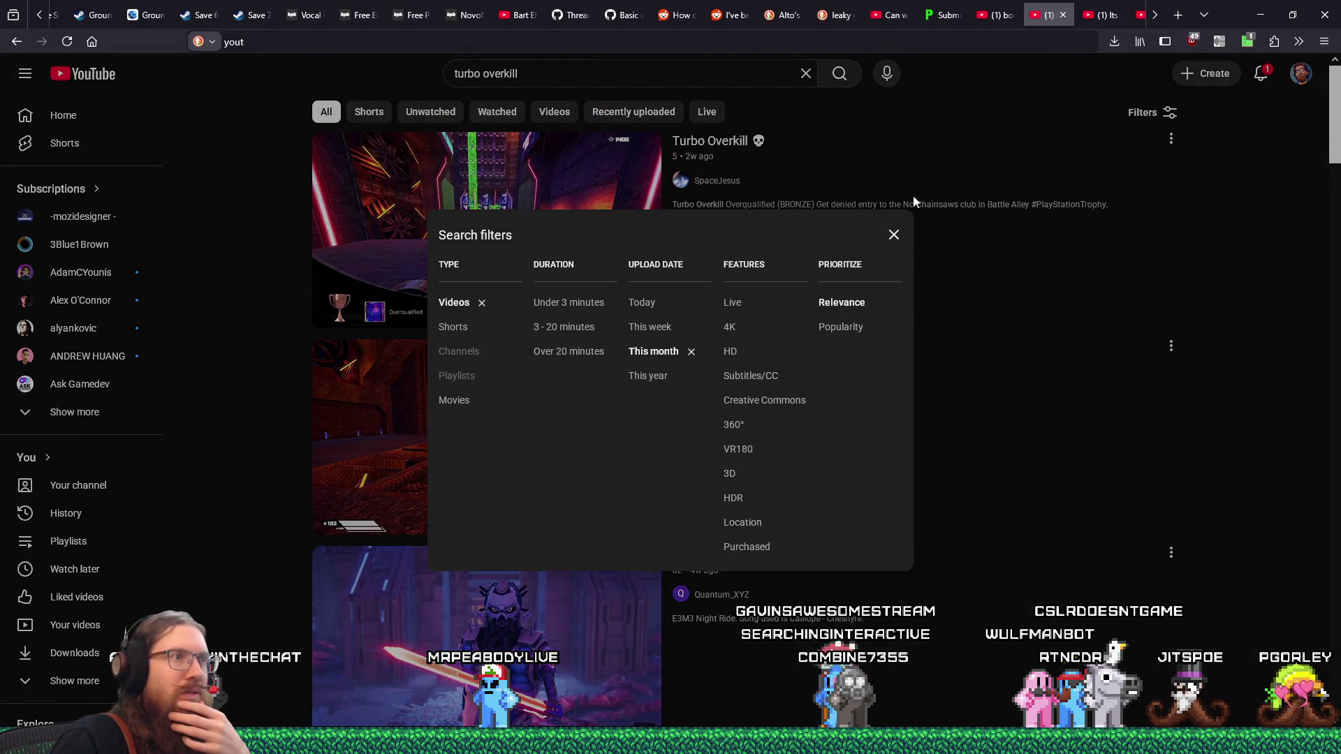
pyautogui.click(650, 377)
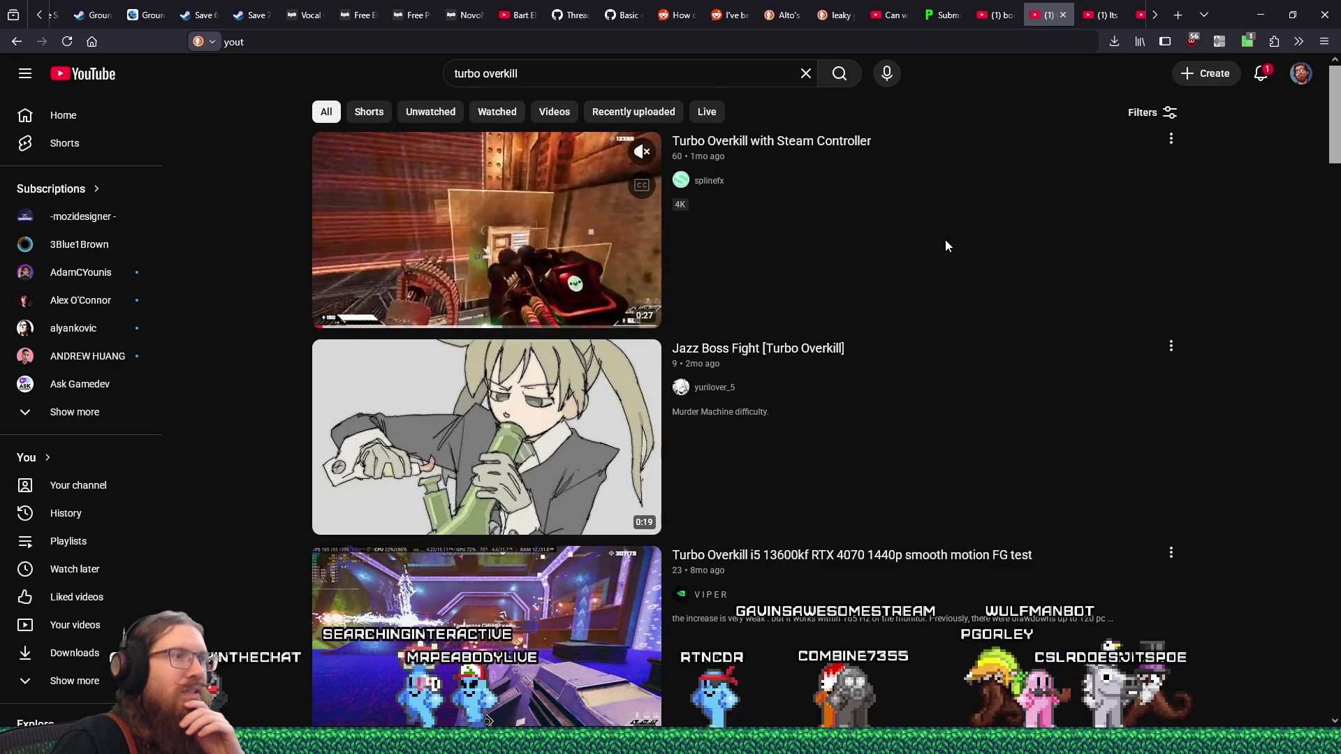
# Scroll through the broadened Turbo Overkill results and switch to the Underdog Adventures tab.
pyautogui.scroll(-7, 942, 230)
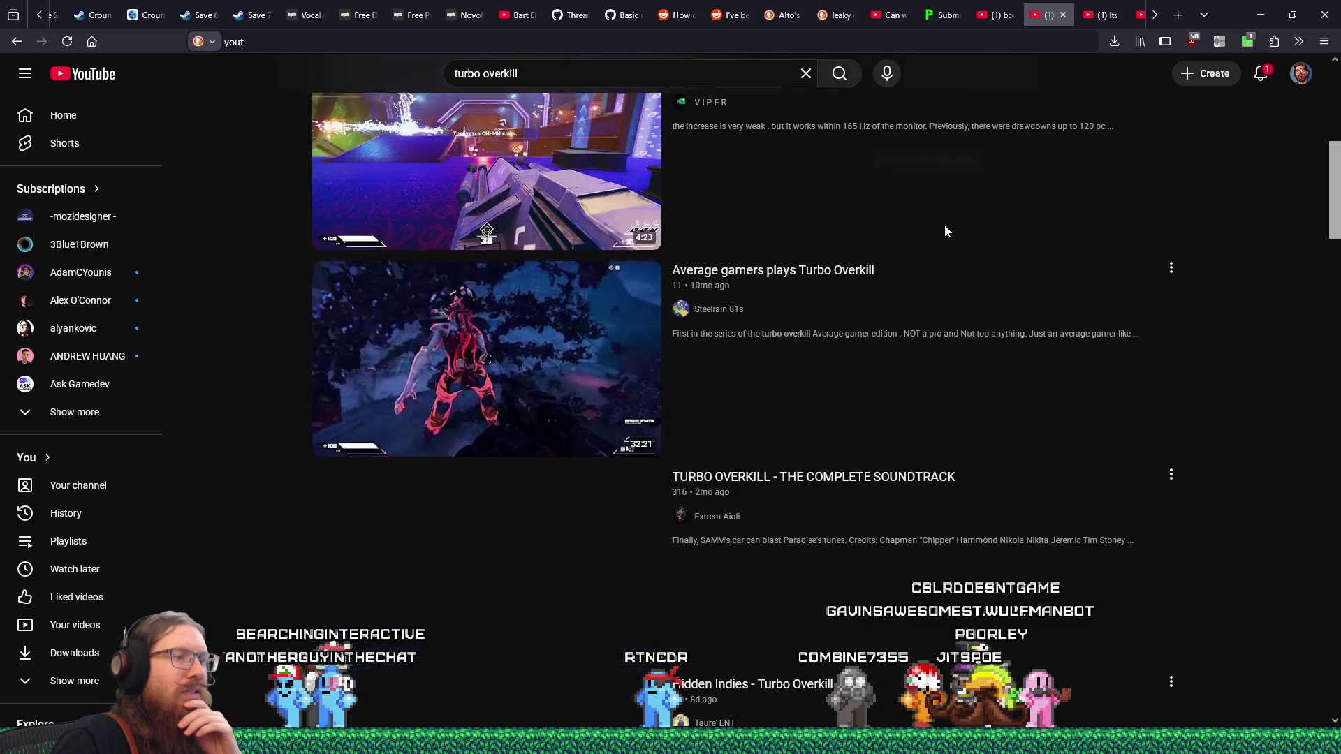
pyautogui.scroll(-6, 945, 231)
pyautogui.scroll(-10, 946, 223)
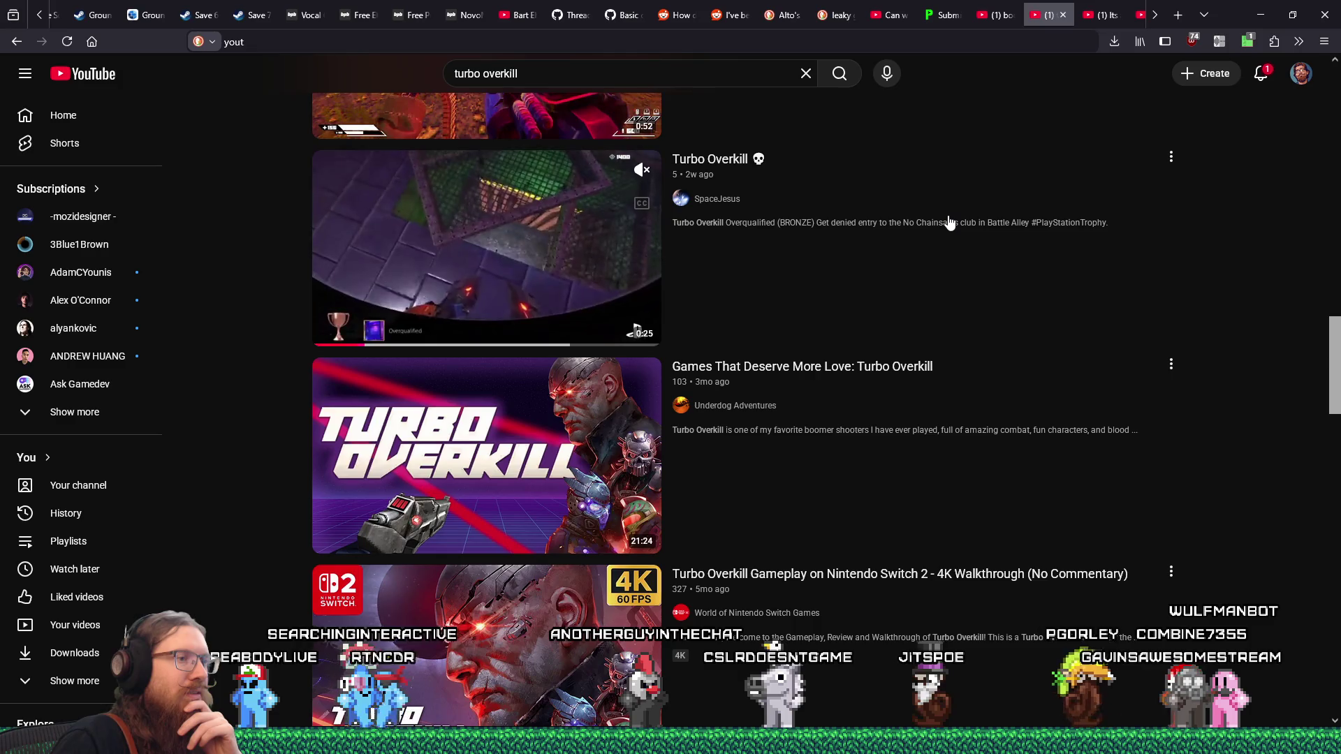
pyautogui.scroll(-2, 936, 222)
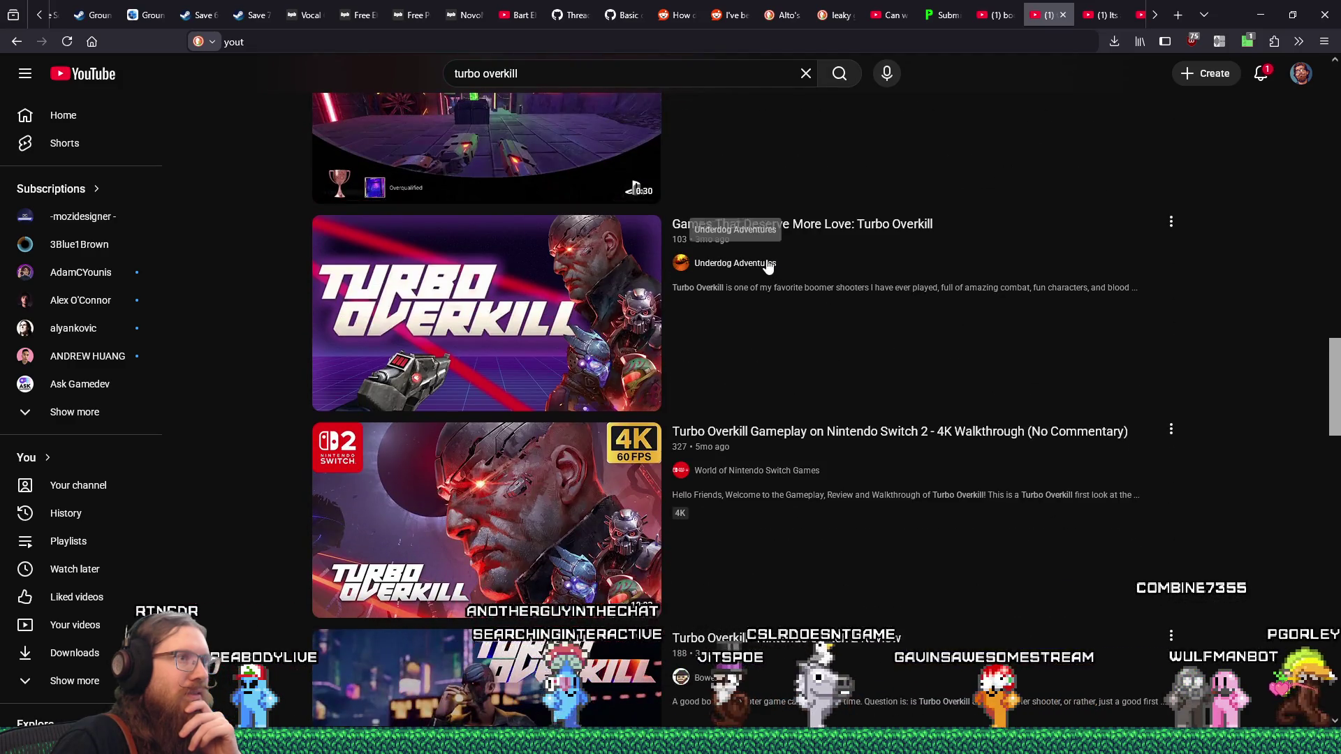
pyautogui.scroll(-2, 863, 279)
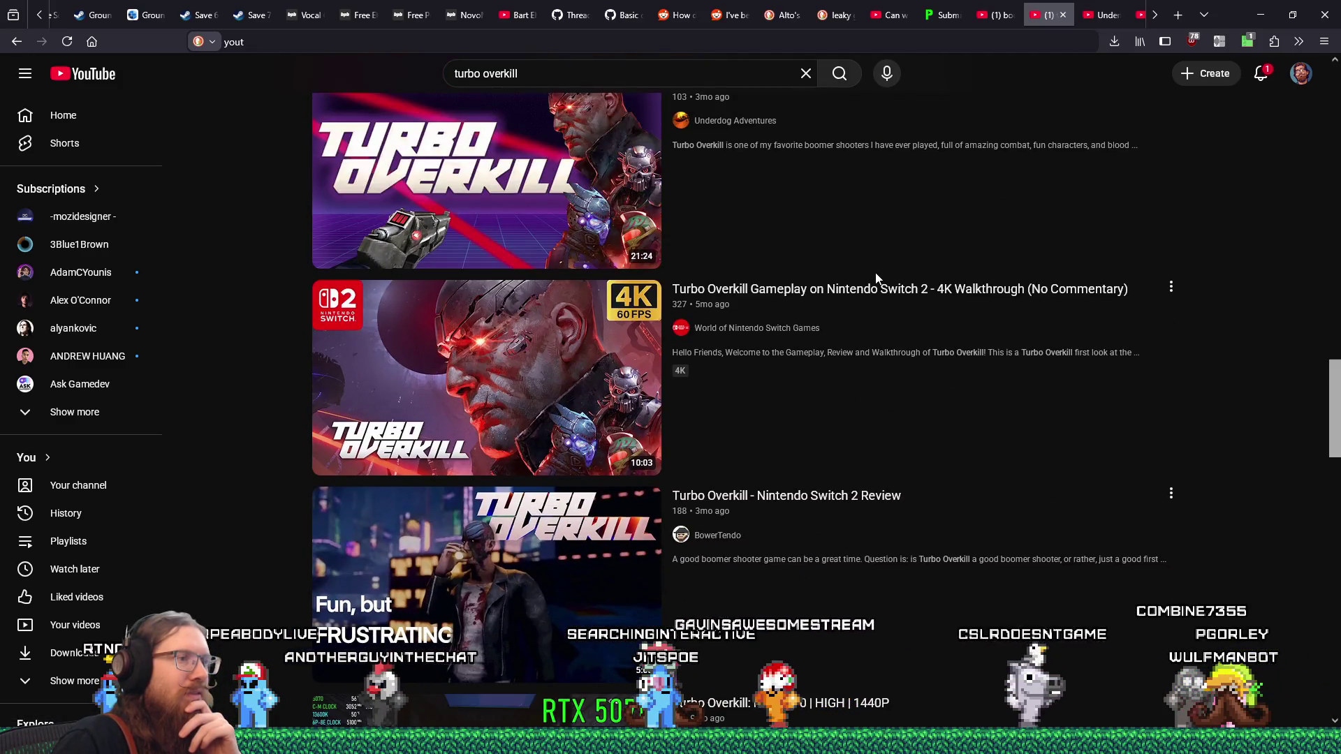
pyautogui.scroll(-5, 873, 279)
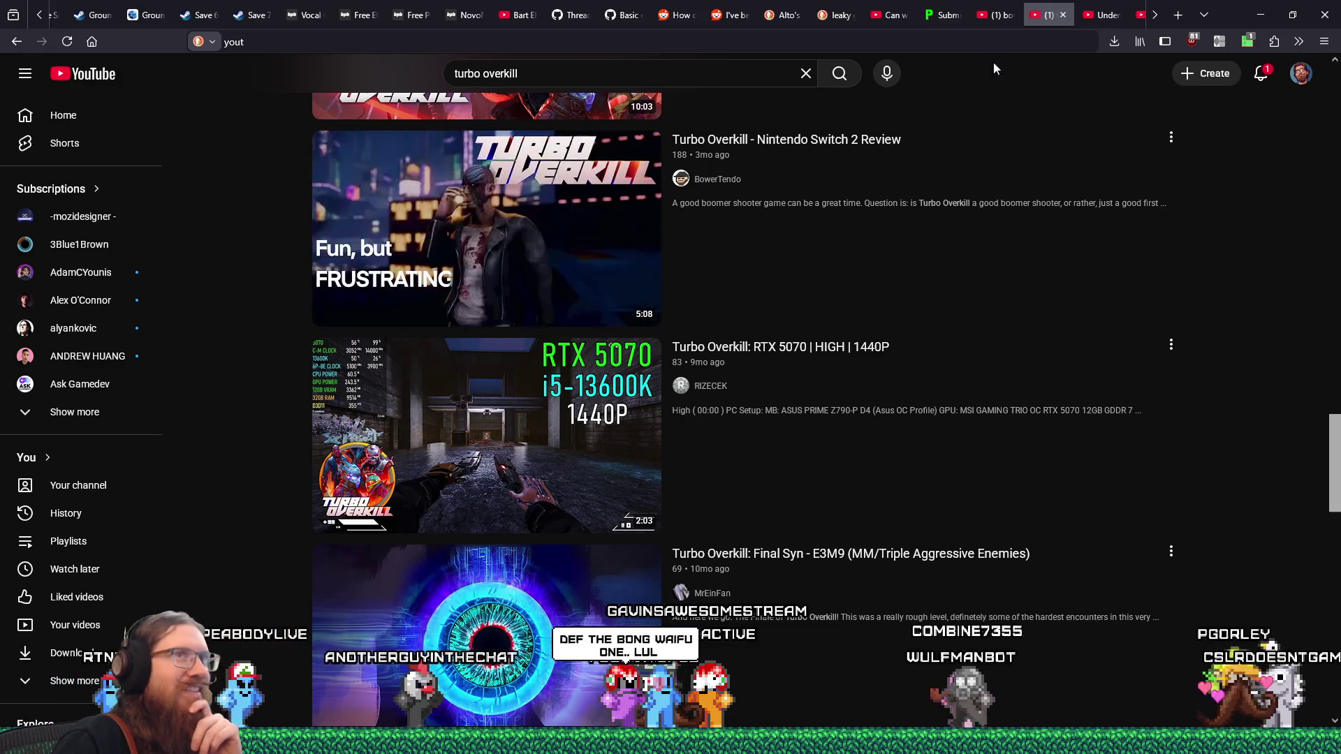
pyautogui.click(1107, 16)
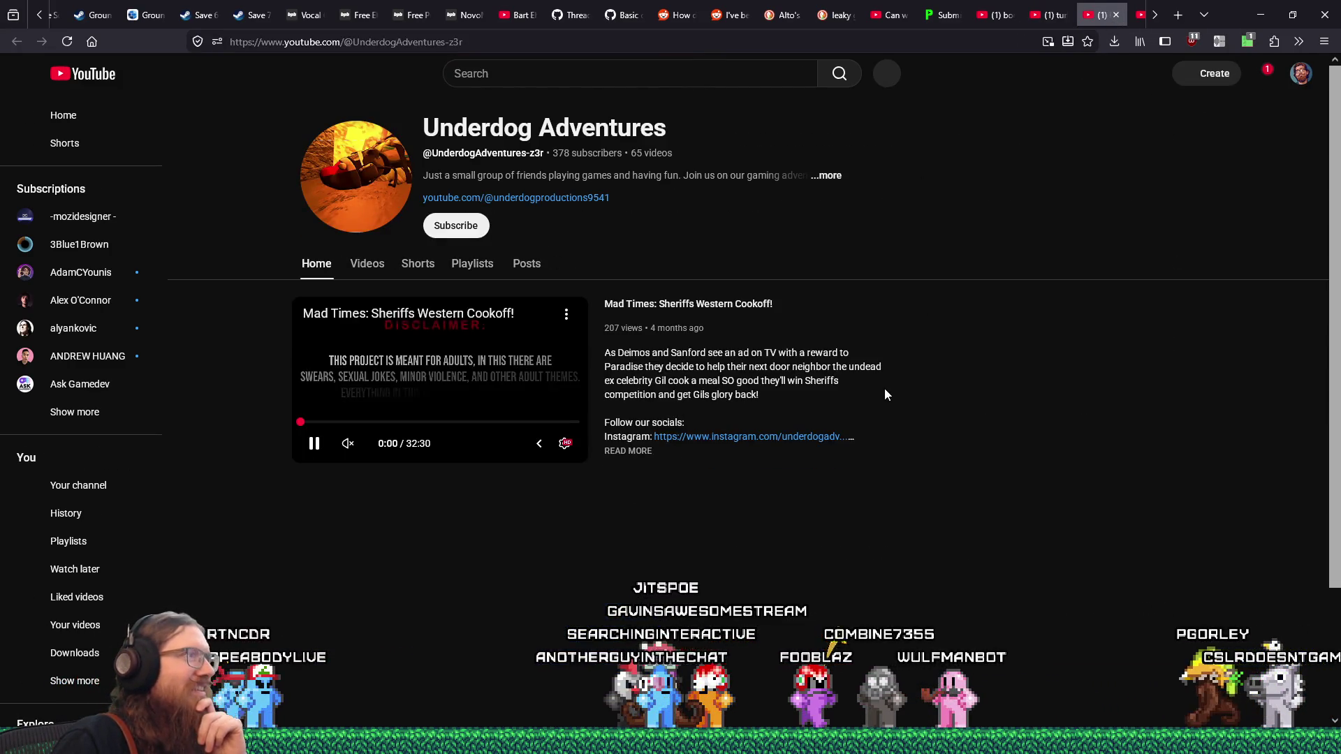
# Go back to the Turbo Overkill results tab and scroll through them.
pyautogui.click(1058, 15)
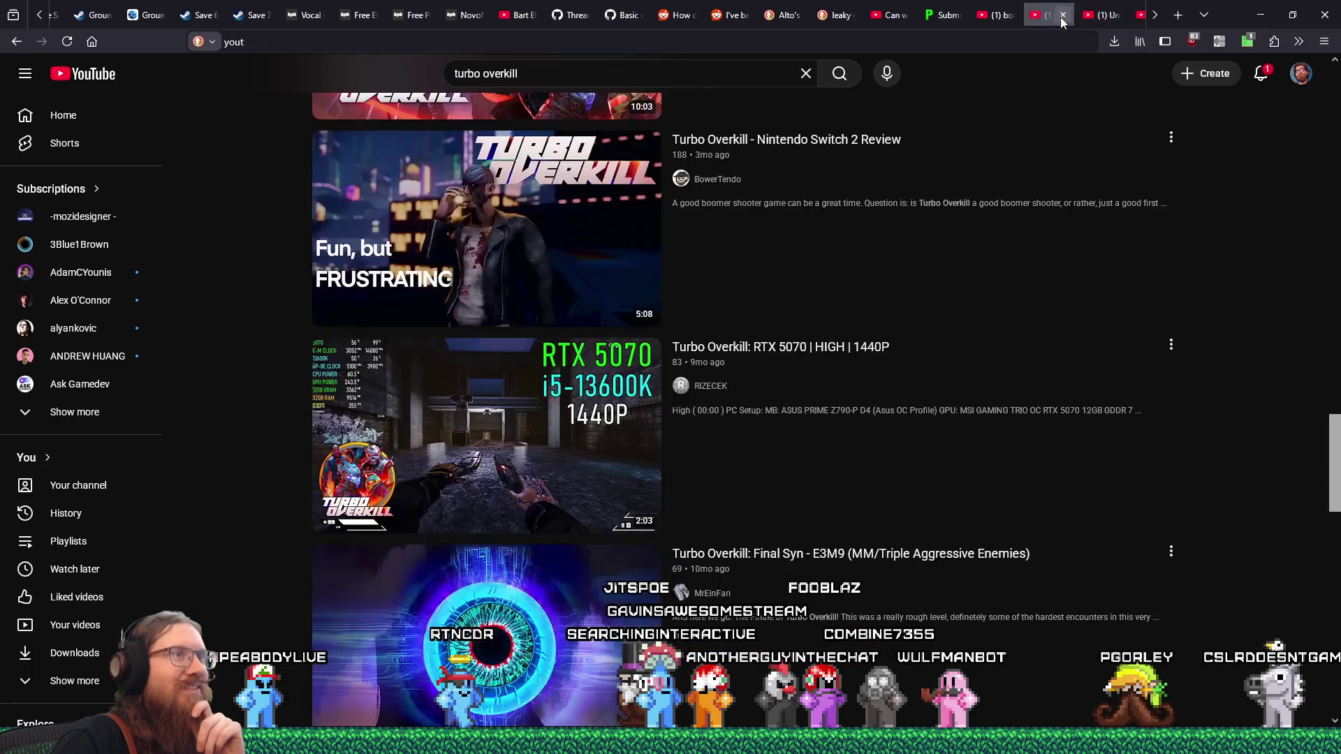
pyautogui.scroll(10, 980, 392)
pyautogui.scroll(15, 980, 396)
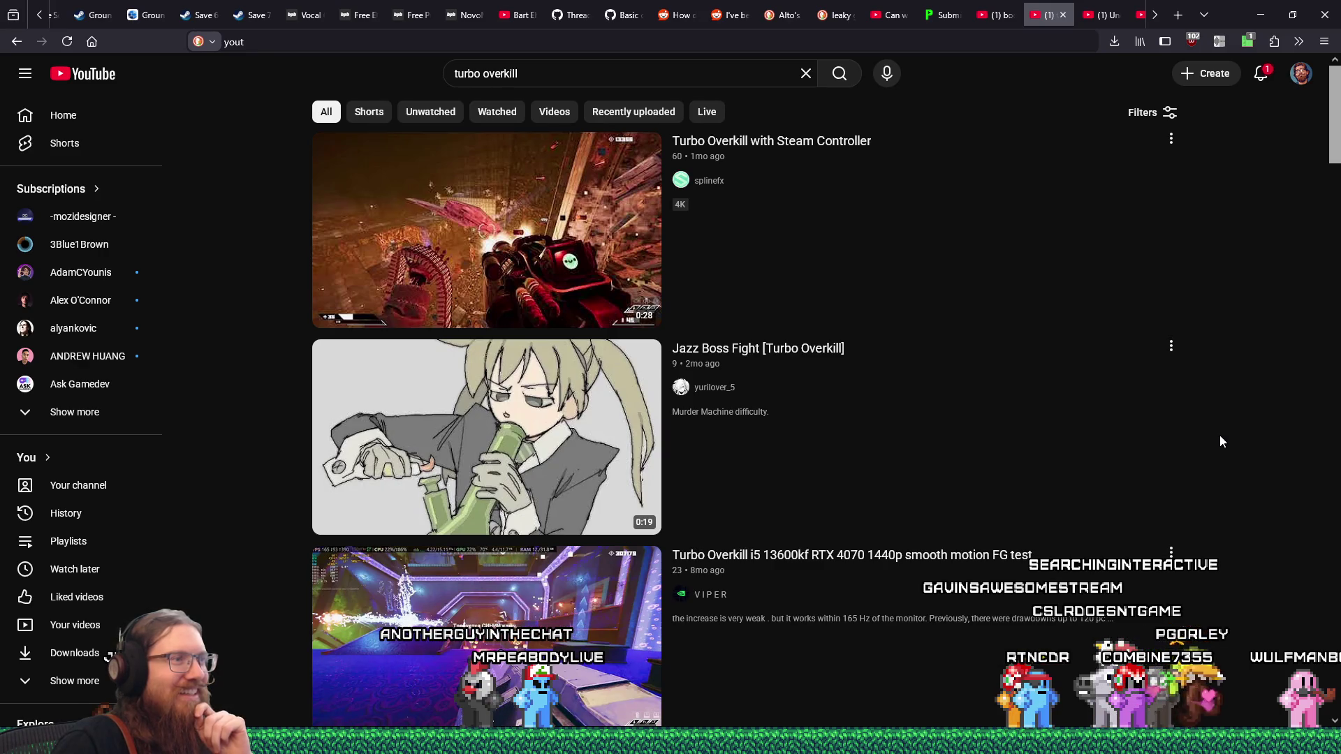
pyautogui.scroll(-3, 1220, 437)
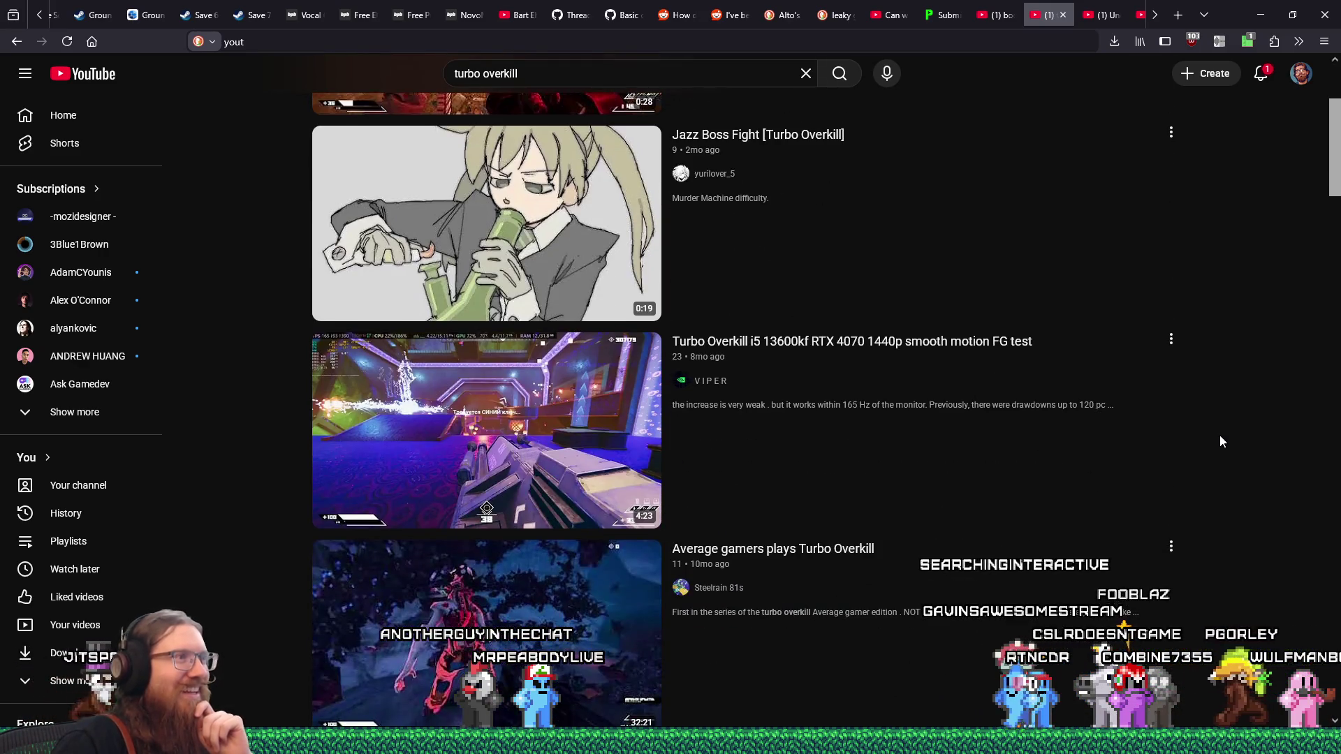
pyautogui.scroll(-6, 1220, 437)
pyautogui.scroll(-3, 1221, 437)
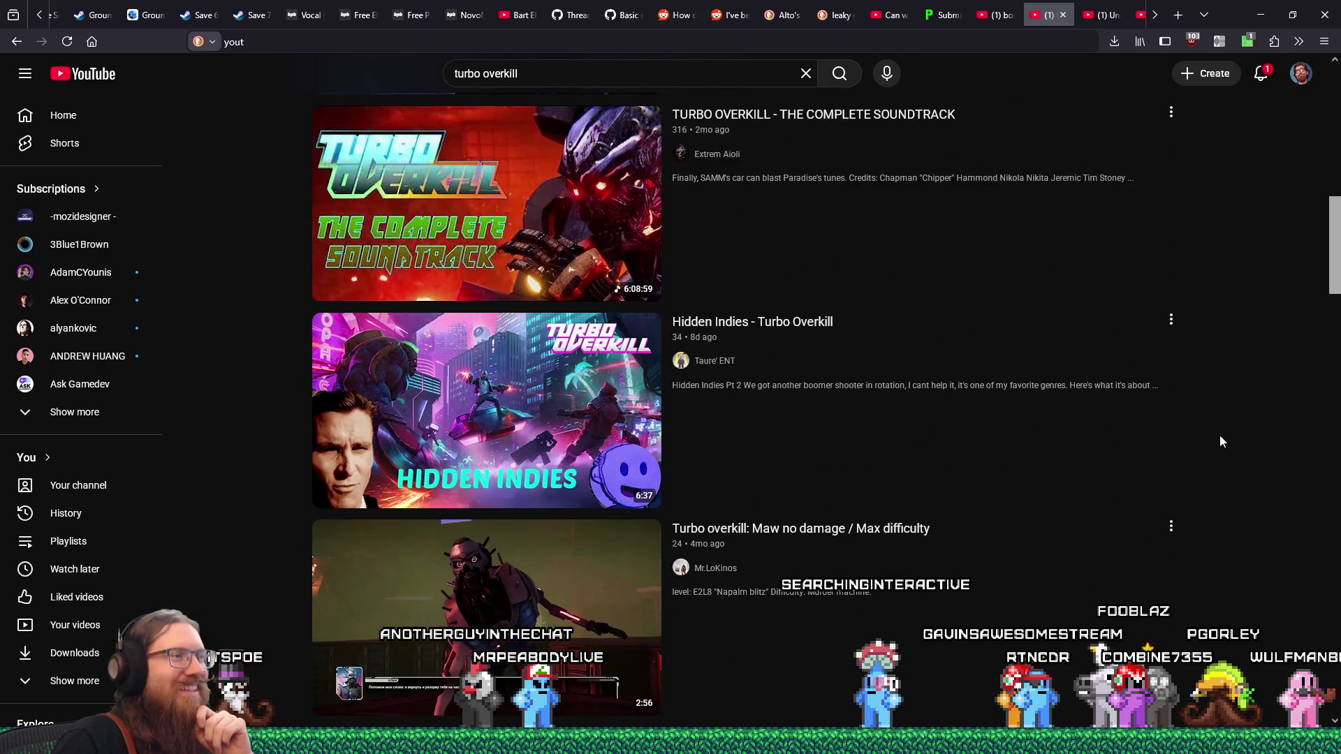
# Return to Underdog Adventures and scroll through the uploads on its Videos tab.
pyautogui.click(1101, 19)
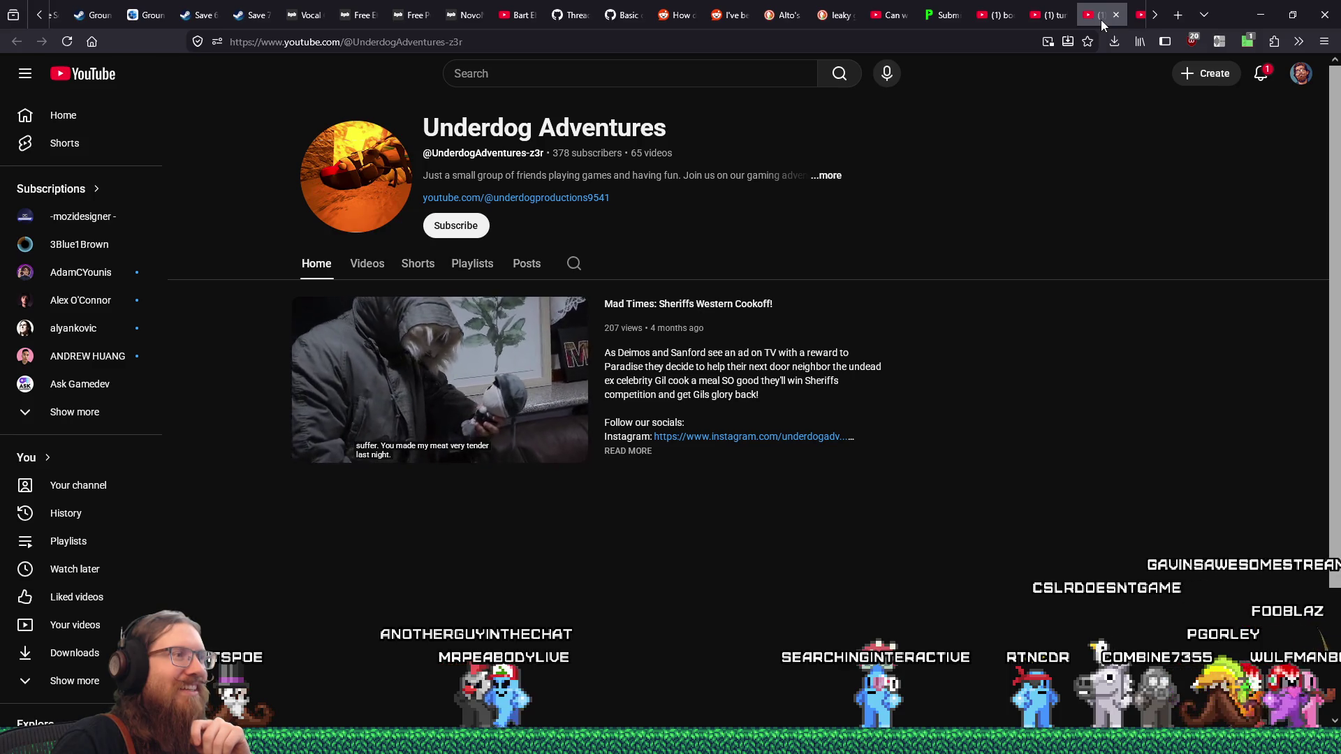
pyautogui.click(367, 263)
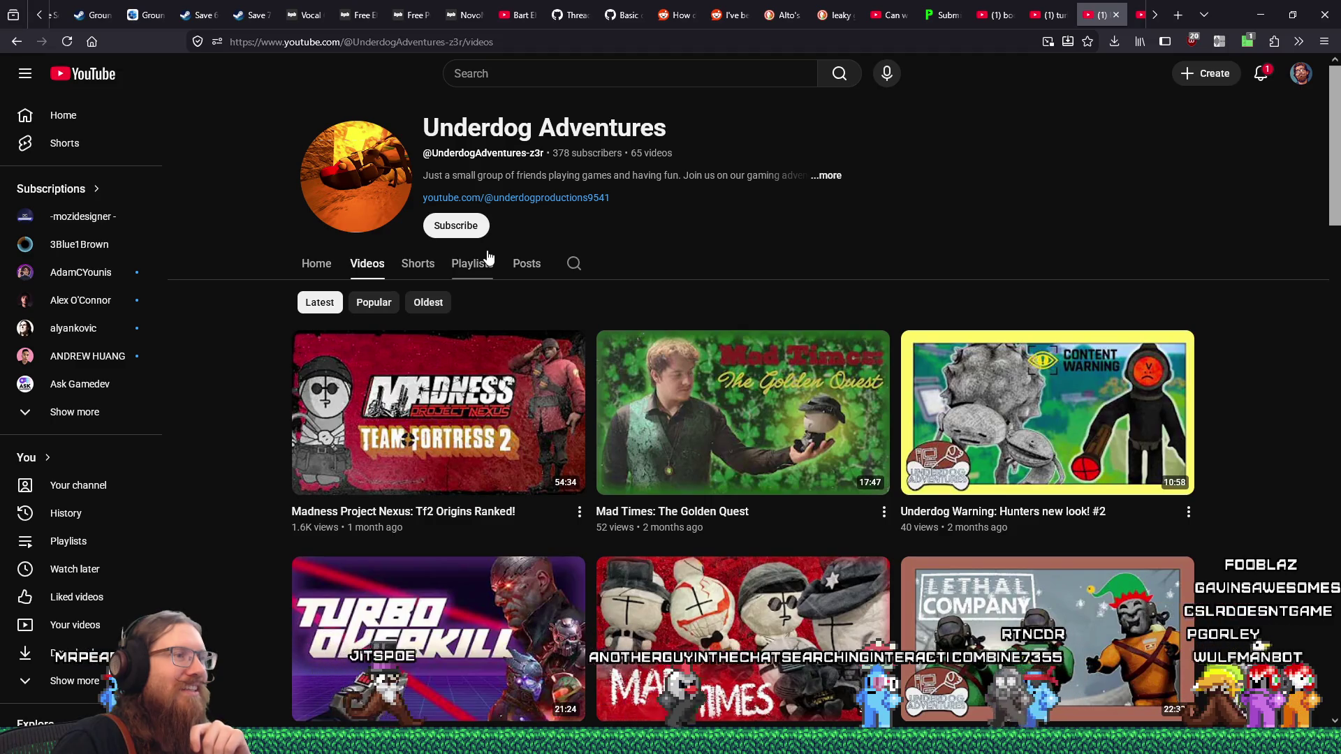
pyautogui.scroll(-1, 488, 256)
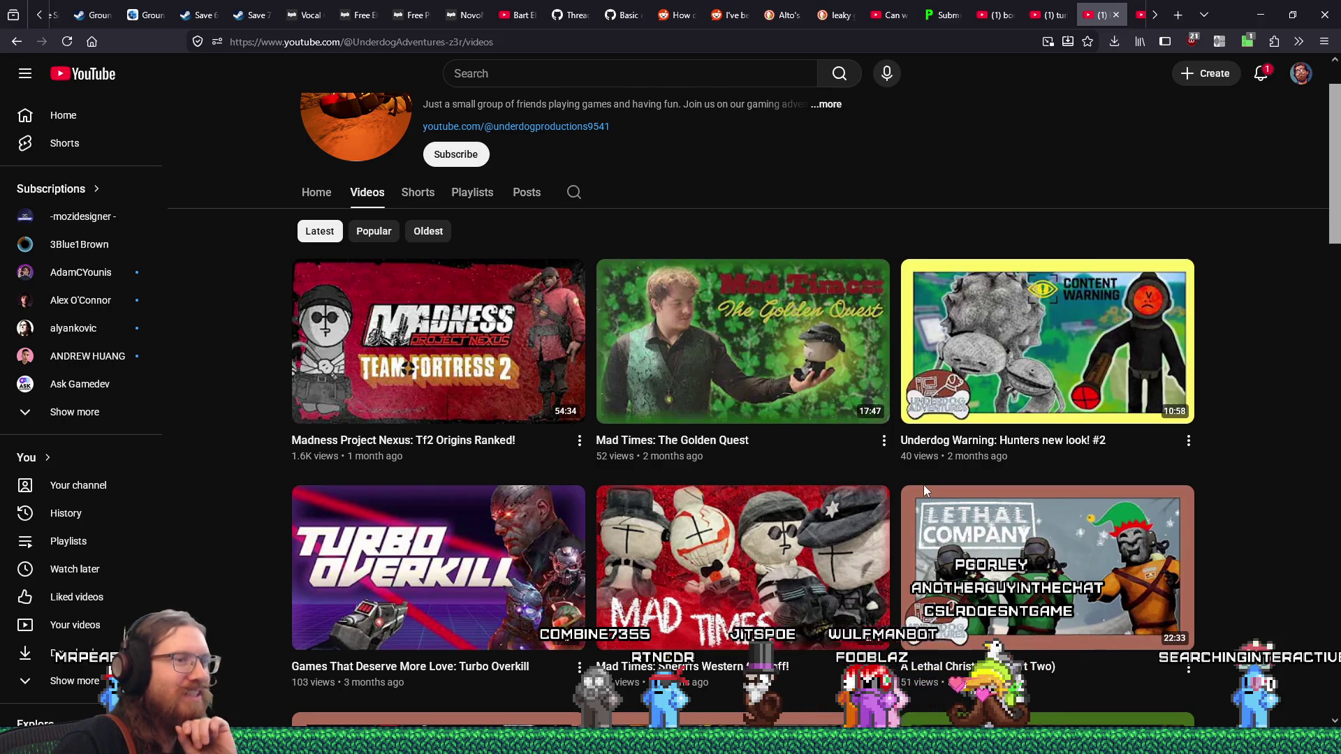
pyautogui.scroll(-3, 924, 491)
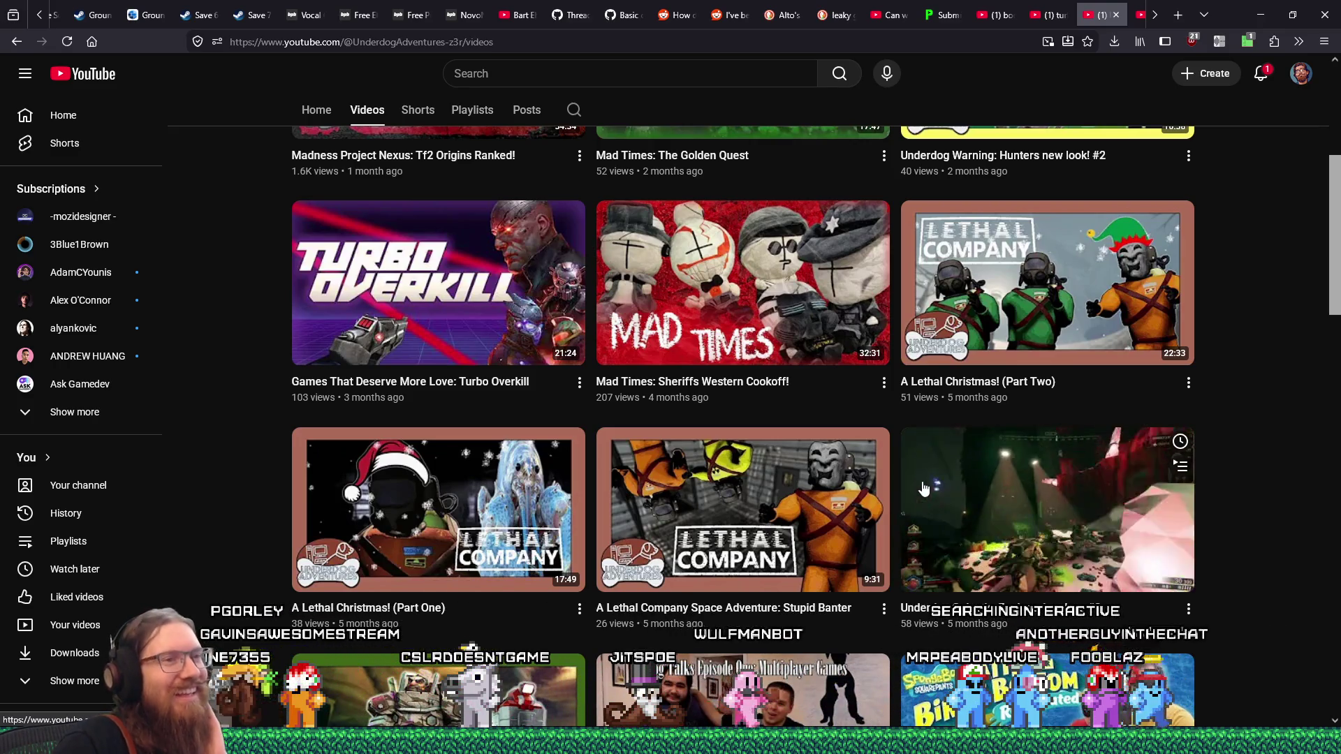
pyautogui.scroll(-4, 926, 489)
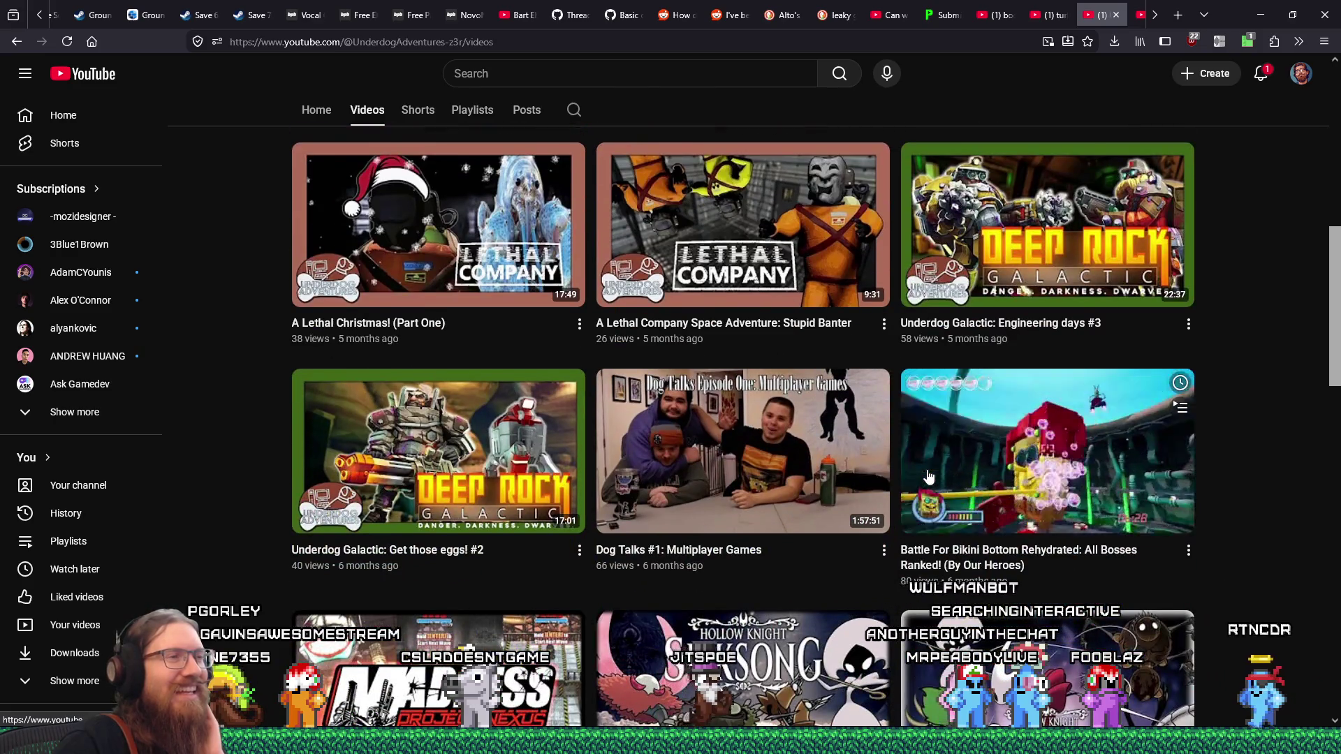
pyautogui.scroll(-3, 927, 475)
pyautogui.scroll(-4, 928, 476)
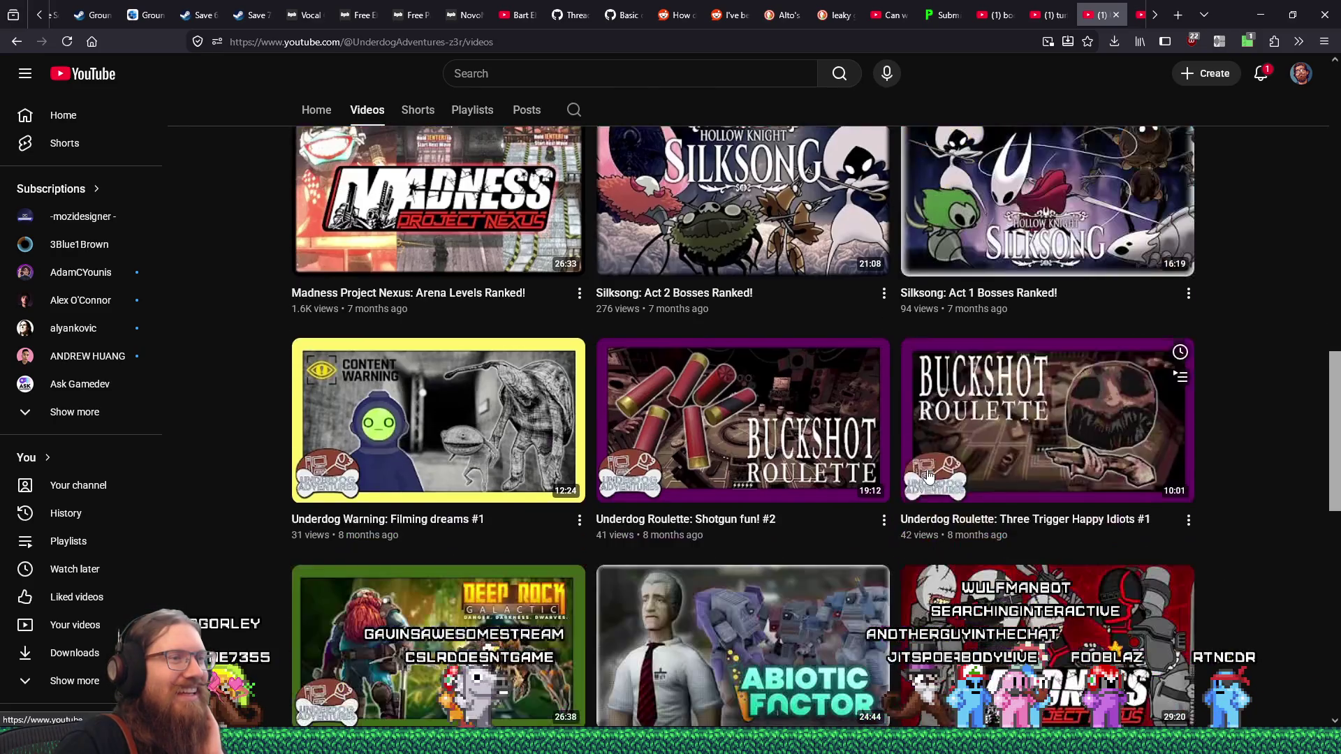
pyautogui.scroll(15, 929, 476)
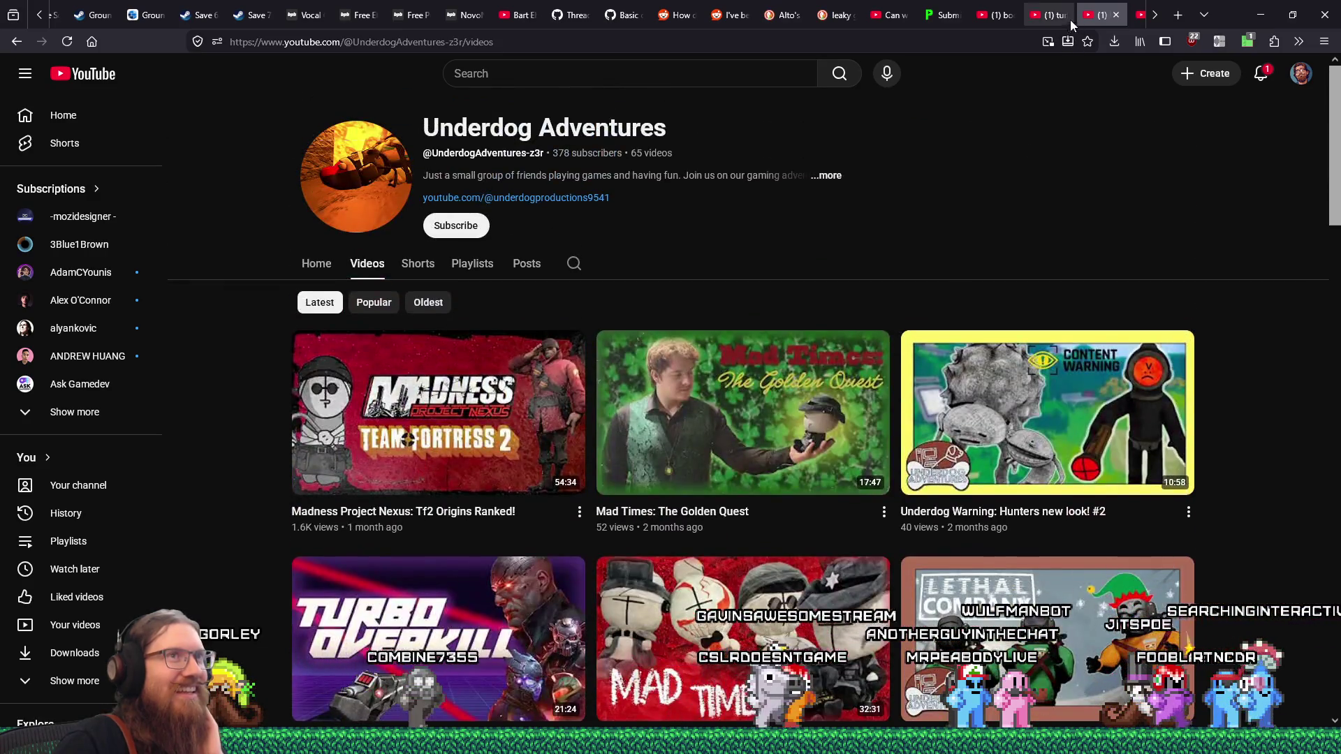
# Glance at the Turbo Overkill results, then move on to the Jazz Boss Fight video tab.
pyautogui.click(1070, 20)
pyautogui.scroll(-10, 967, 442)
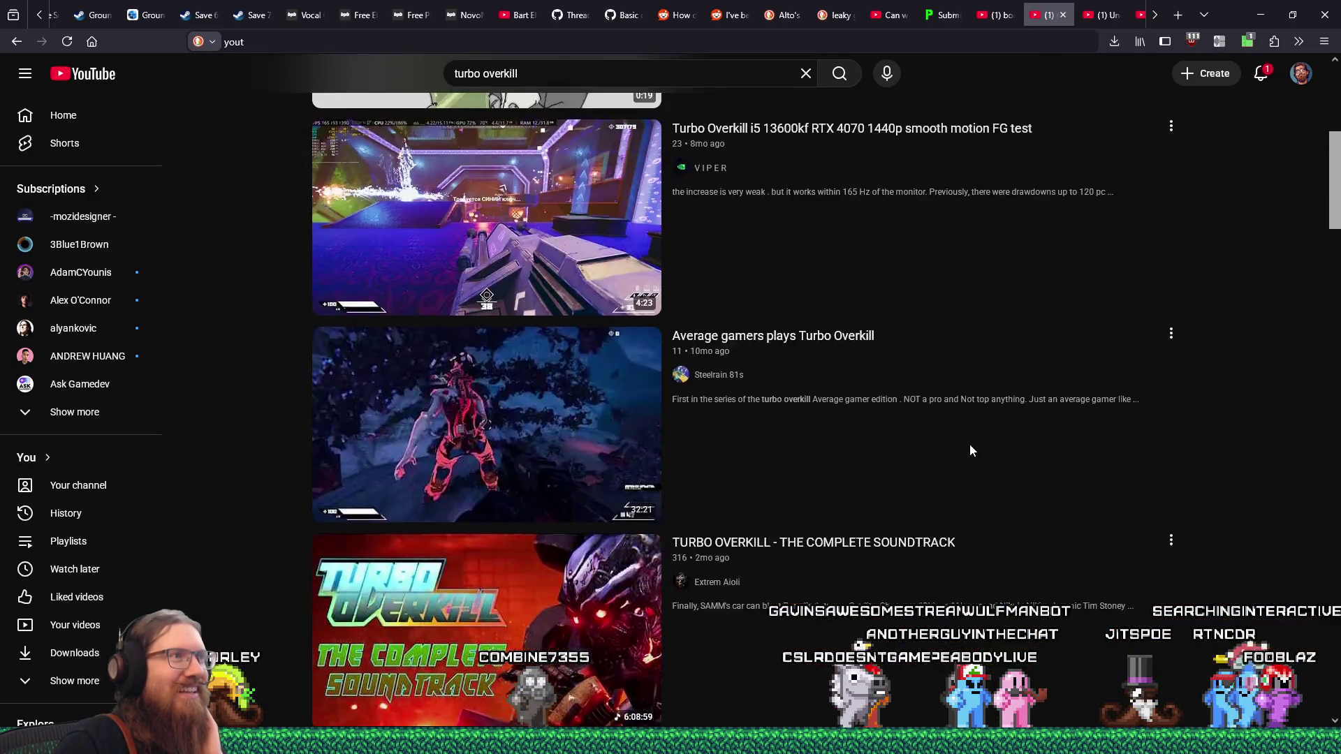
pyautogui.scroll(5, 887, 414)
pyautogui.hotkey('ctrl', 'Tab')
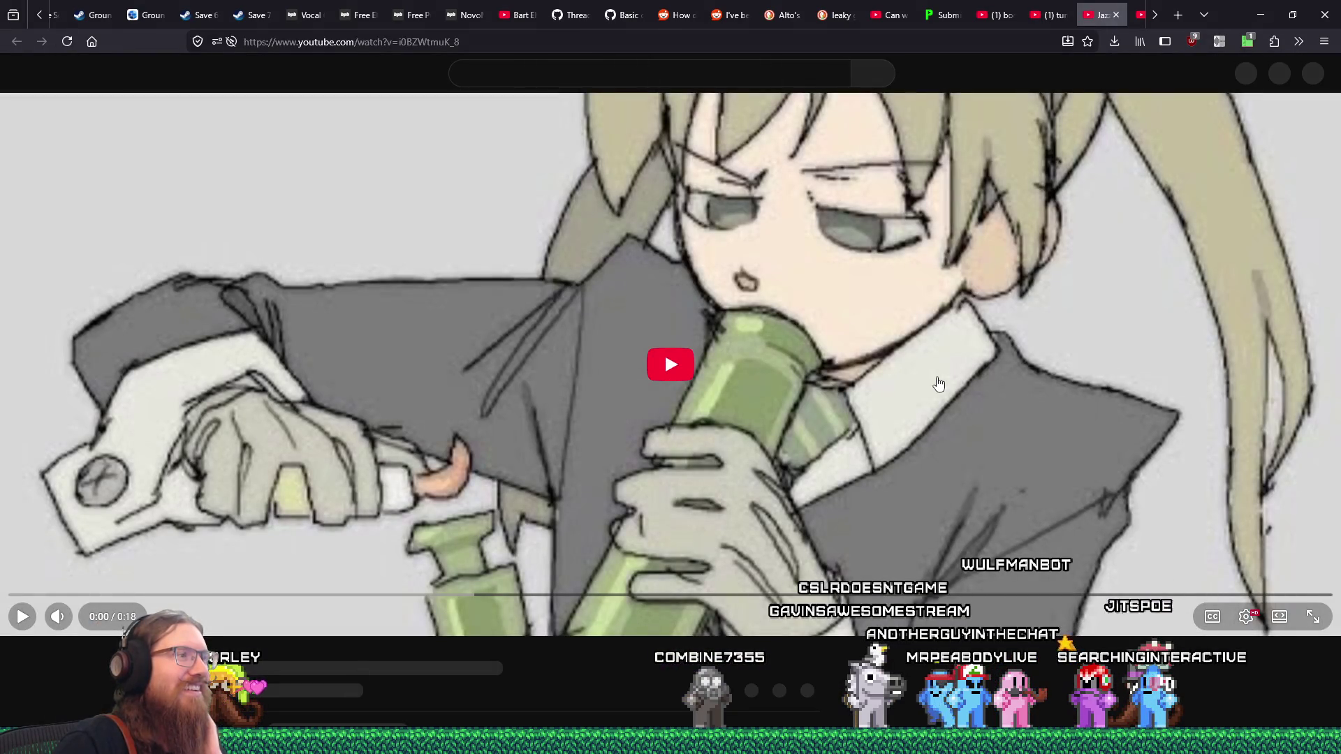
pyautogui.scroll(-3, 690, 454)
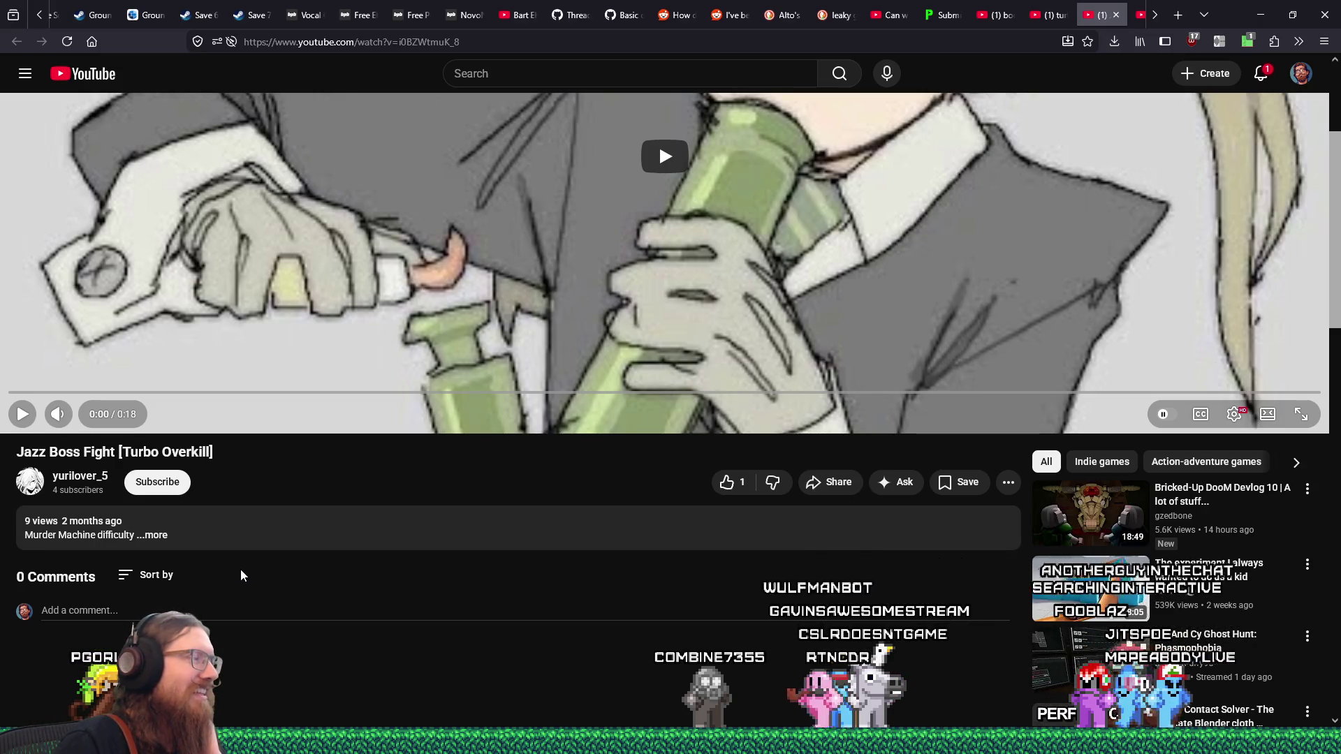
# View the uploader's full channel details, close that channel, and return to Underdog Adventures videos.
pyautogui.click(81, 477)
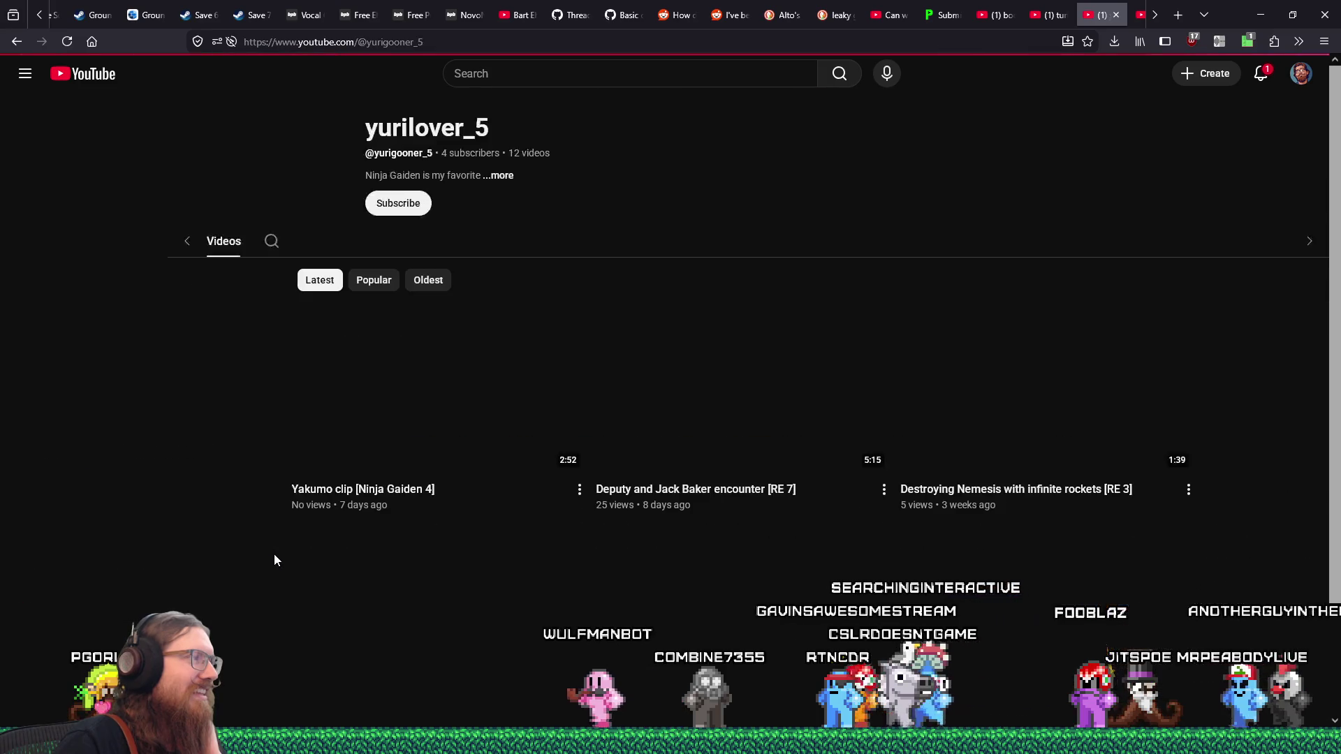
pyautogui.click(562, 177)
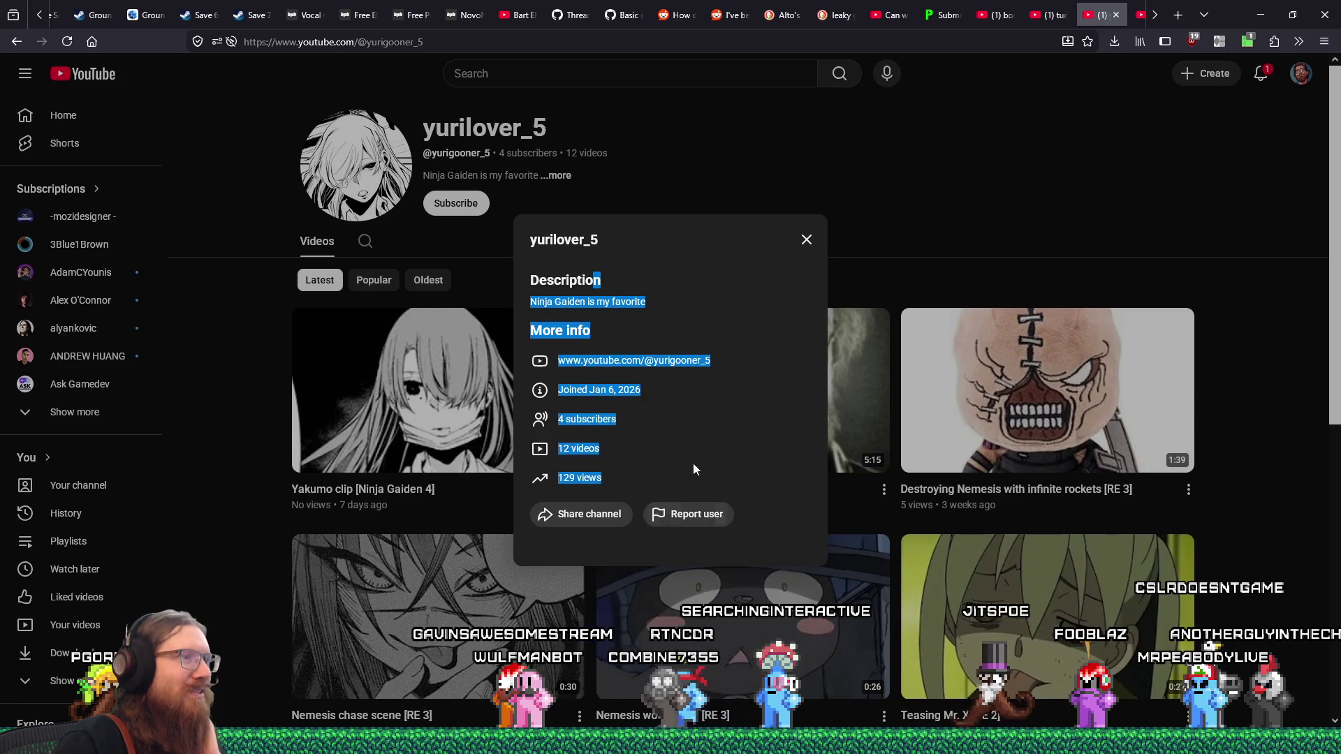
pyautogui.click(723, 341)
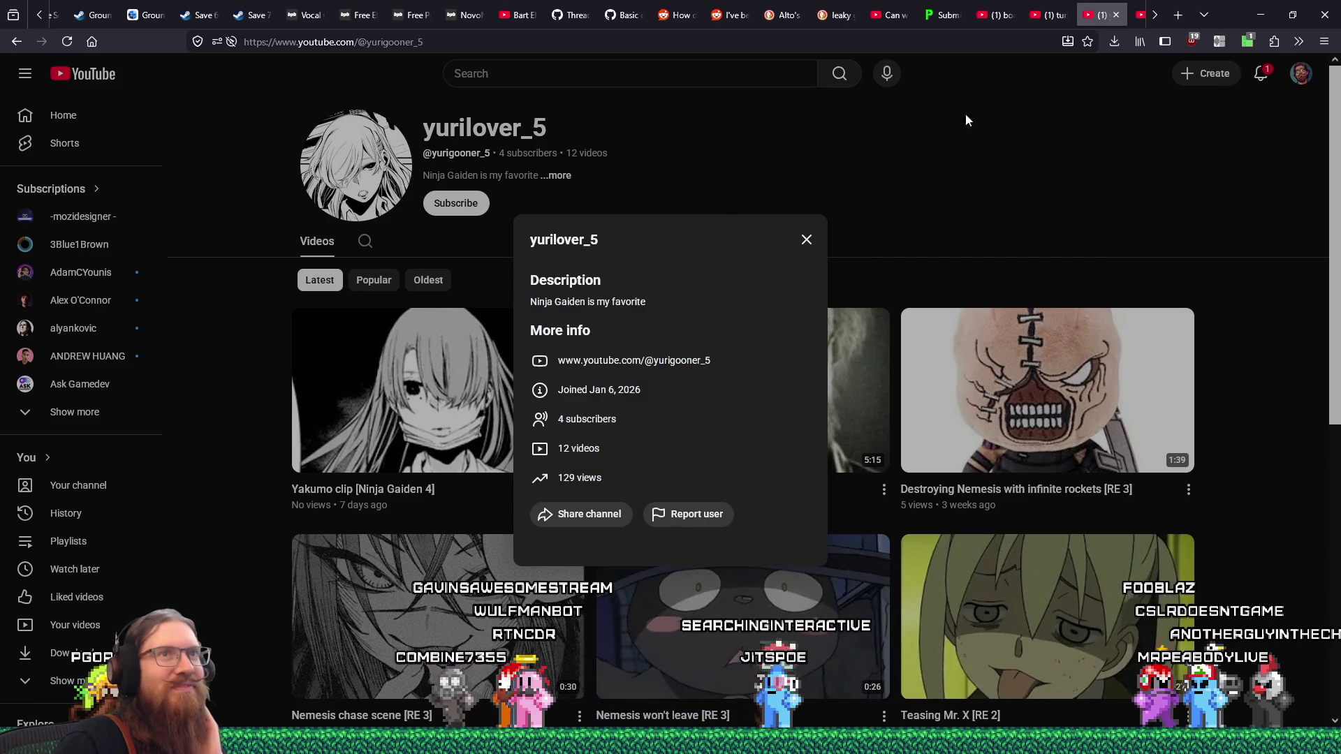
pyautogui.click(1116, 15)
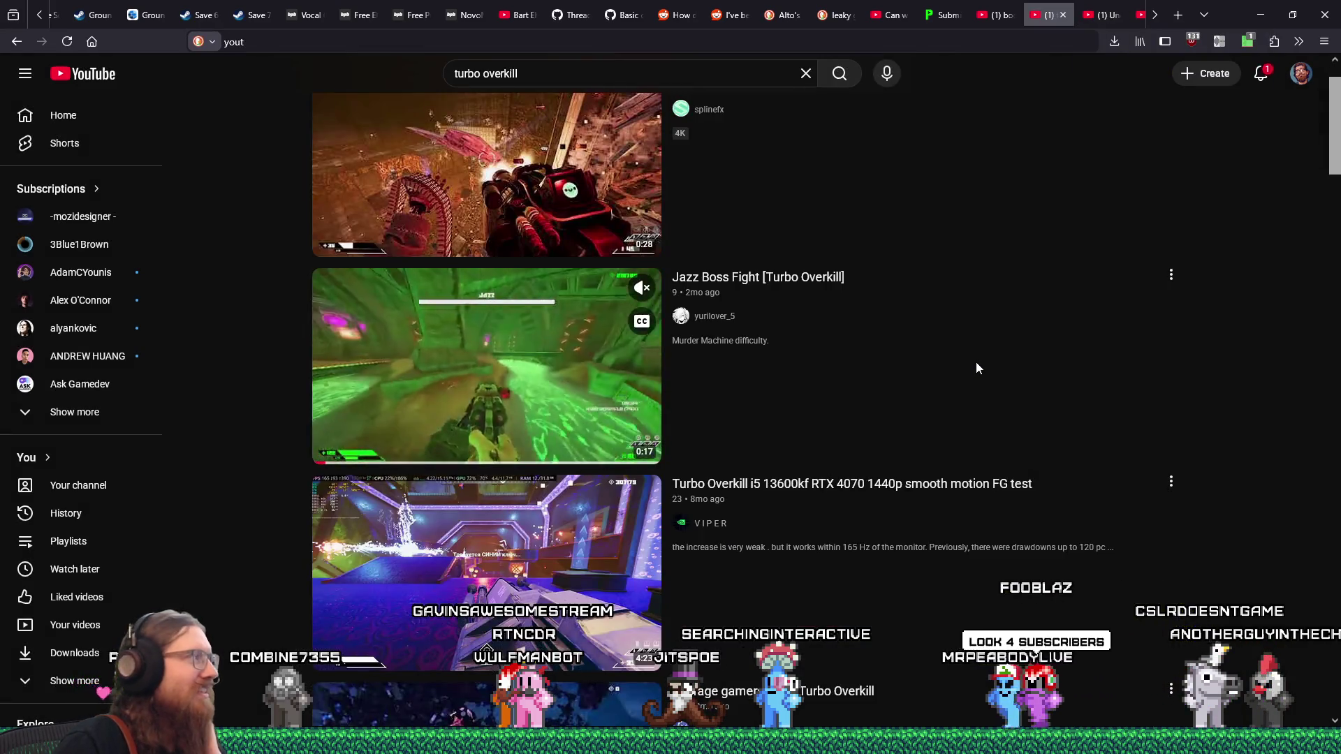
pyautogui.click(1104, 16)
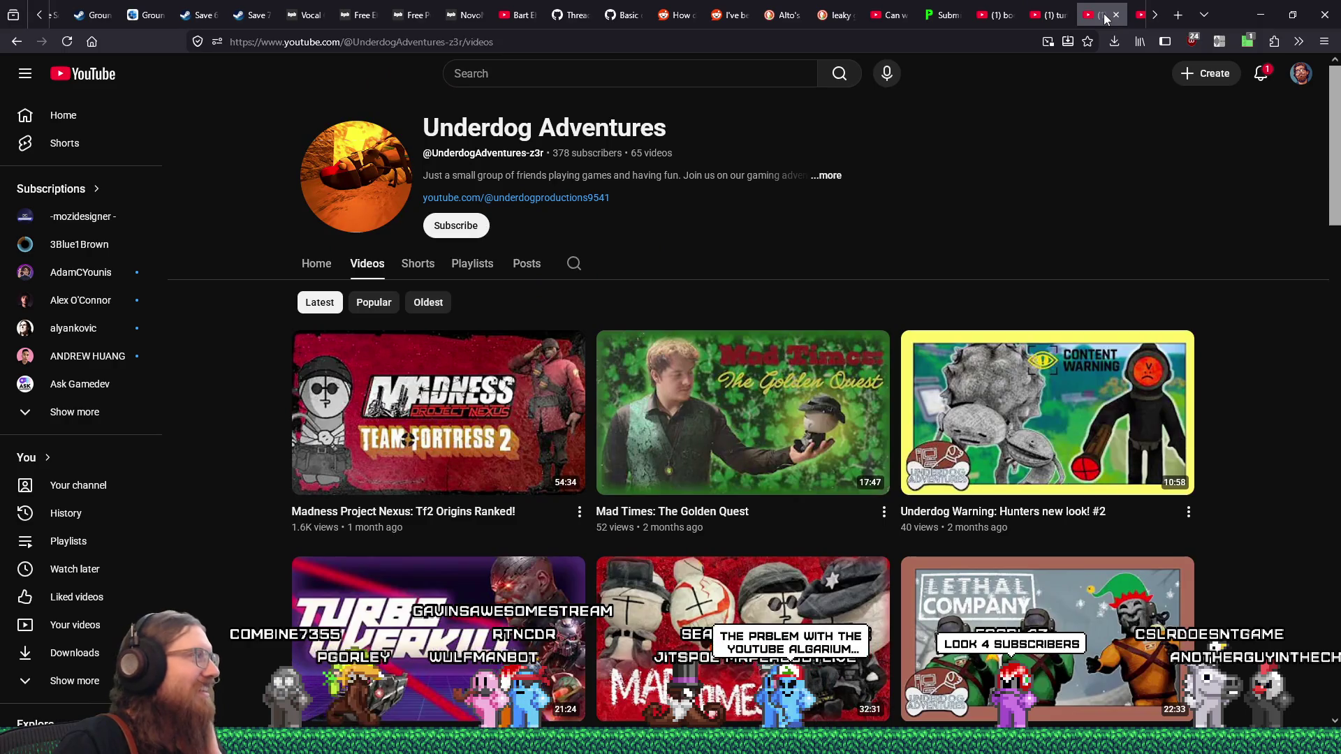
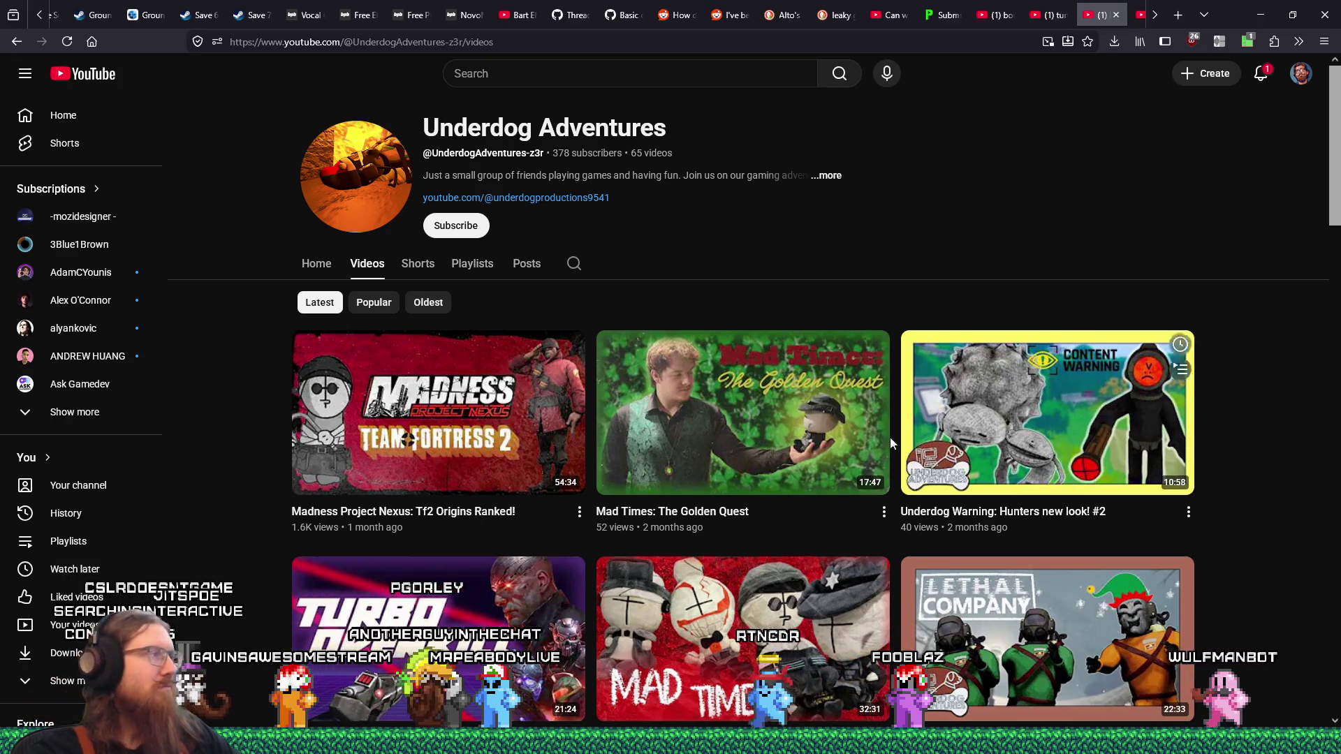
# Open Underdog Adventures' full About details and ask to view its email address.
pyautogui.moveTo(874, 446)
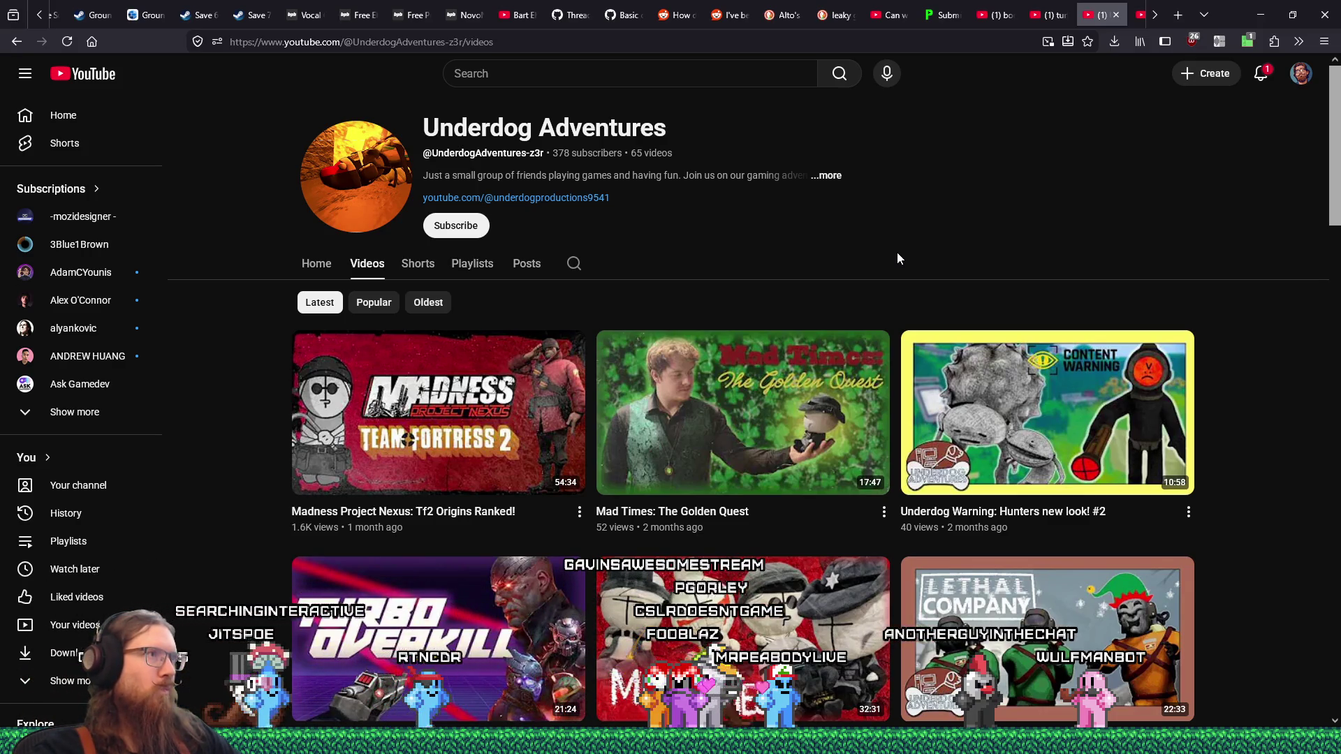
pyautogui.click(821, 175)
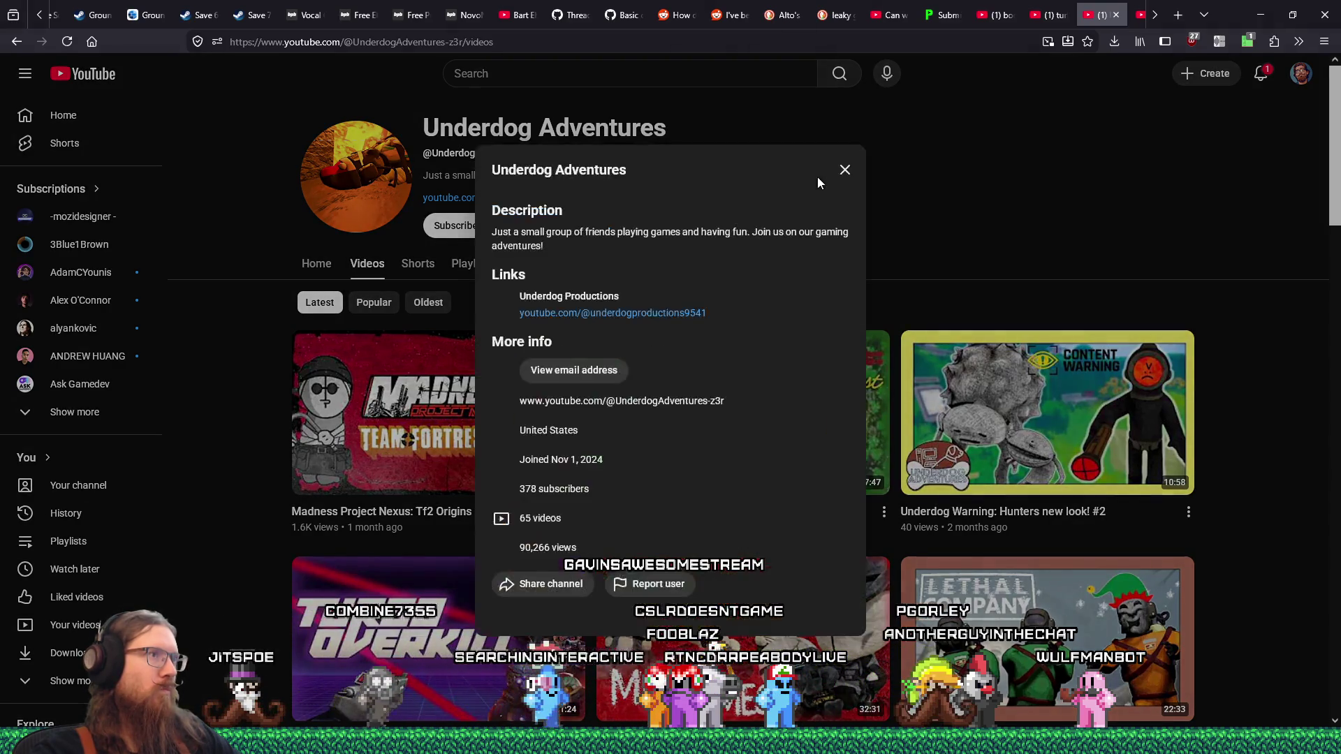
pyautogui.click(614, 373)
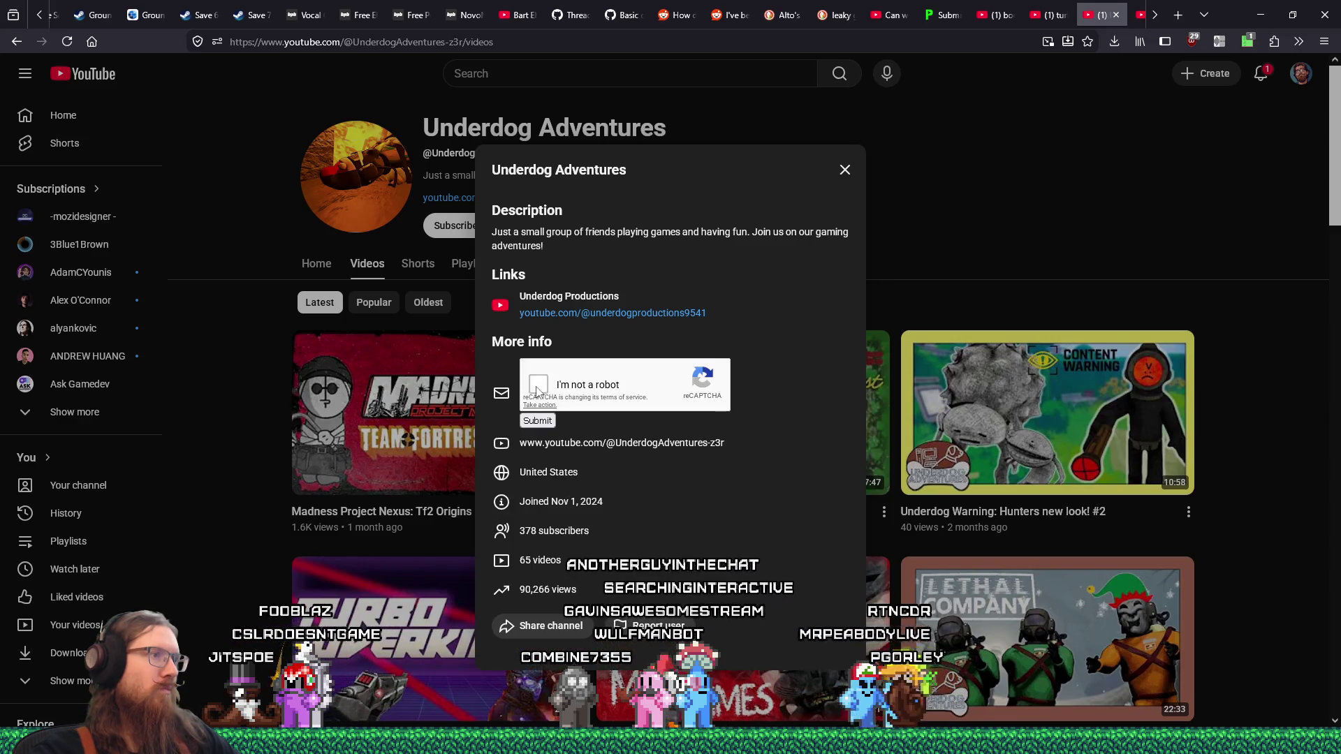
# Pass the 'I'm not a robot' check by picking the bus images and submitting.
pyautogui.click(538, 386)
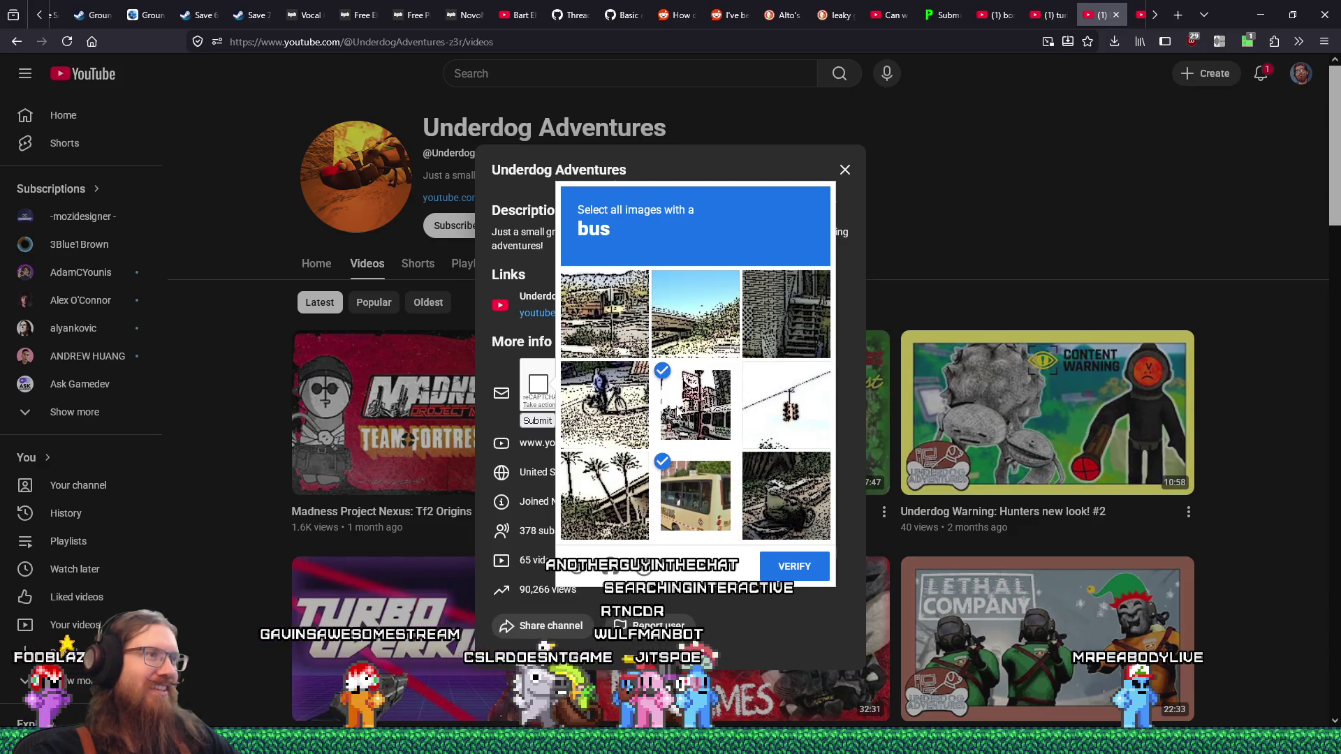
pyautogui.click(608, 330)
pyautogui.click(801, 575)
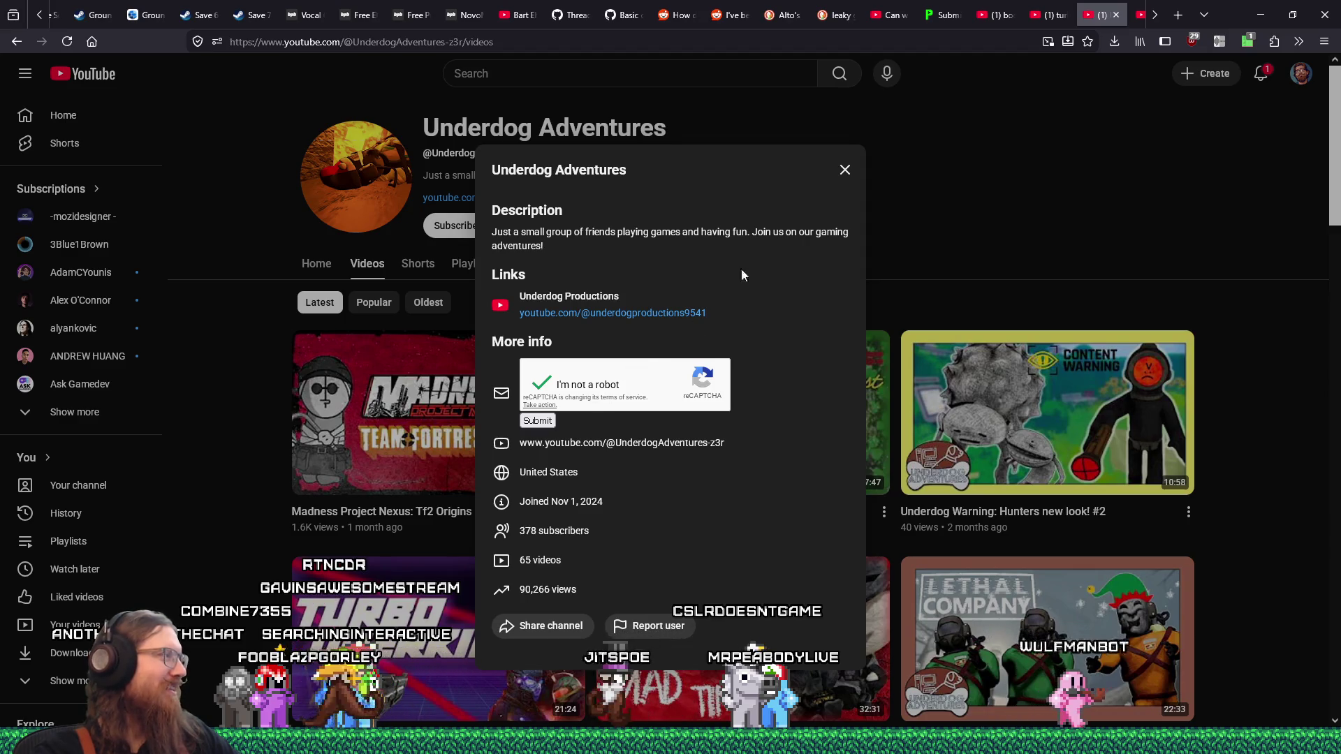
pyautogui.click(547, 419)
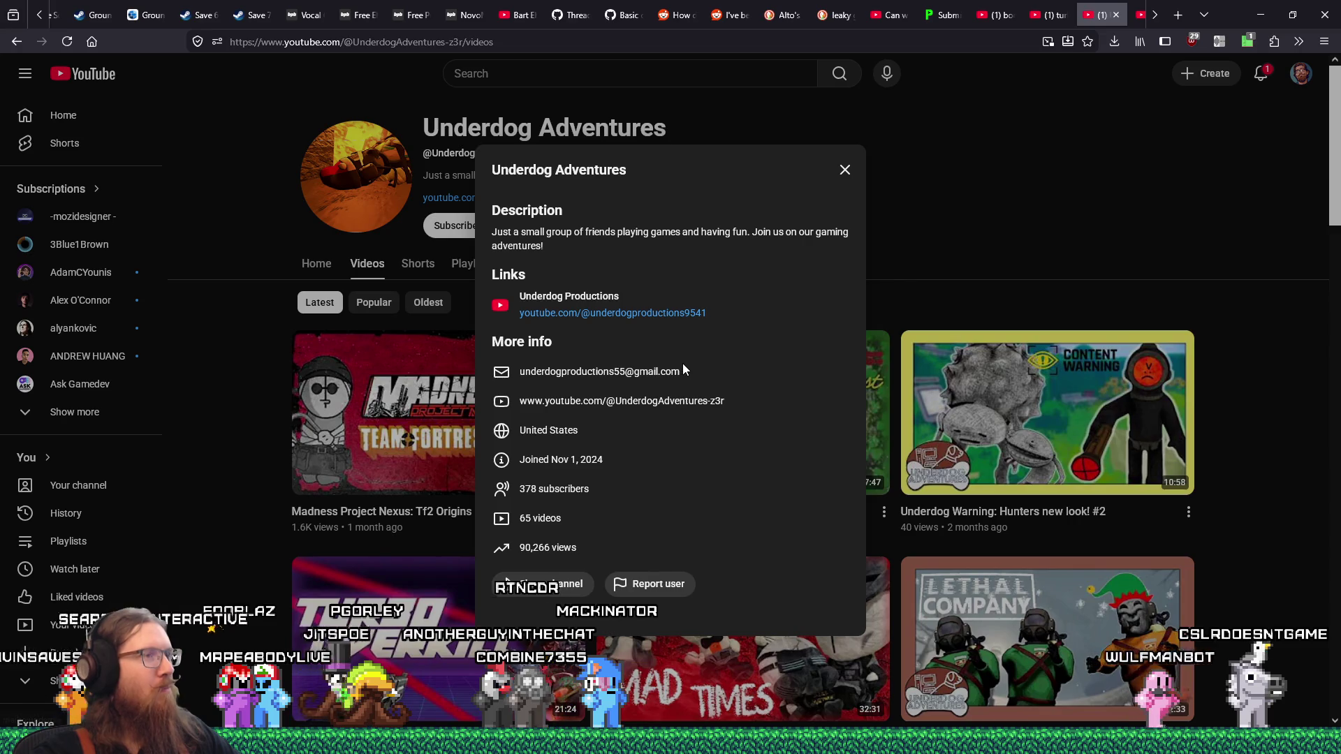
# Dismiss the mail-app chooser and copy the Underdog Adventures contact email address.
pyautogui.click(538, 375)
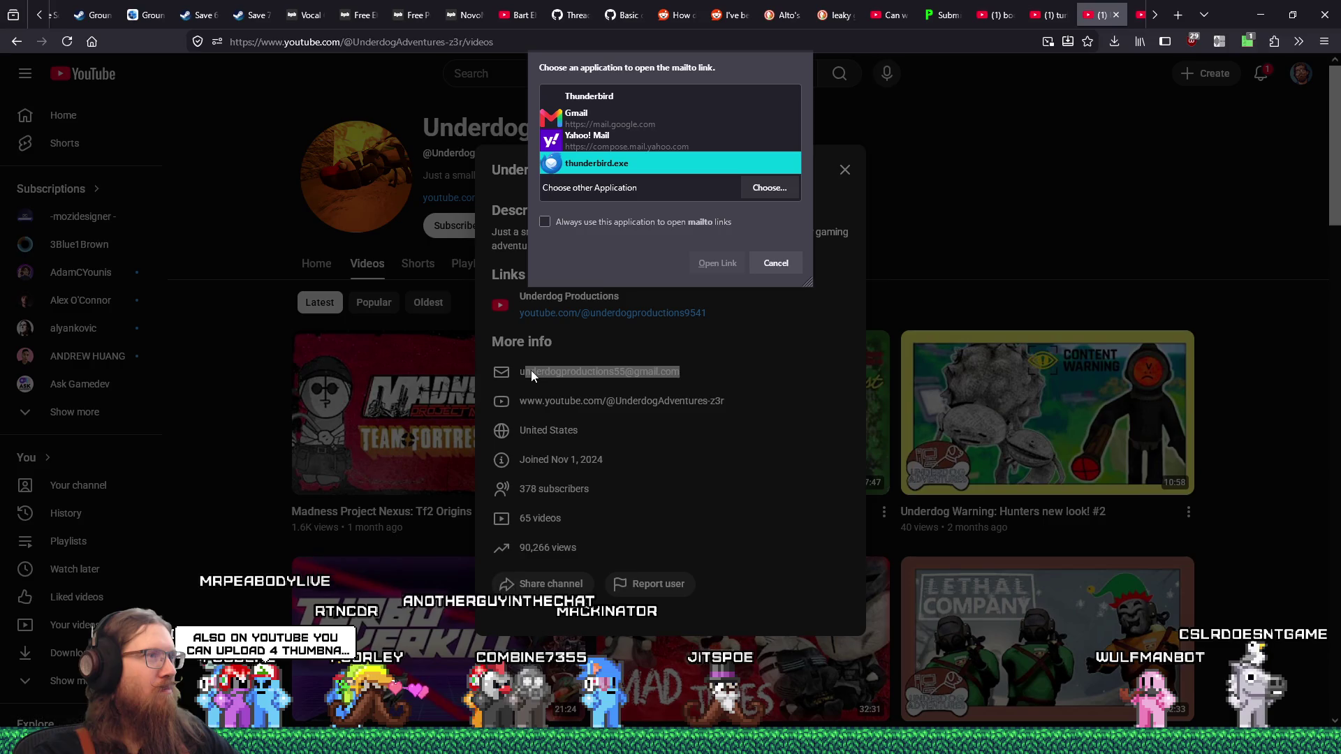
pyautogui.click(771, 265)
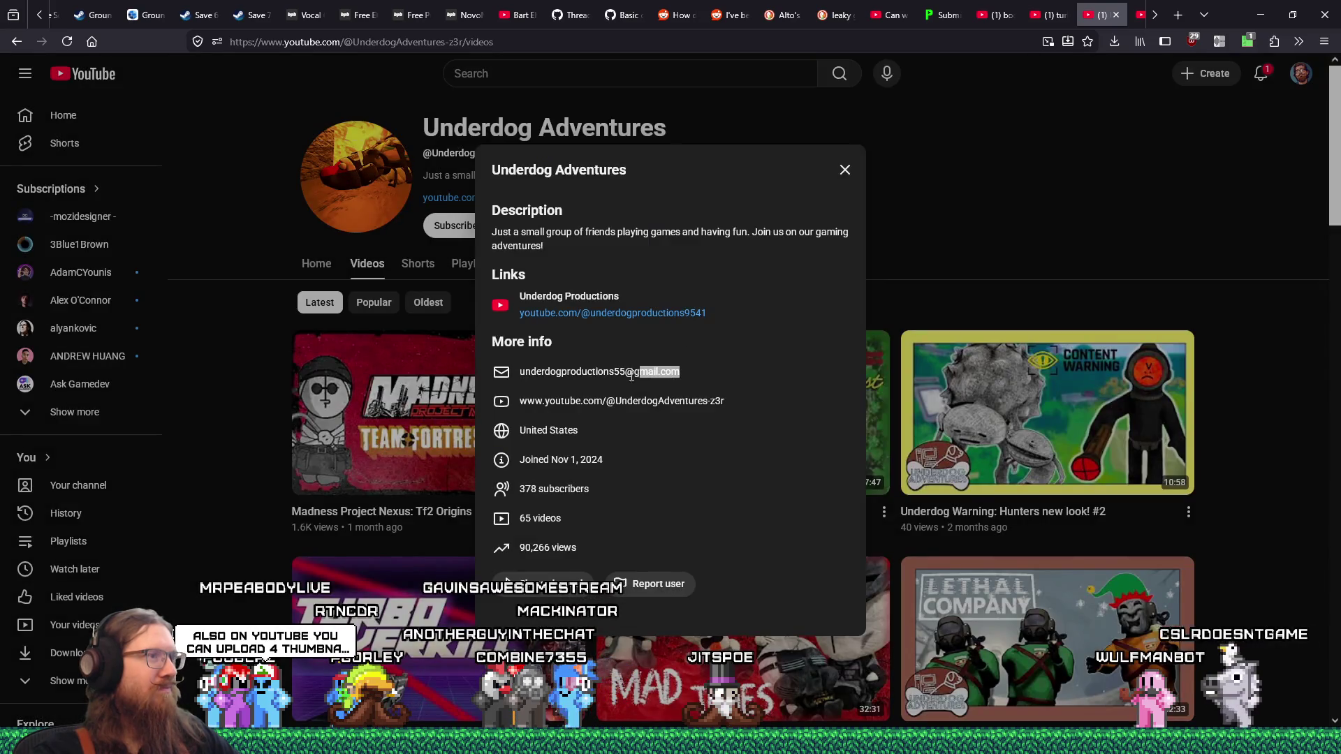
pyautogui.moveTo(631, 376); pyautogui.dragTo(521, 374)
pyautogui.rightClick(536, 372)
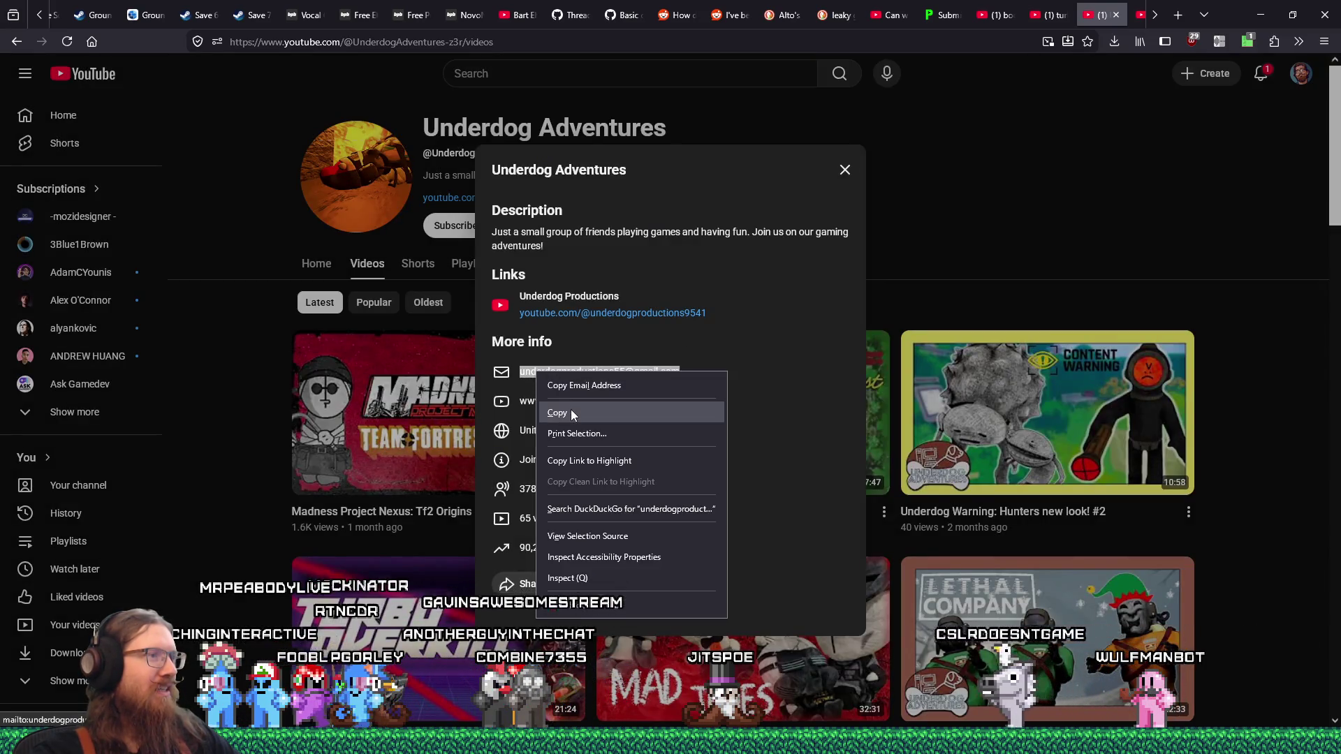
pyautogui.click(580, 384)
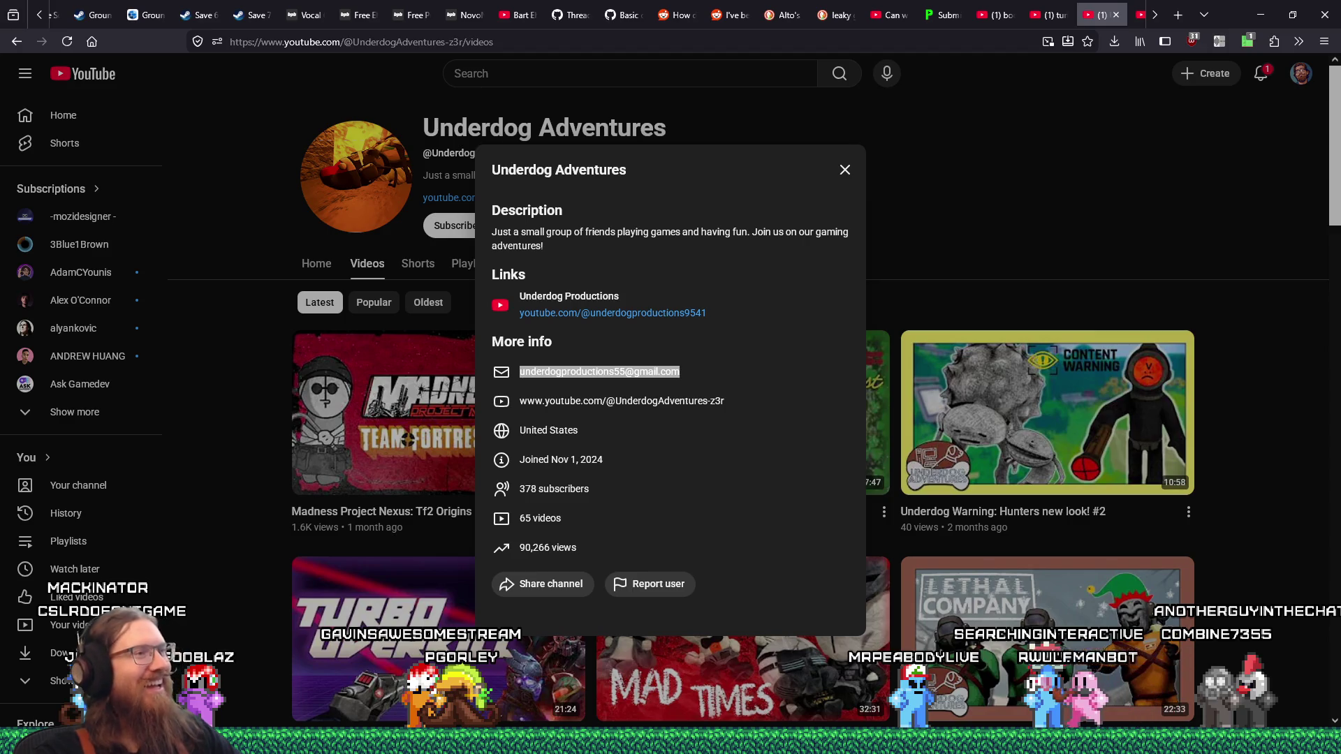
pyautogui.rightClick(571, 372)
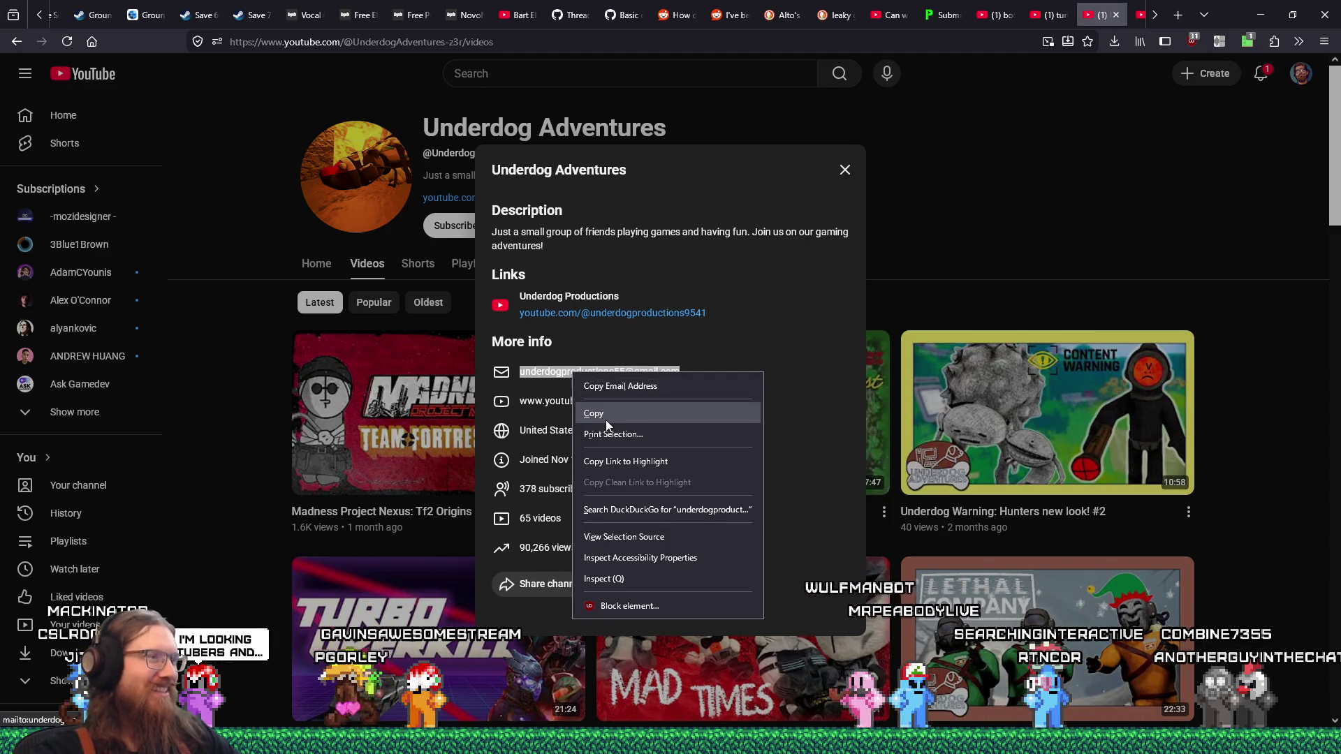
pyautogui.click(606, 419)
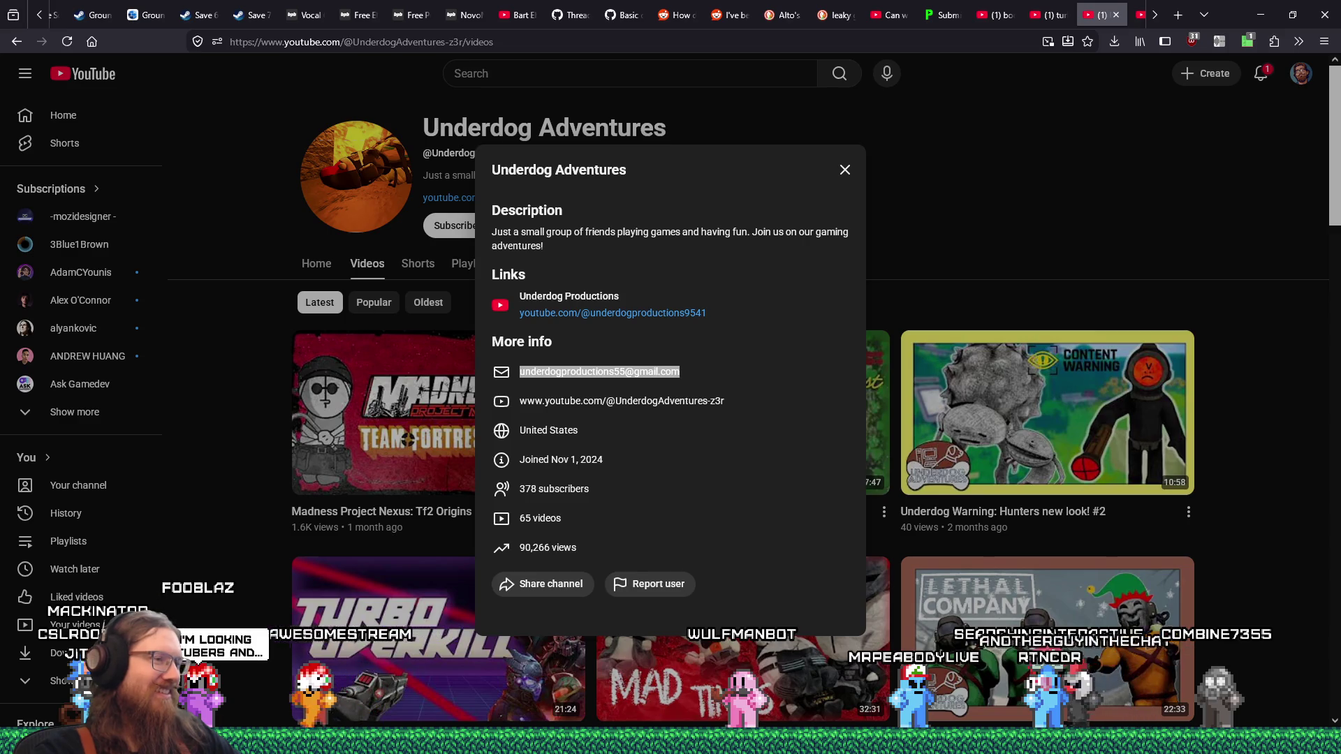
pyautogui.moveTo(601, 742)
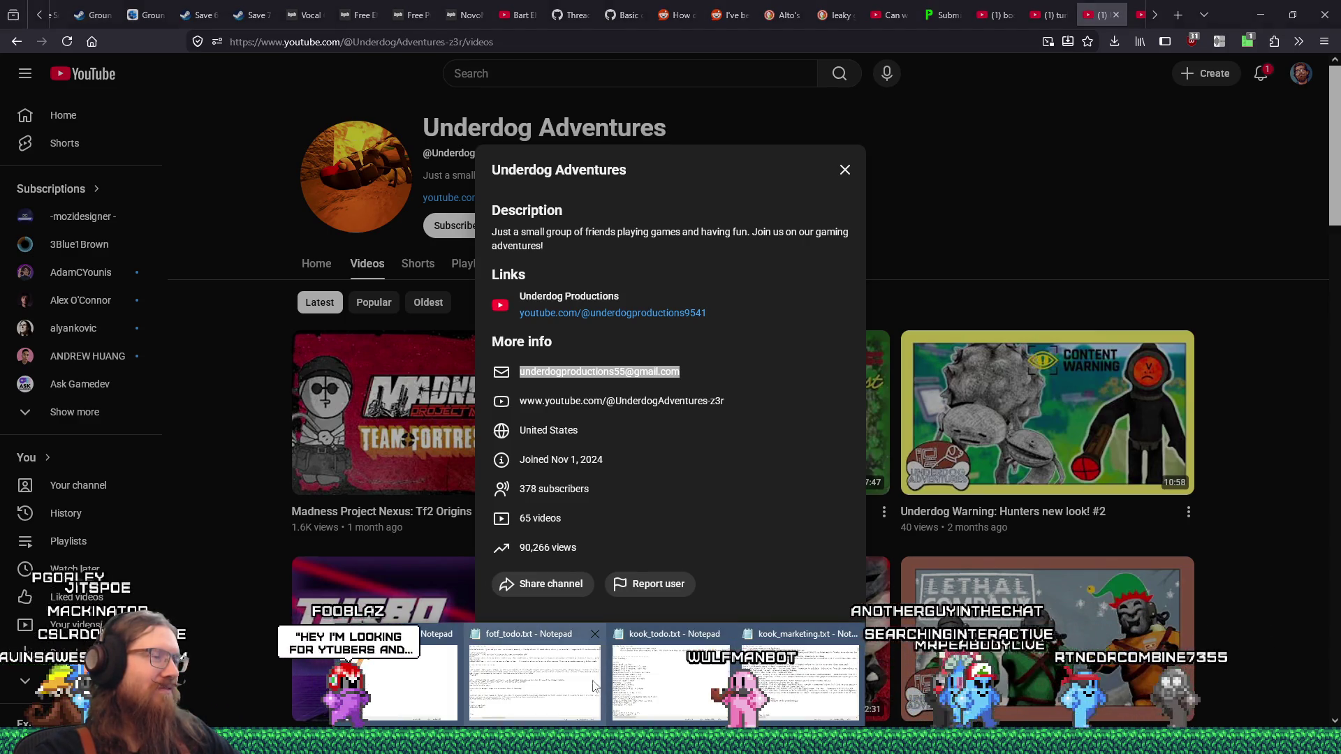
# Find the General gaming creators section in kook_marketing.txt and paste the channel email there.
pyautogui.click(803, 677)
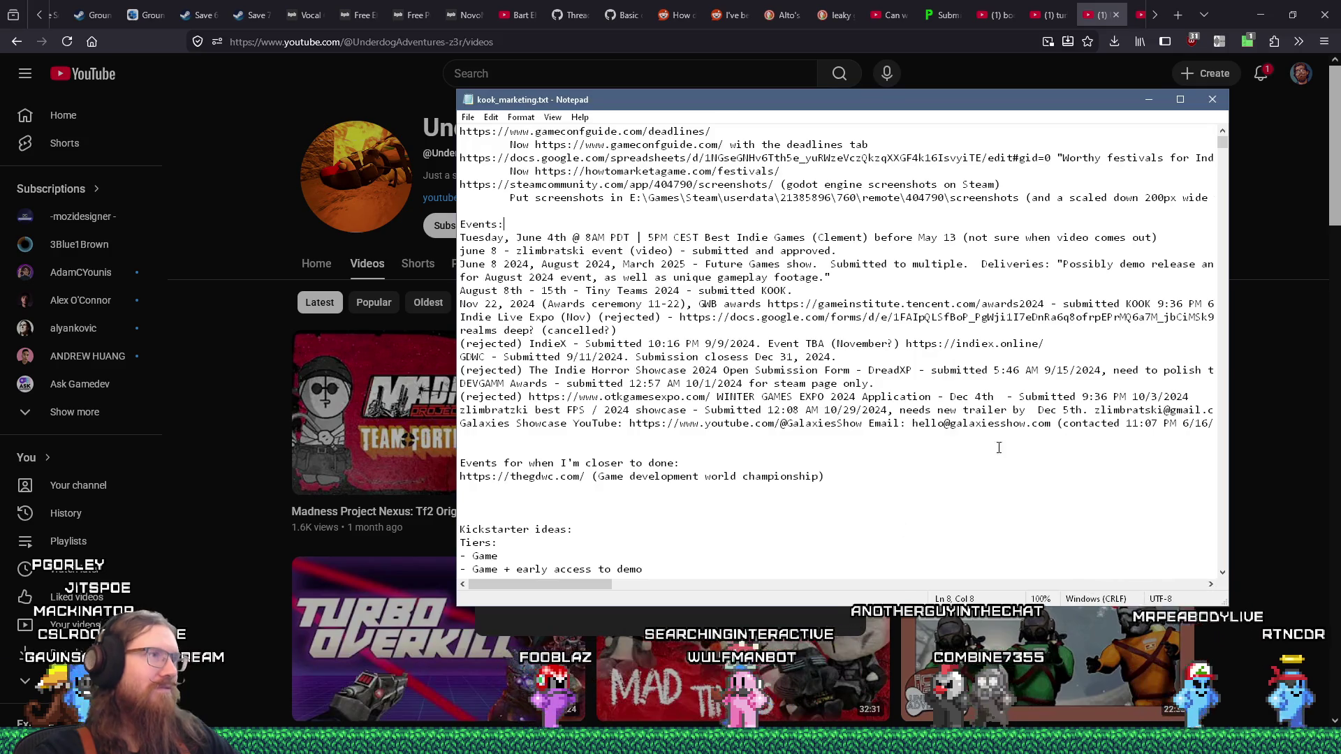
pyautogui.hotkey('ctrl', 'f')
pyautogui.write('g')
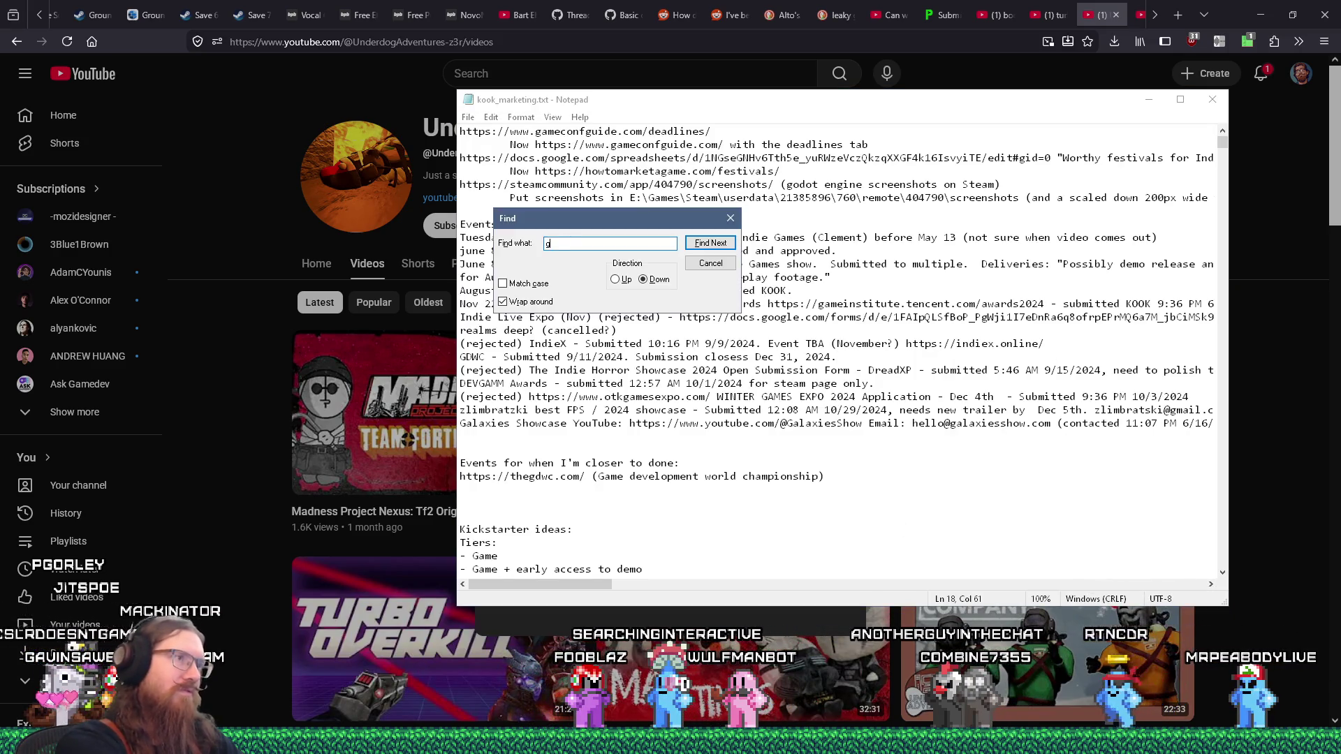
pyautogui.press('Return')
pyautogui.press('Return')
pyautogui.press('Escape')
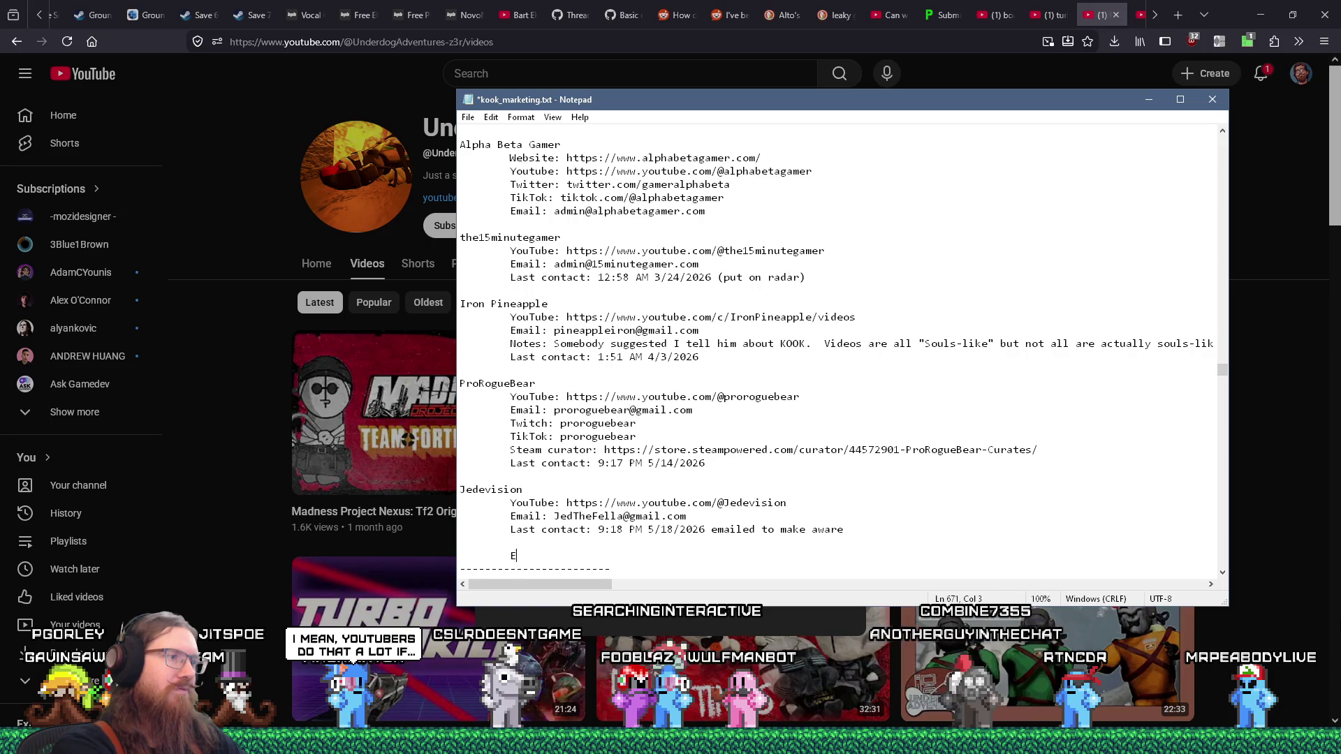
pyautogui.hotkey('ctrl', 'v')
# Copy the channel's web address from YouTube and add it on a 'YouTube:' line.
pyautogui.hotkey('alt', 'Tab')
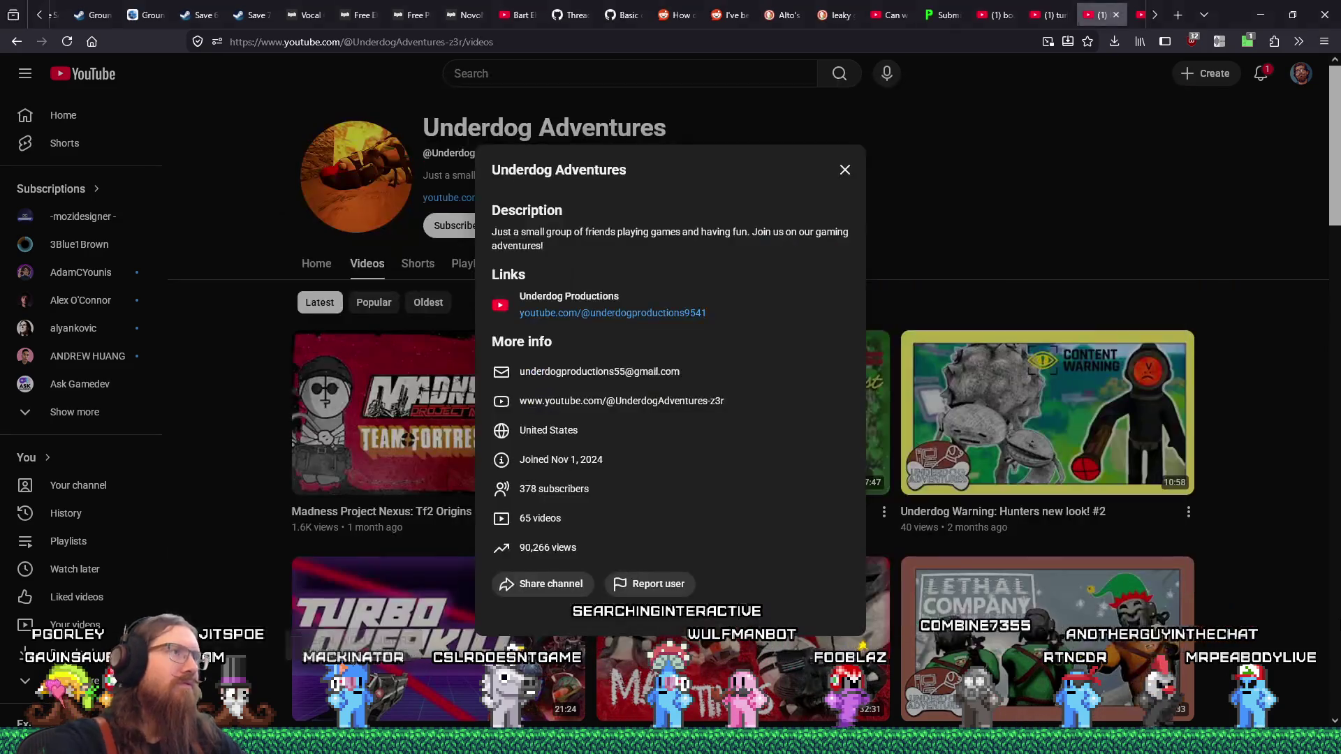
pyautogui.click(405, 42)
pyautogui.rightClick(406, 42)
pyautogui.click(443, 120)
pyautogui.hotkey('alt', 'Tab')
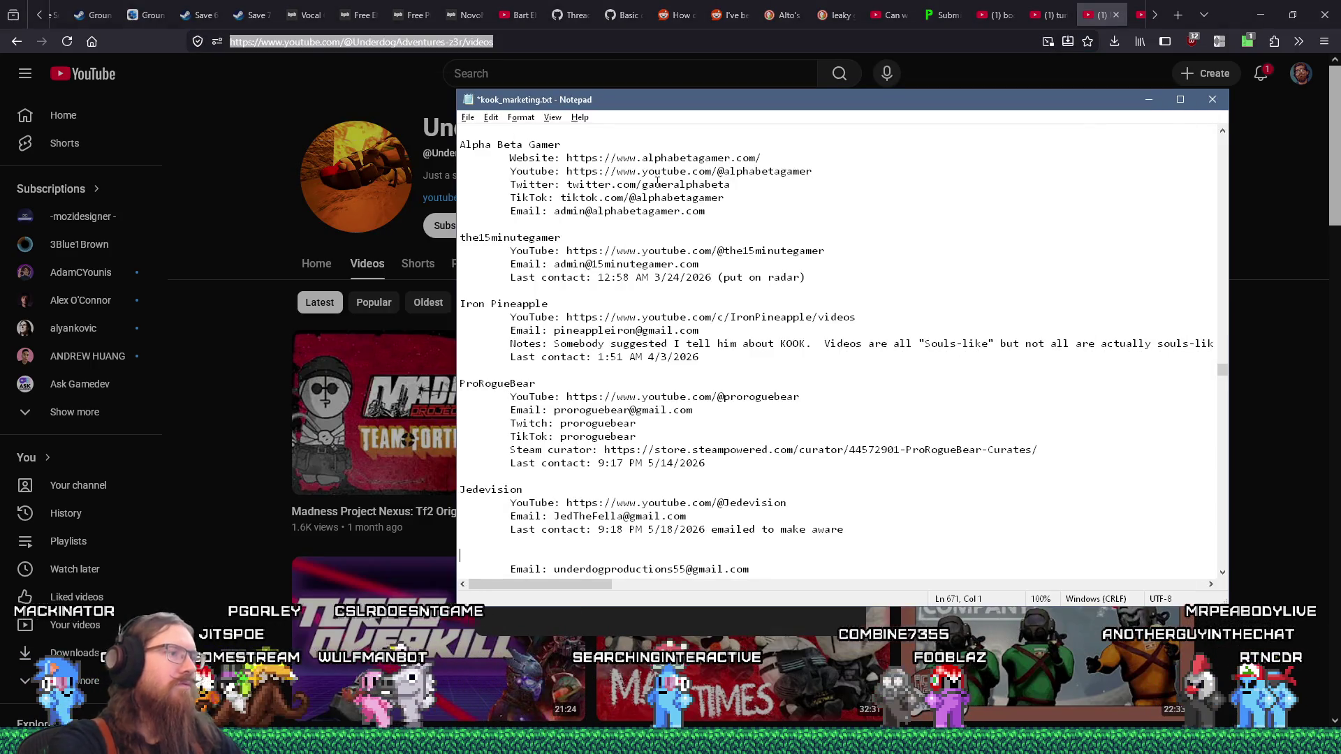
pyautogui.write('uTube:')
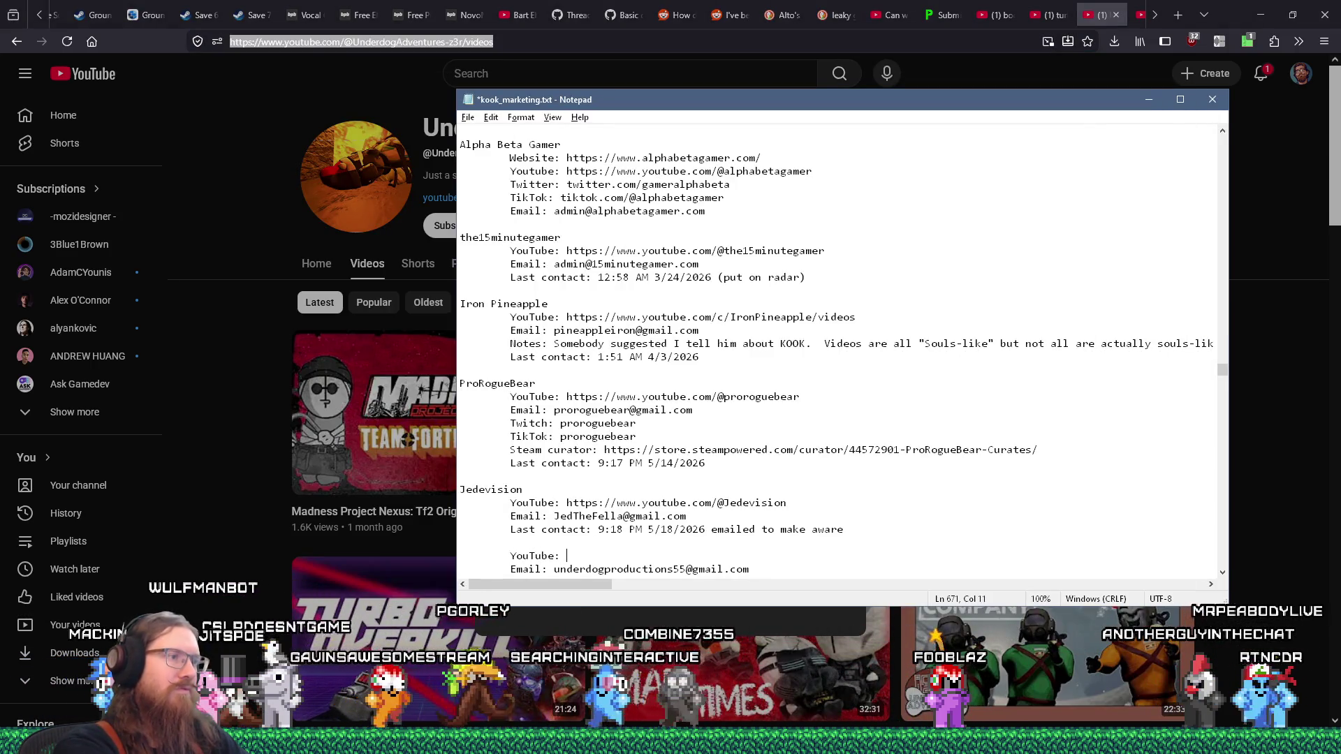
pyautogui.hotkey('ctrl', 'v')
# Insert an 'Underdog Adventures' heading line above the YouTube link.
pyautogui.press('Home')
pyautogui.press('Return')
pyautogui.press('Up')
pyautogui.write('Under')
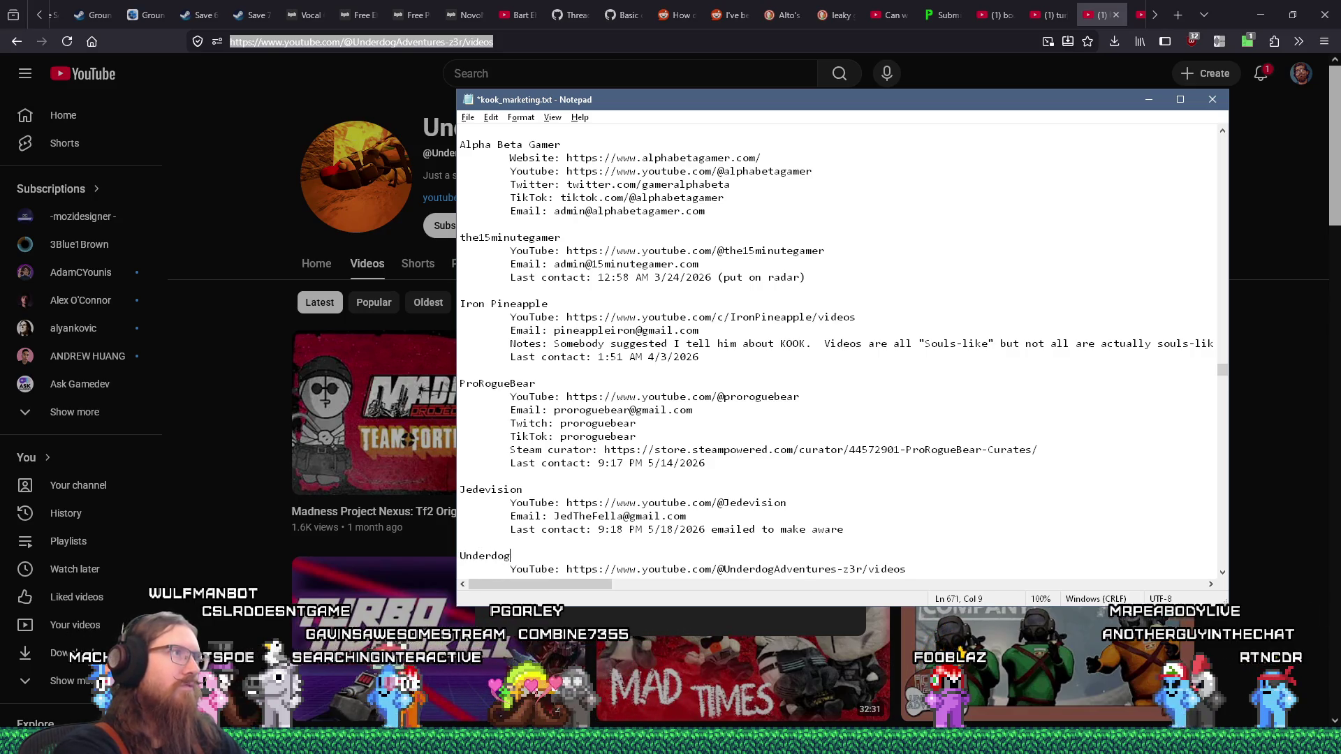
pyautogui.write('dog Adventures')
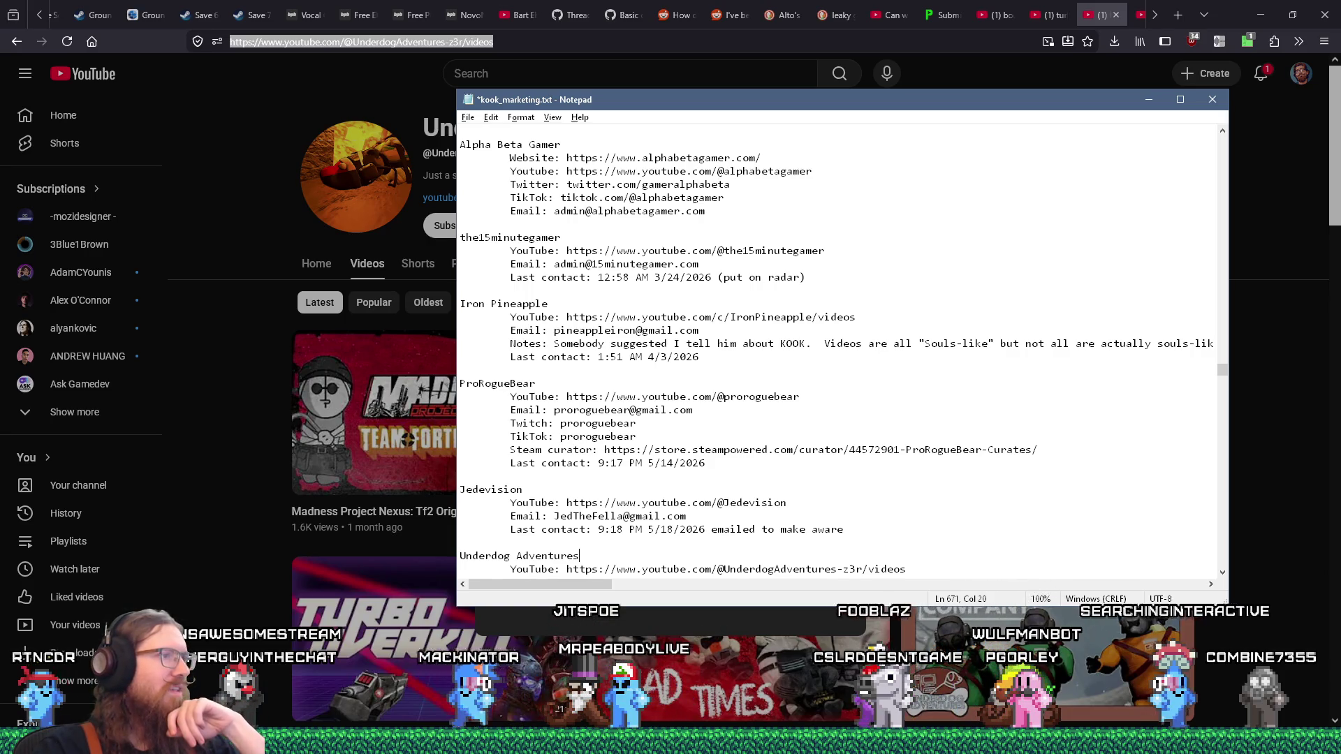
# Copy the Underdog contact e-mail from the notes and return to the YouTube channel.
pyautogui.scroll(-4, 549, 178)
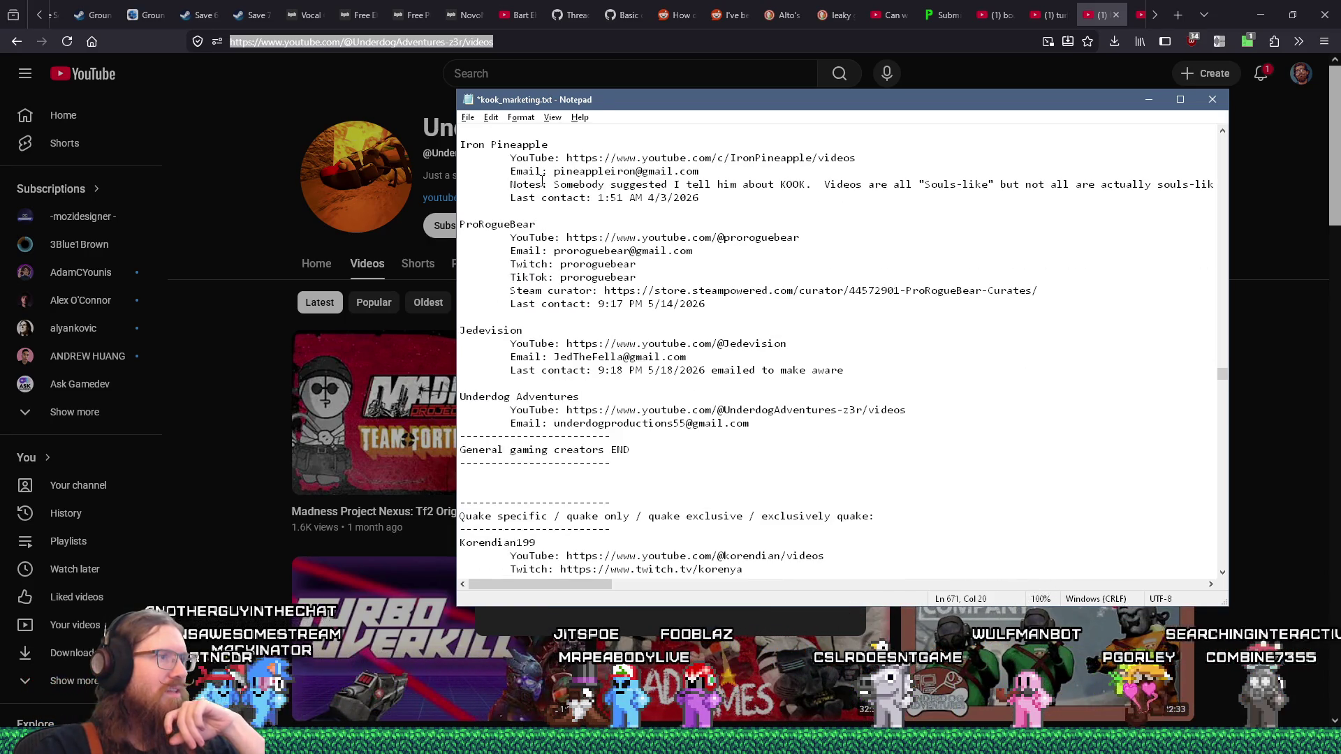
pyautogui.click(748, 424)
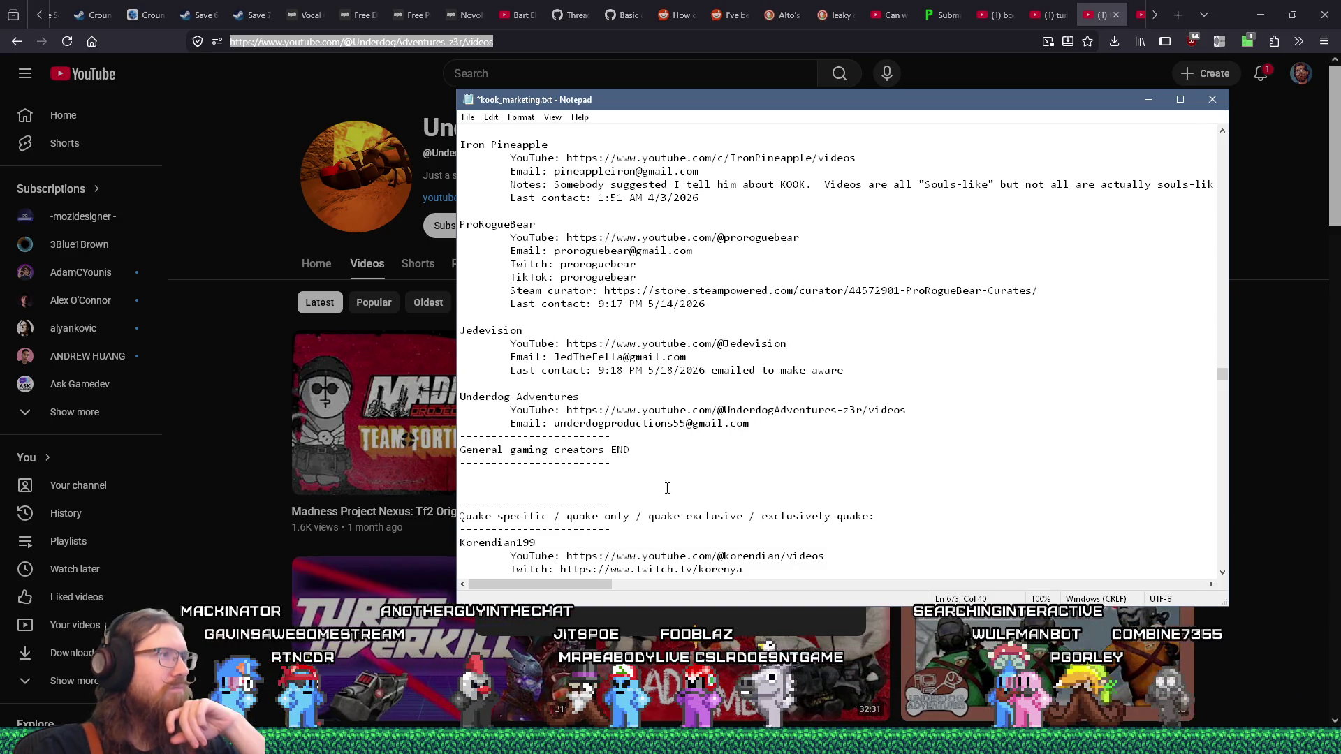
pyautogui.doubleClick(685, 424)
pyautogui.rightClick(739, 424)
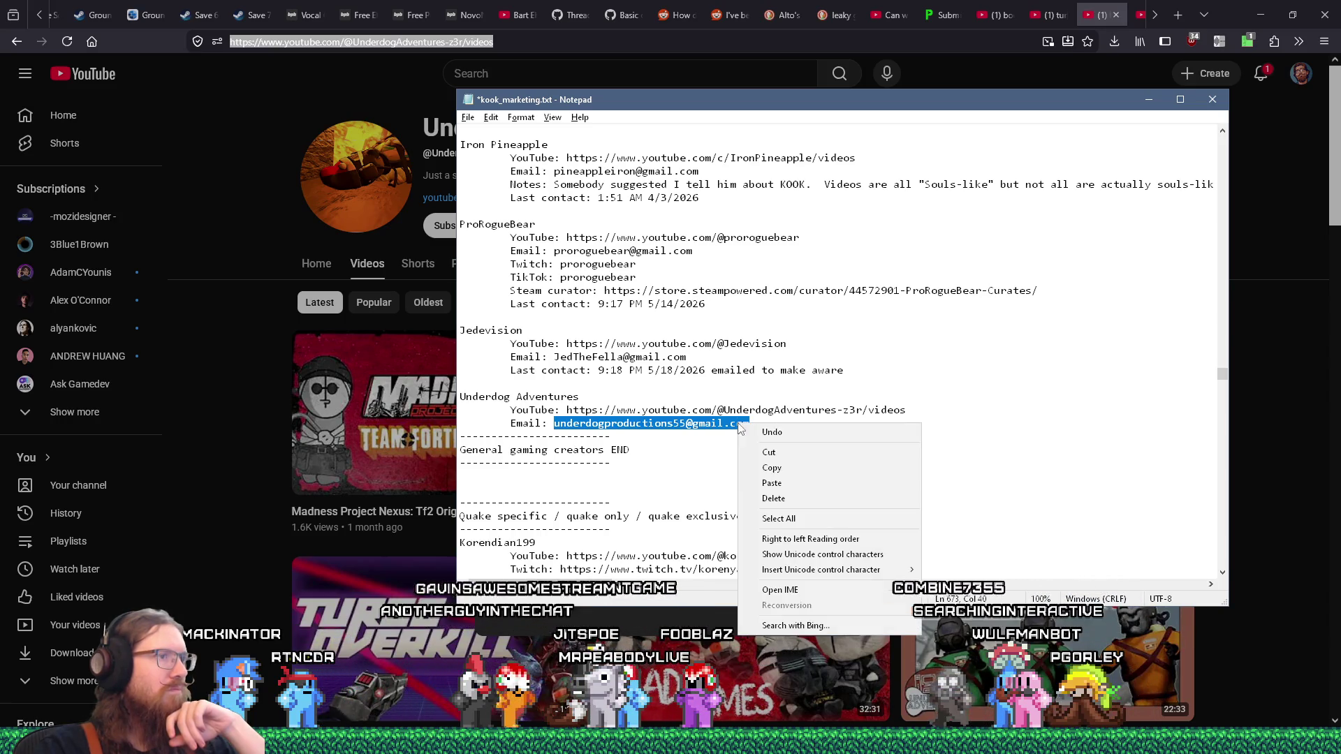
pyautogui.click(793, 467)
pyautogui.click(1148, 99)
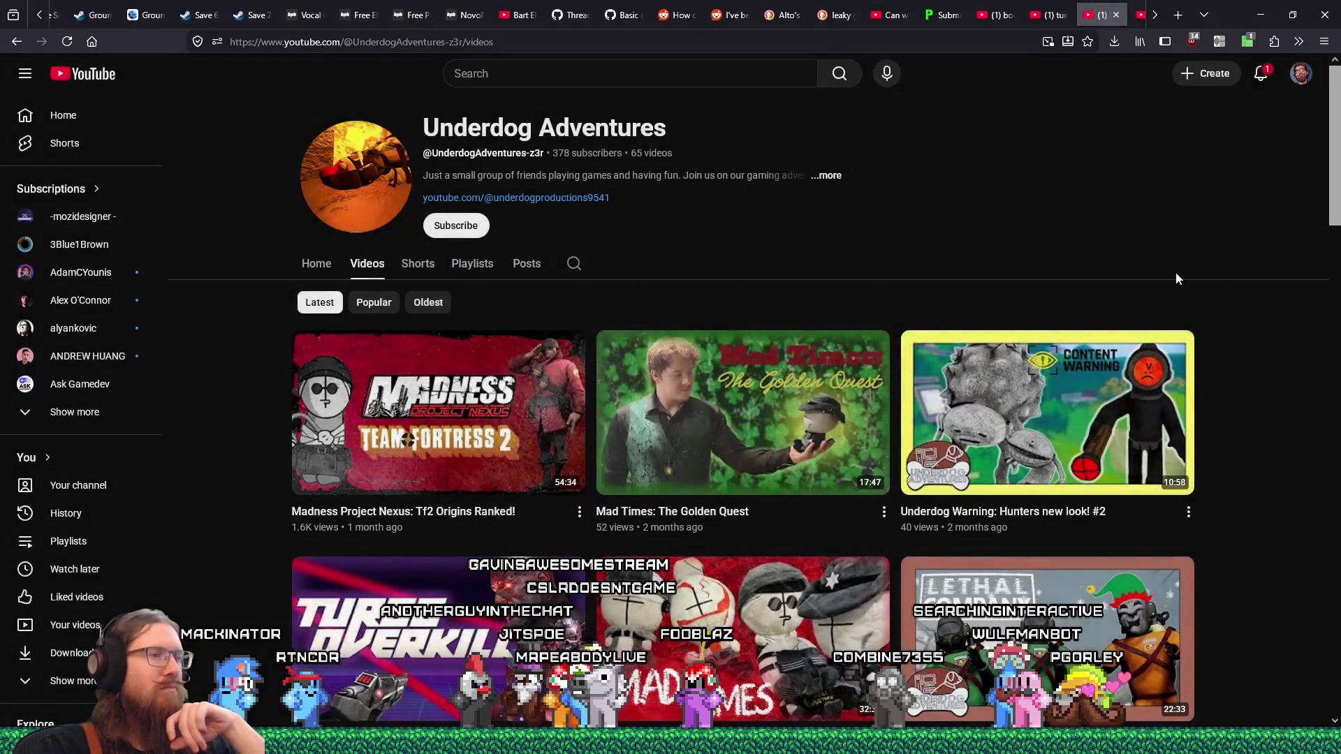
pyautogui.scroll(-6, 977, 444)
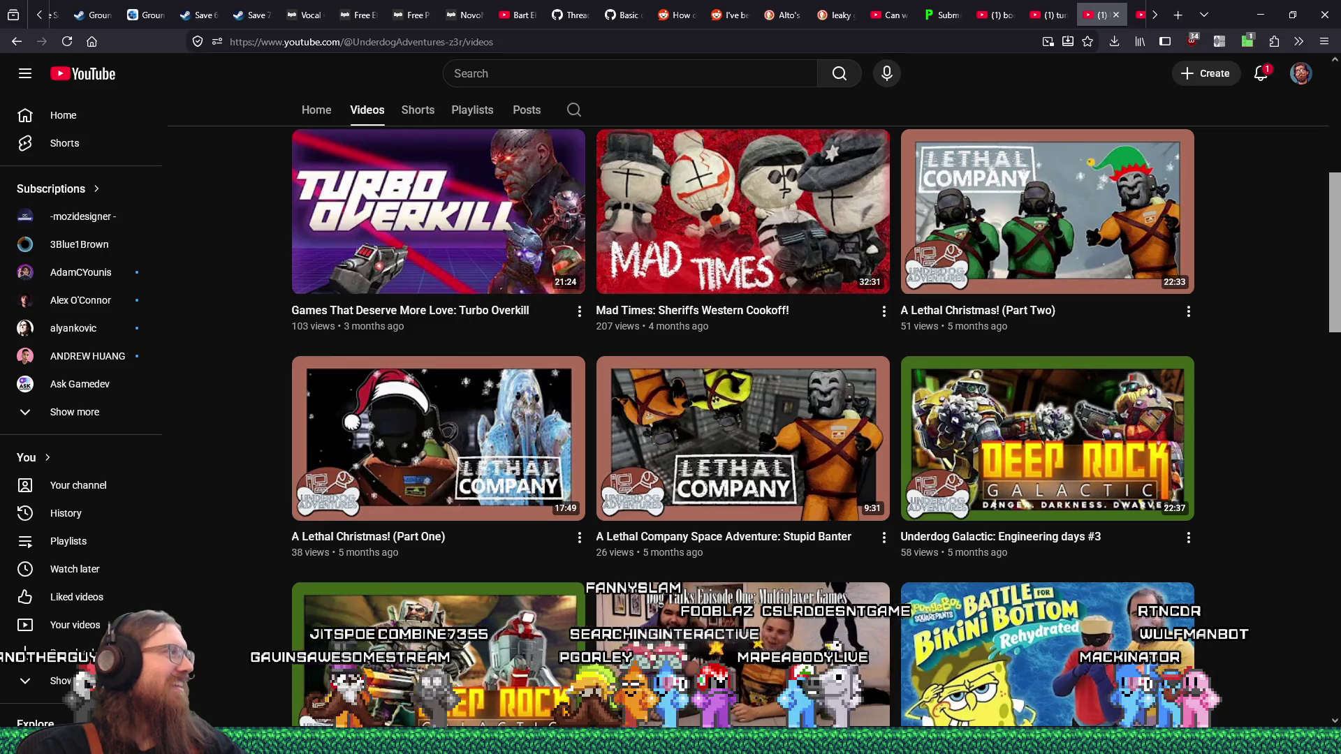
pyautogui.moveTo(800, 466)
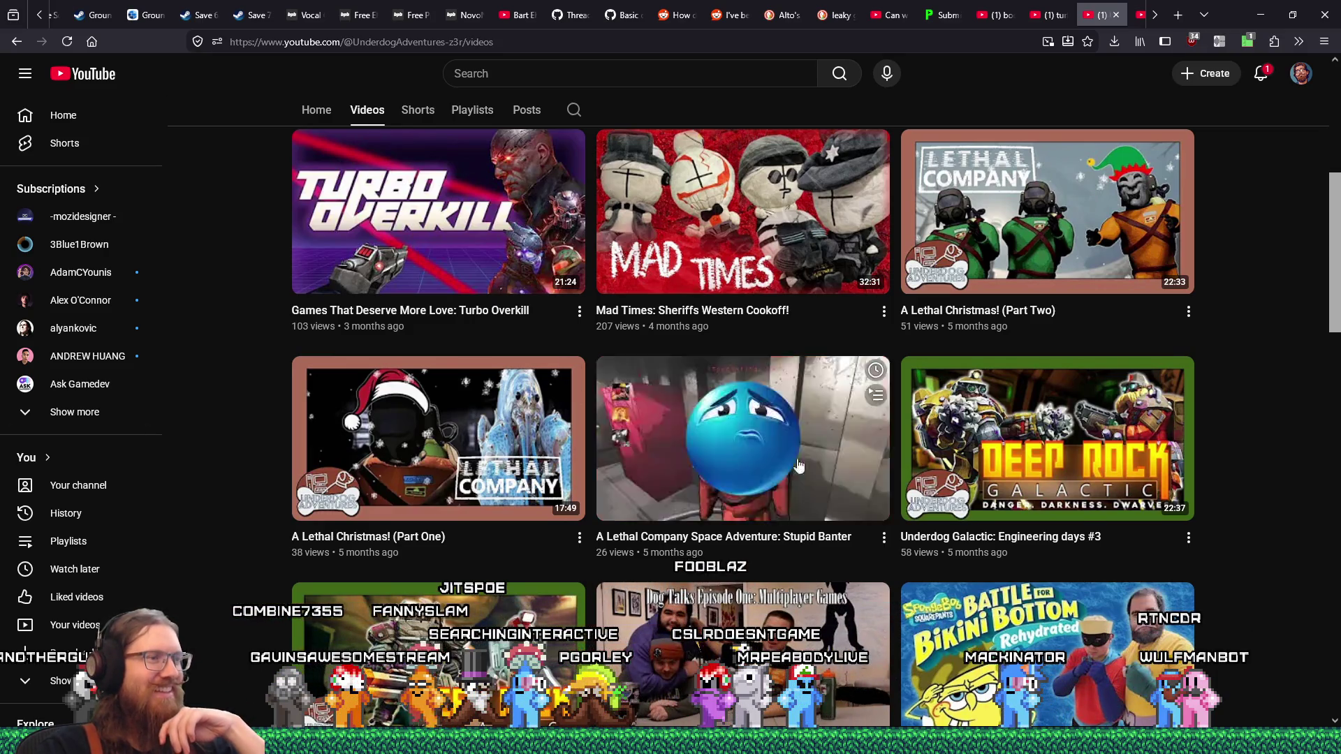
pyautogui.scroll(-2, 1236, 529)
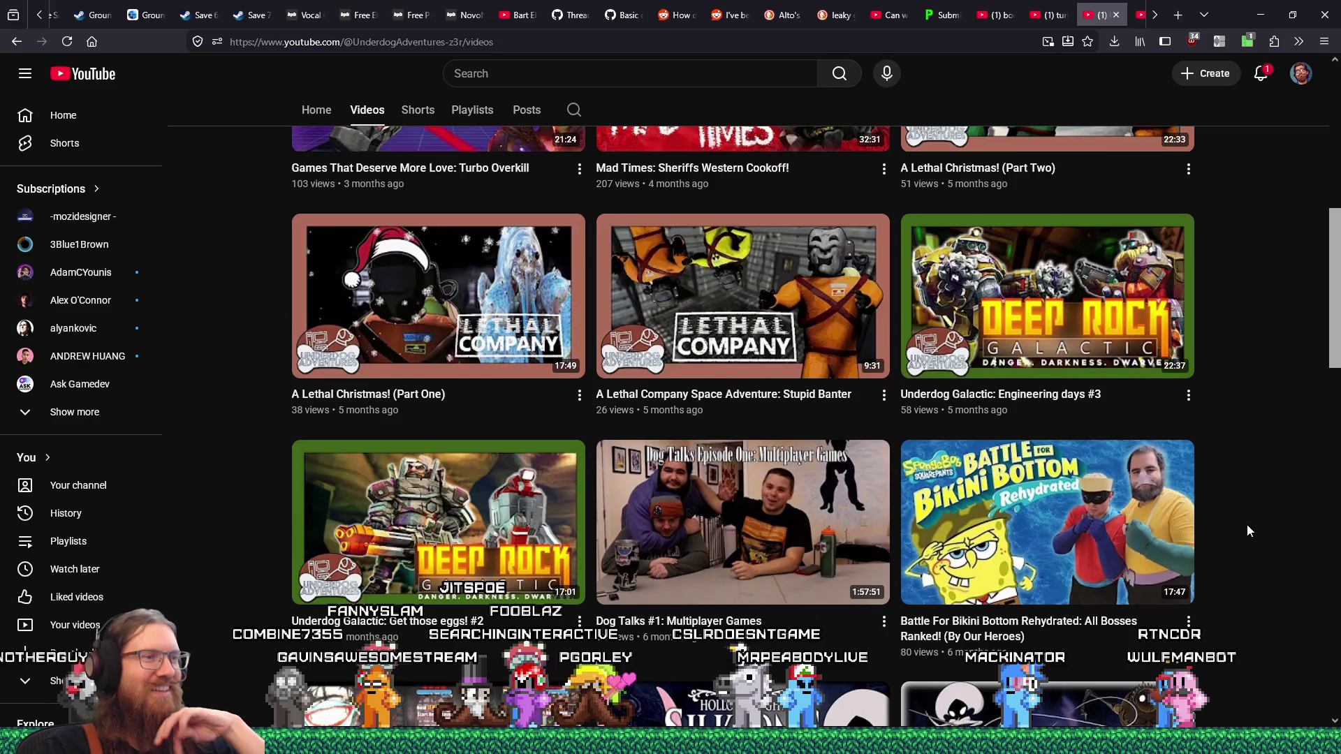
pyautogui.scroll(-2, 1248, 531)
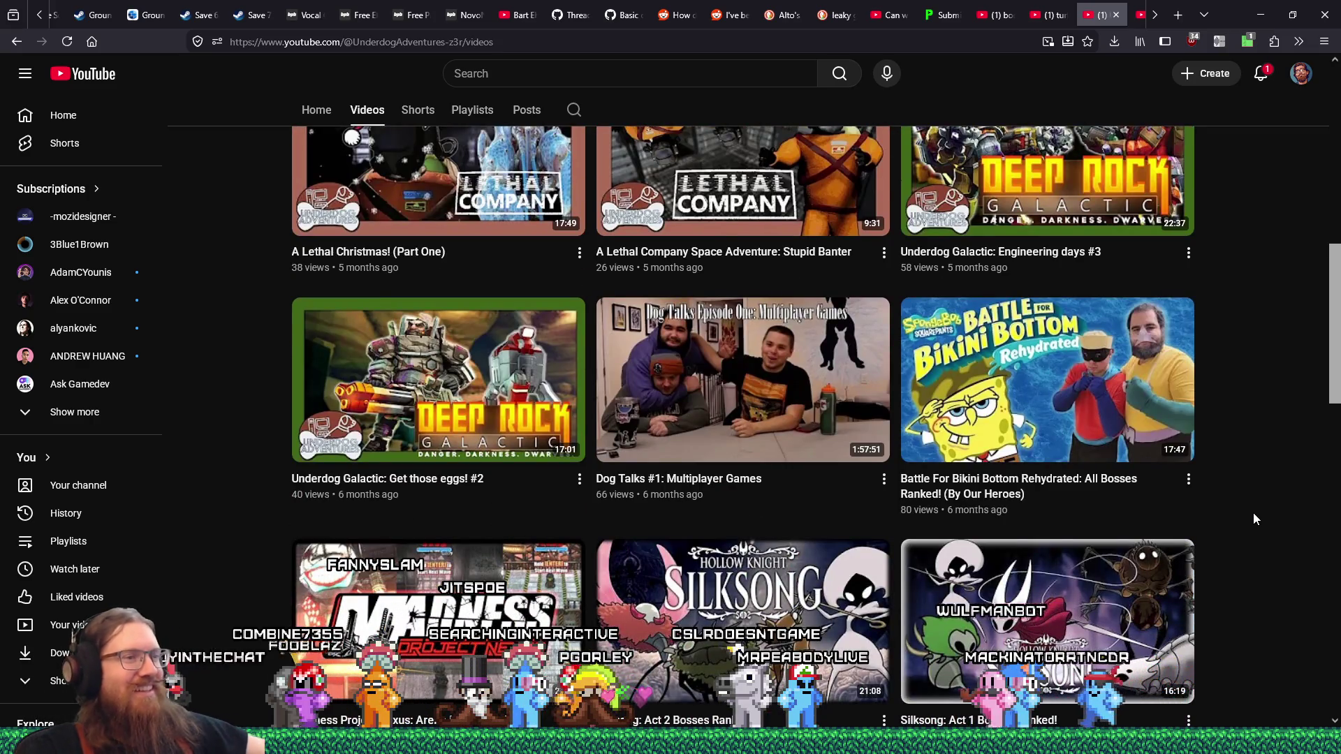
pyautogui.hotkey('alt', 'Tab')
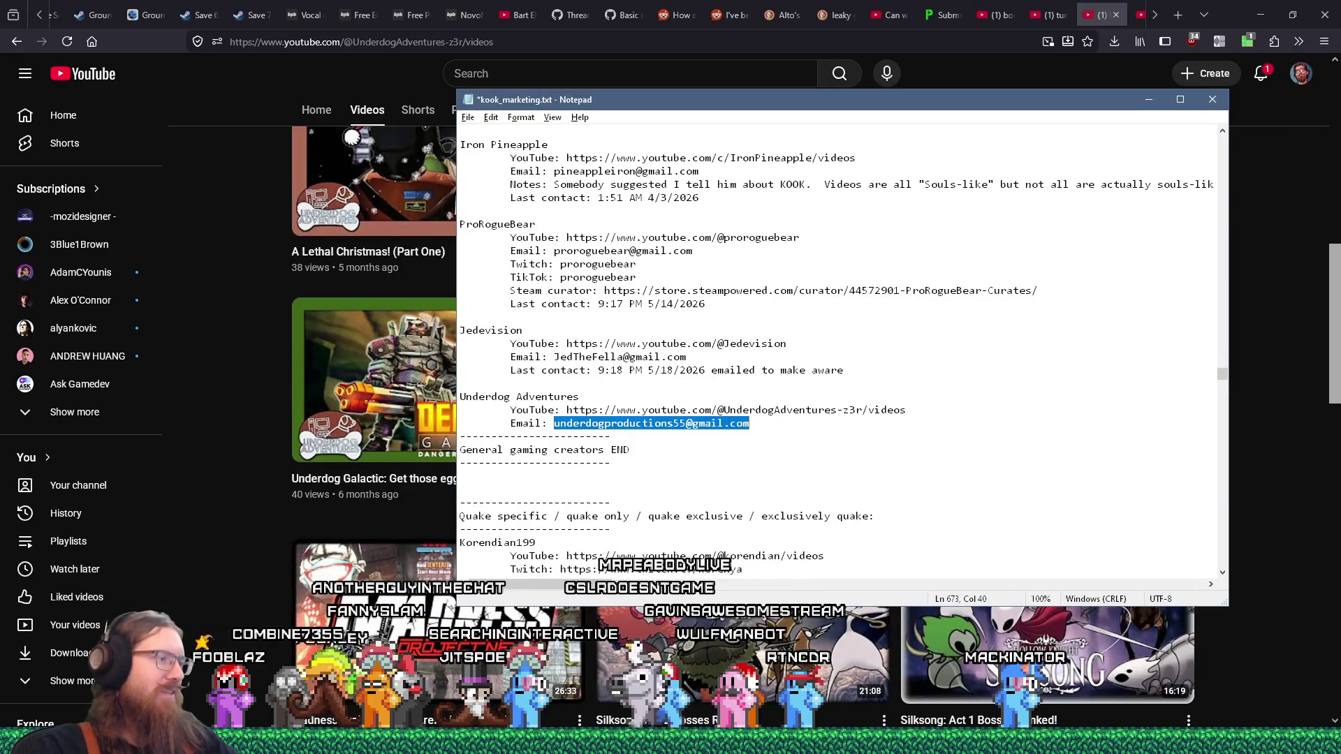
# Switch from Notepad to a new blank Thunderbird message and move its window aside.
pyautogui.hotkey('alt', 'Tab')
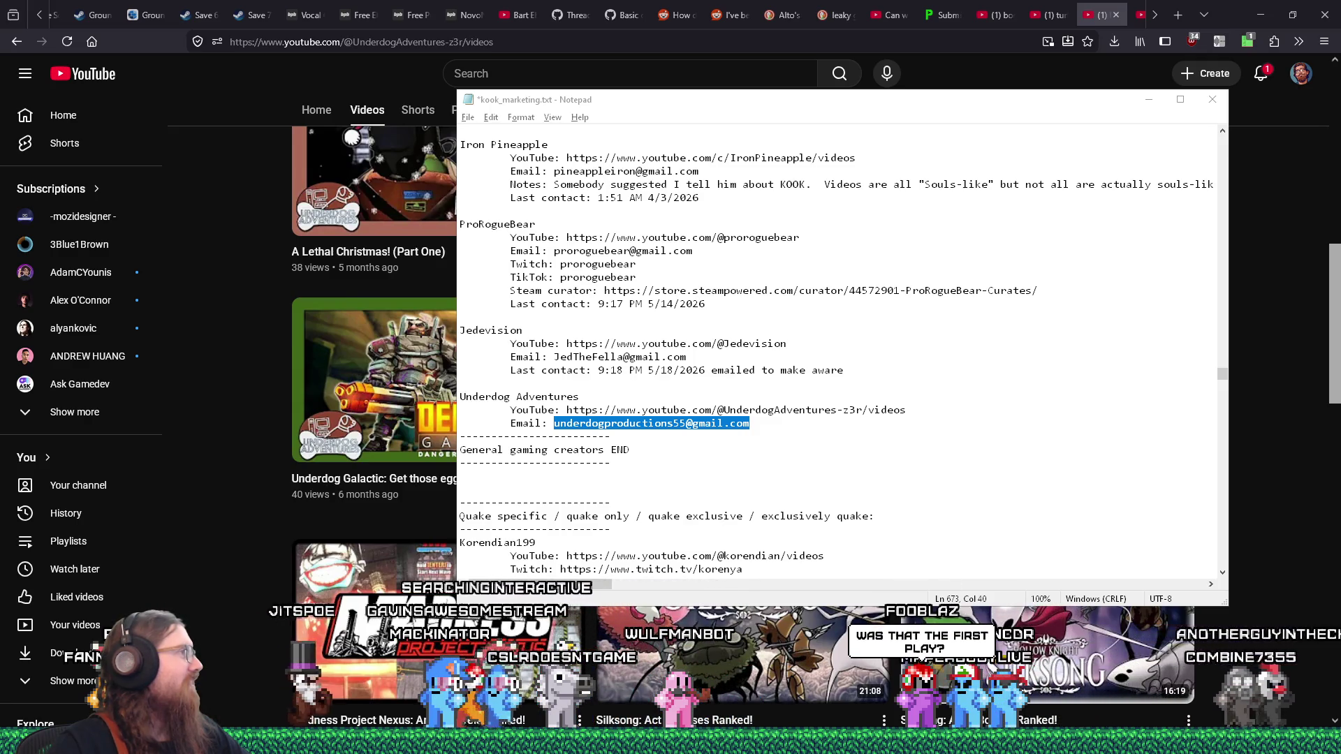
pyautogui.hotkey('alt', 'Tab')
pyautogui.moveTo(615, 51); pyautogui.dragTo(929, 114)
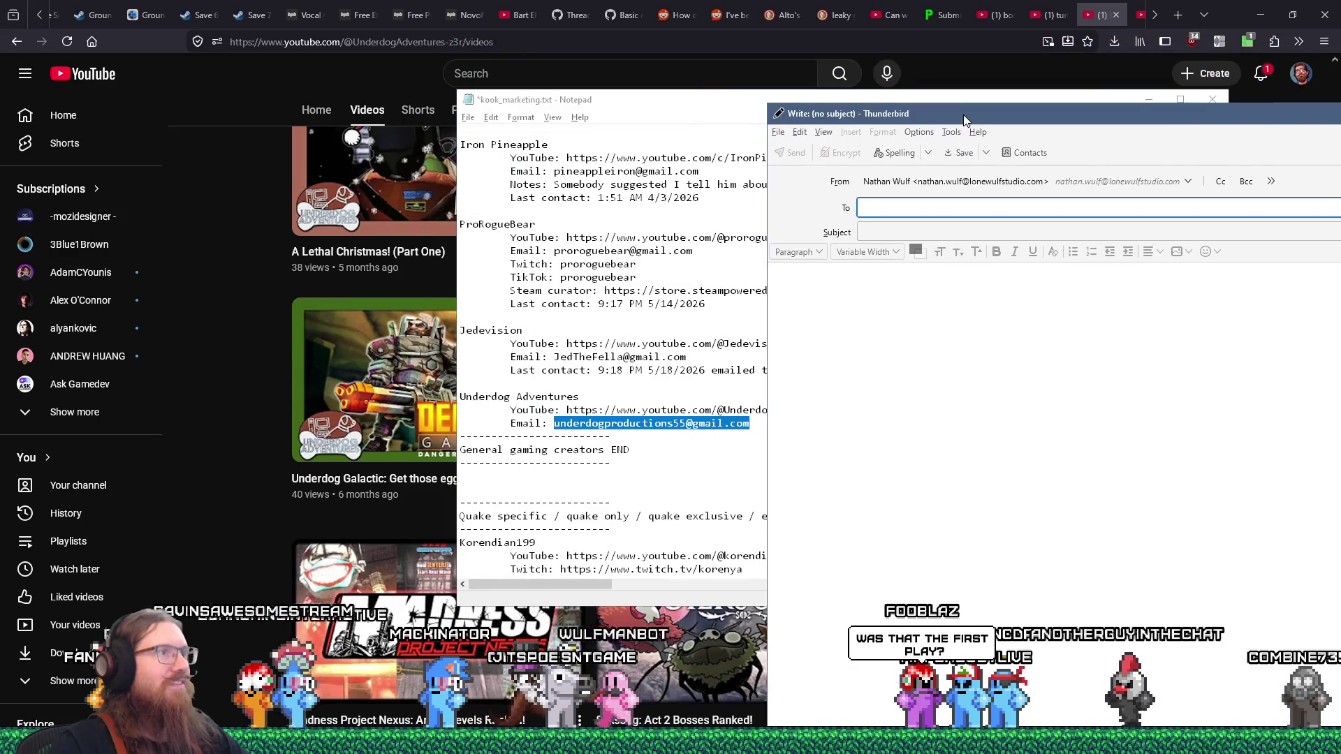
# Copy the Underdog contact e-mail from Notepad and paste it into the message's To field.
pyautogui.rightClick(639, 424)
pyautogui.click(671, 469)
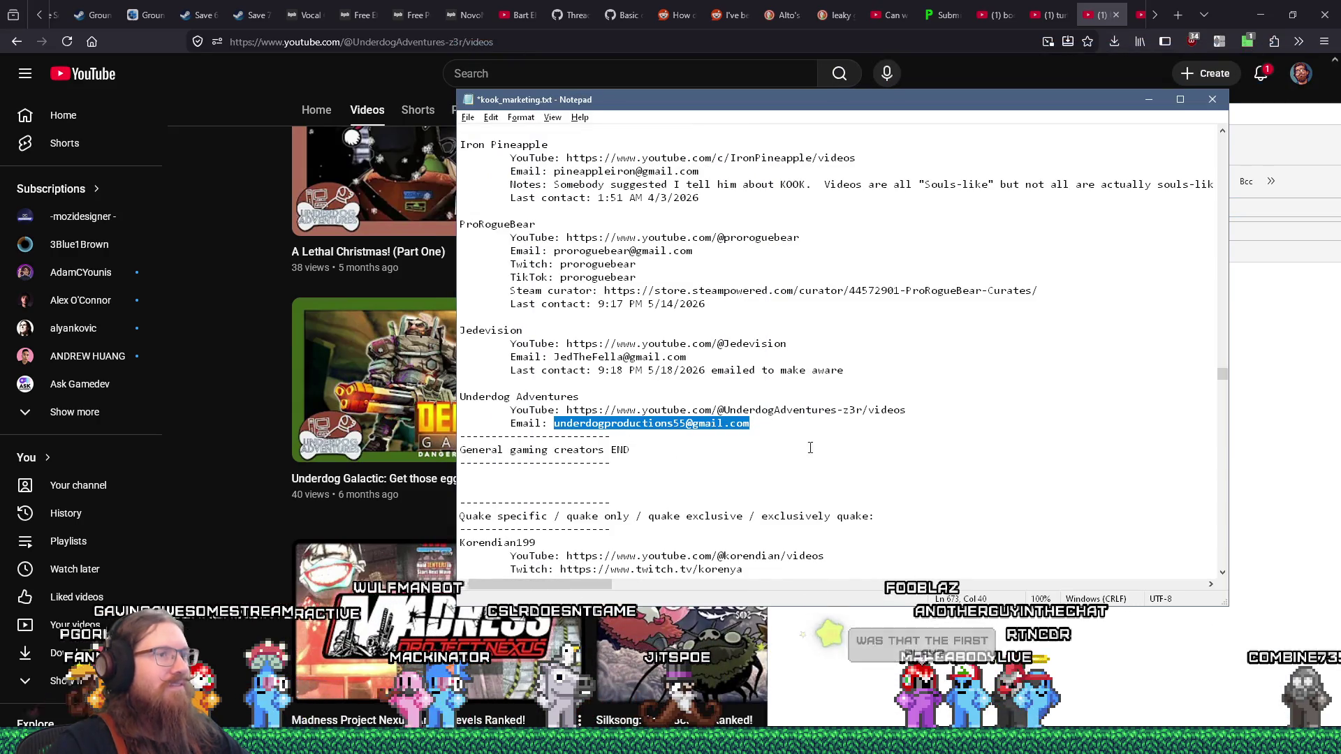
pyautogui.hotkey('alt', 'Tab')
pyautogui.click(869, 208)
pyautogui.rightClick(894, 218)
pyautogui.click(908, 293)
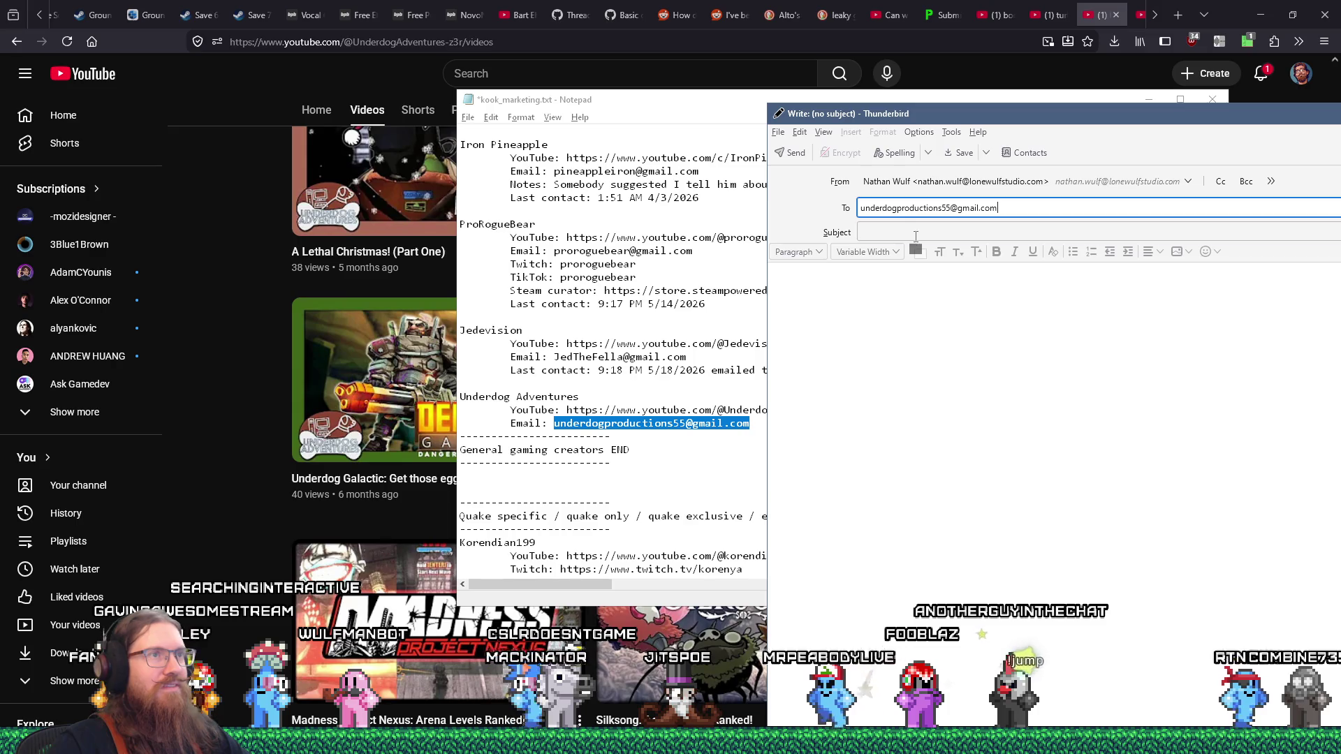
# Give the email the subject 'KOOK'.
pyautogui.press('Tab')
pyautogui.write('KO')
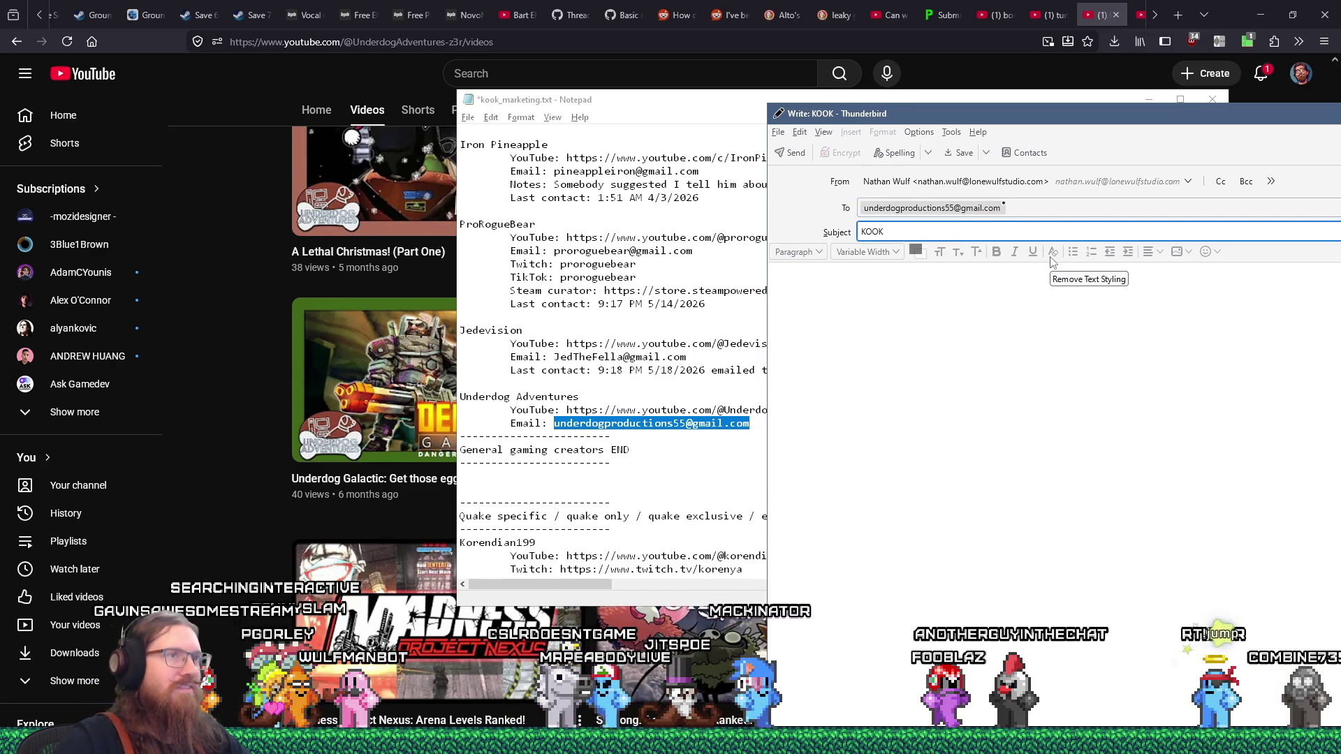
pyautogui.click(1059, 314)
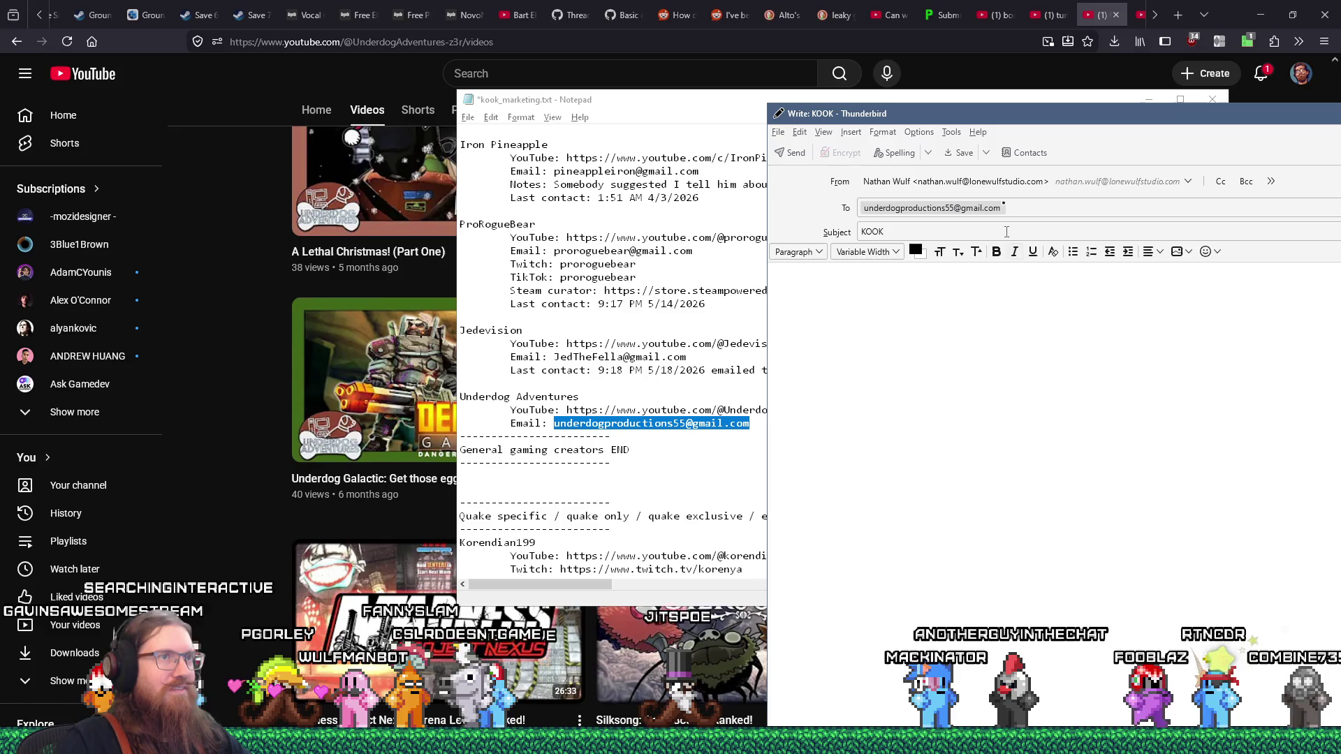
pyautogui.click(1015, 232)
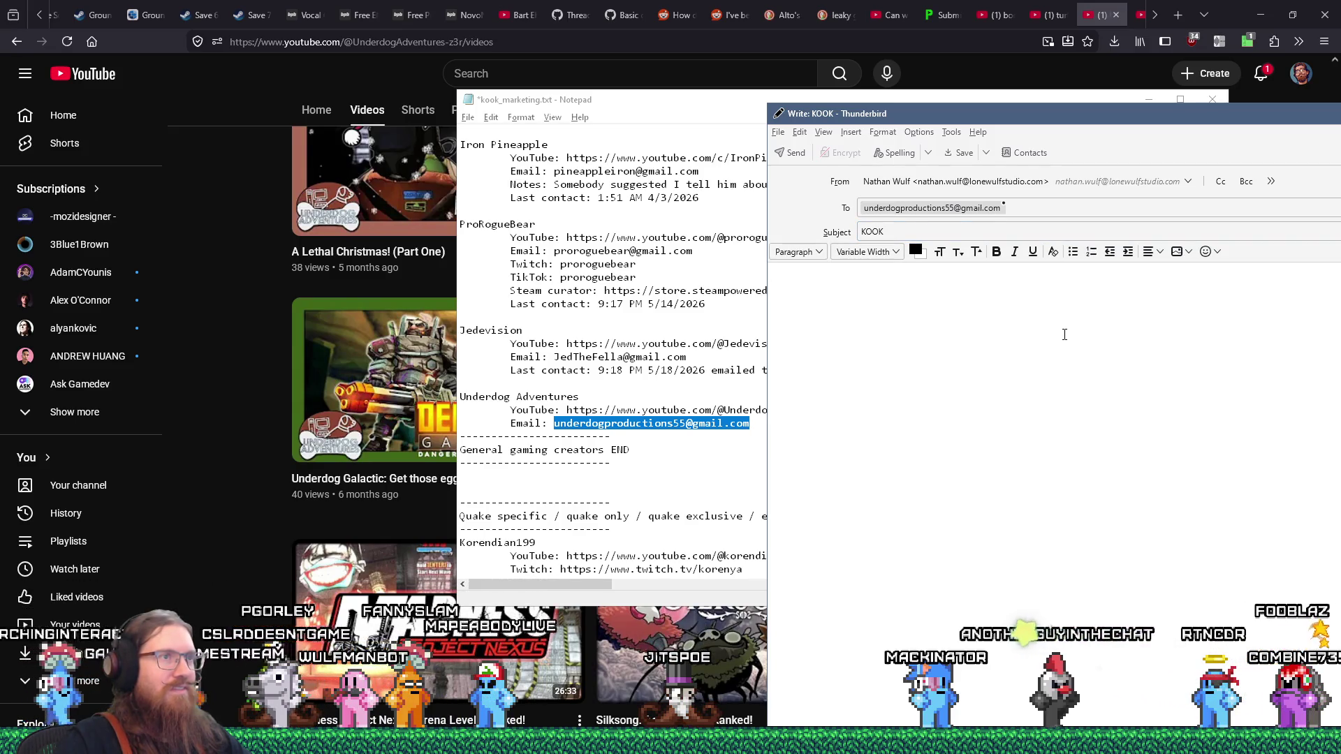